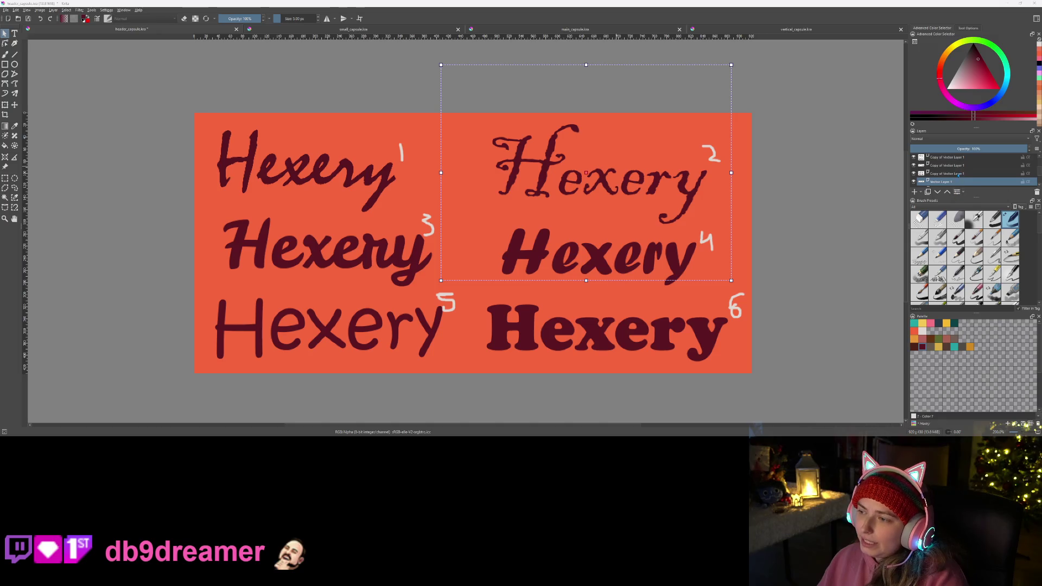
- Show Paint Layer 1 (pasted) and raise it above the orange background with Ctrl+Page Up
scroll(947, 176, "down", 1)
left_click(914, 175)
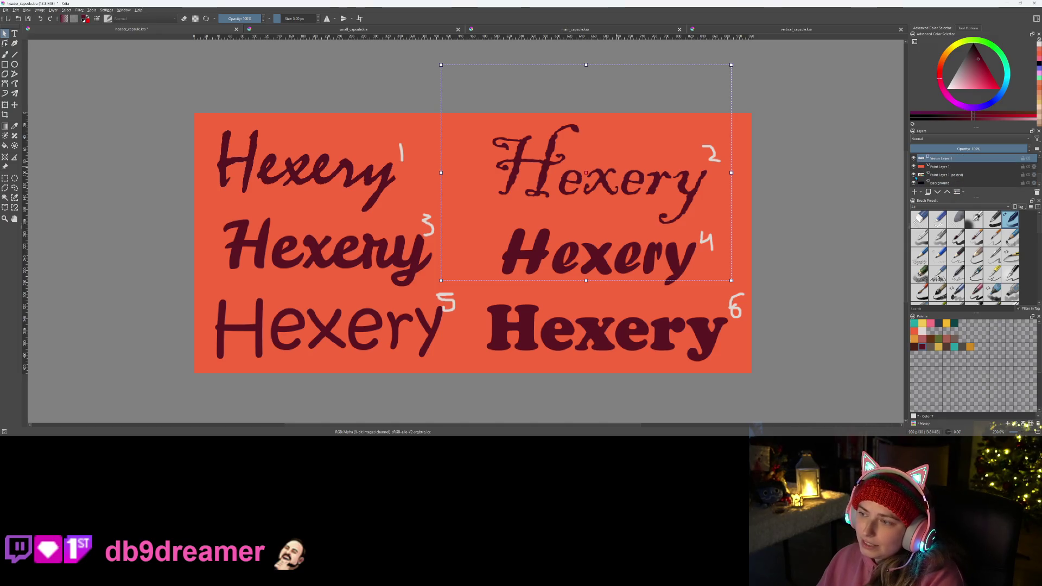
left_click(922, 175)
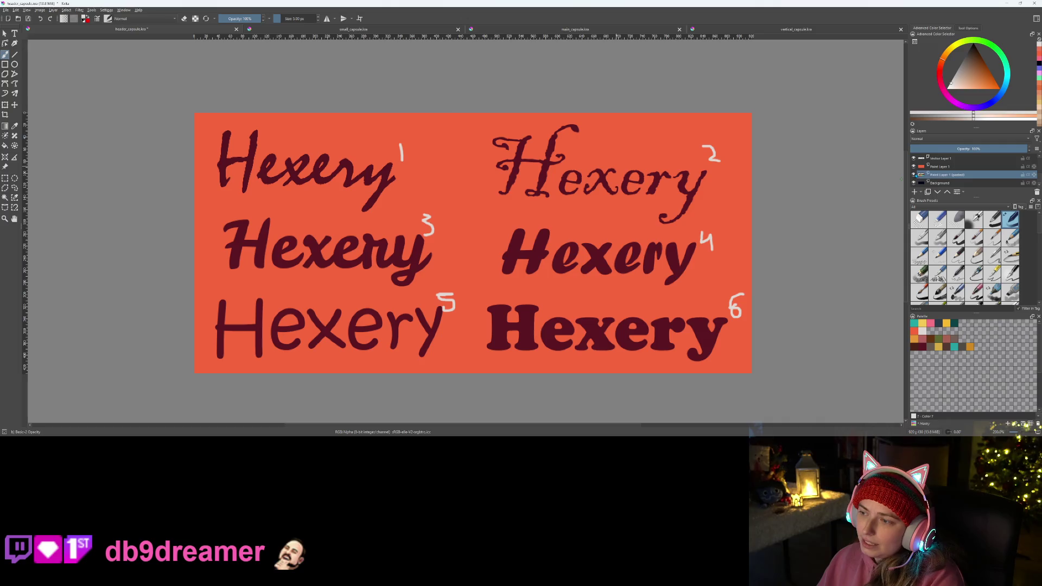
scroll(948, 173, "up", 1)
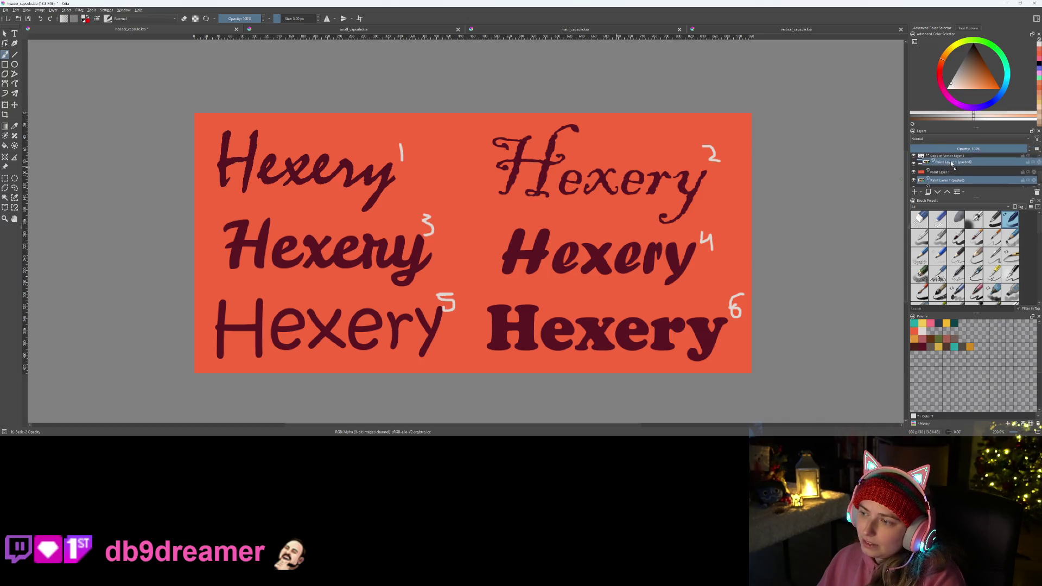
key("ctrl+Page_Up")
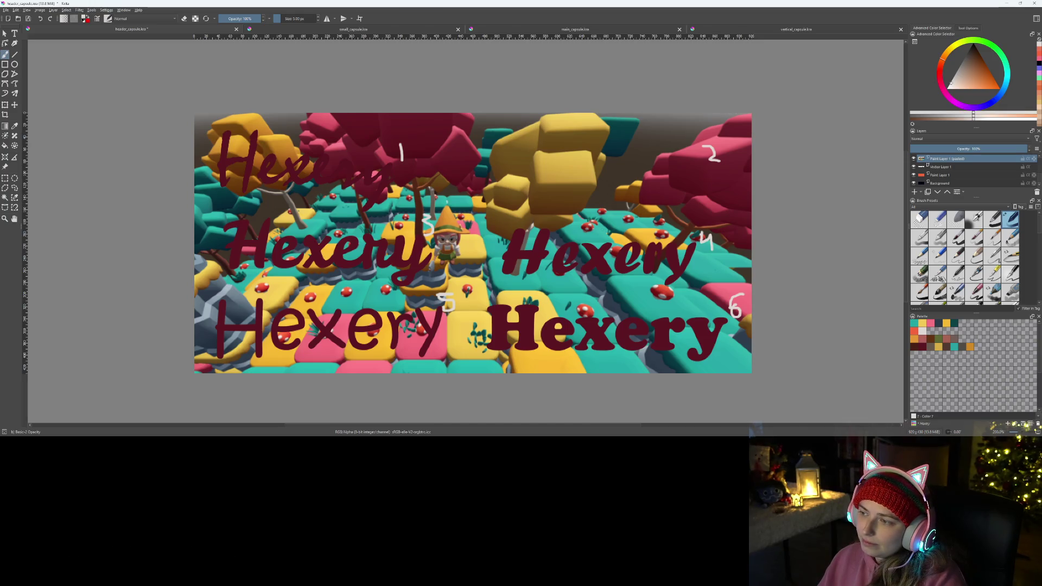
- Move the screenshot layer to the top, enlarge the Layers docker, and drag a Hexery copy above it
scroll(950, 176, "up", 3)
left_click_drag(942, 183, 953, 158)
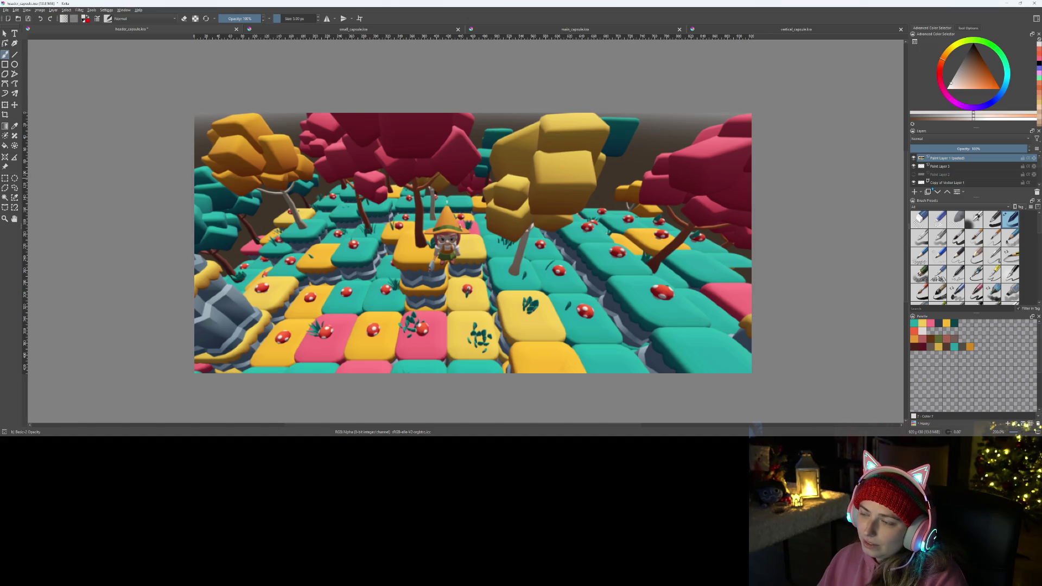
left_click_drag(974, 196, 972, 305)
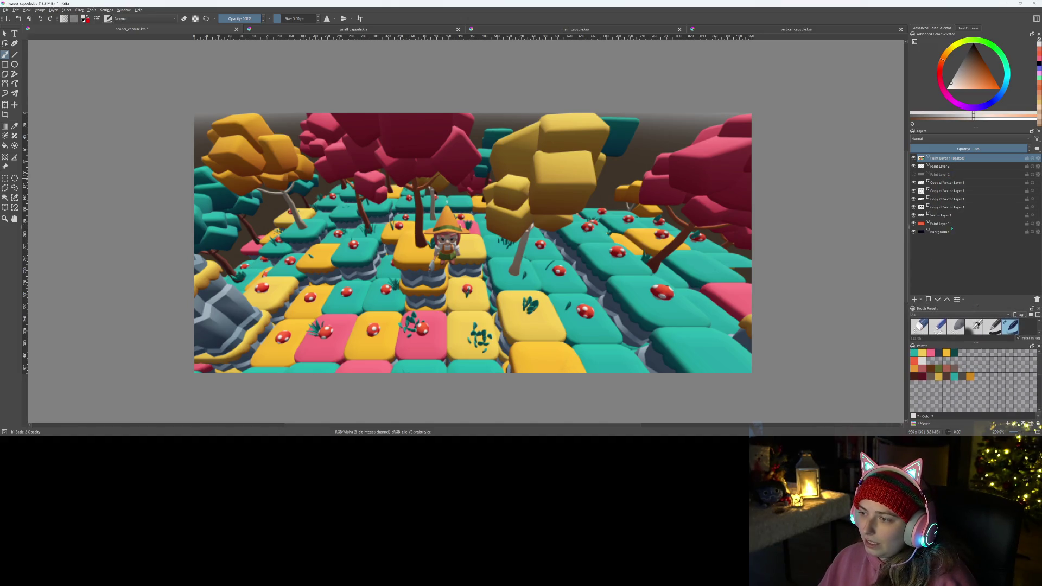
left_click_drag(958, 193, 972, 158)
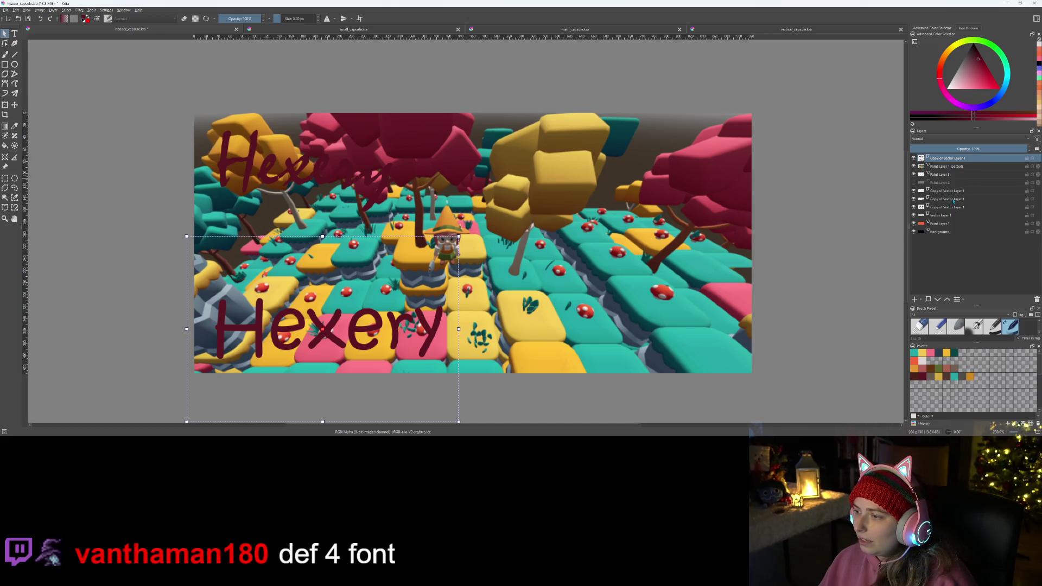
- Move three more Hexery copy layers above the screenshot and show the bold serif one
left_click_drag(953, 201, 960, 165)
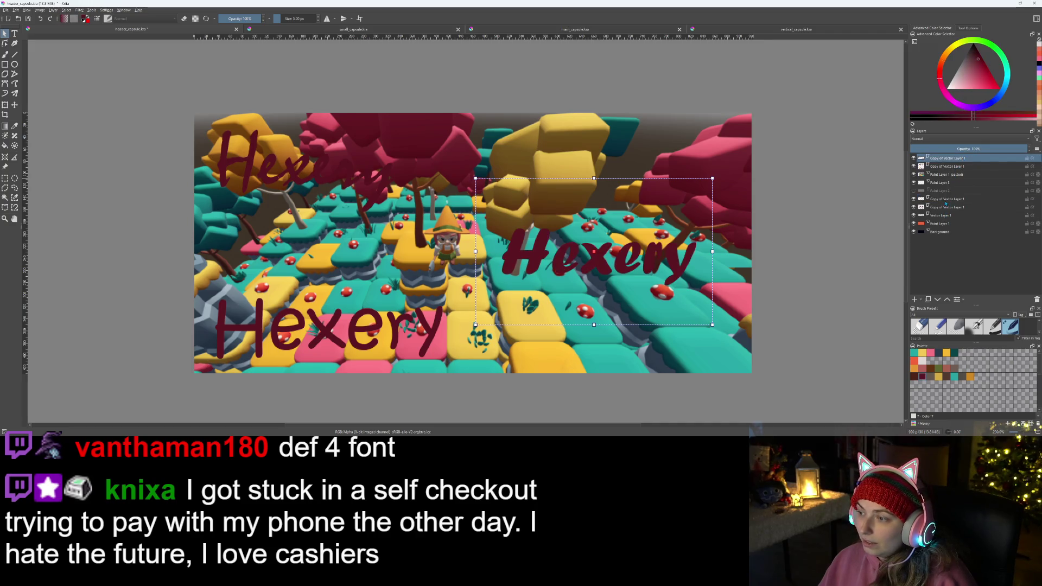
left_click_drag(946, 199, 952, 174)
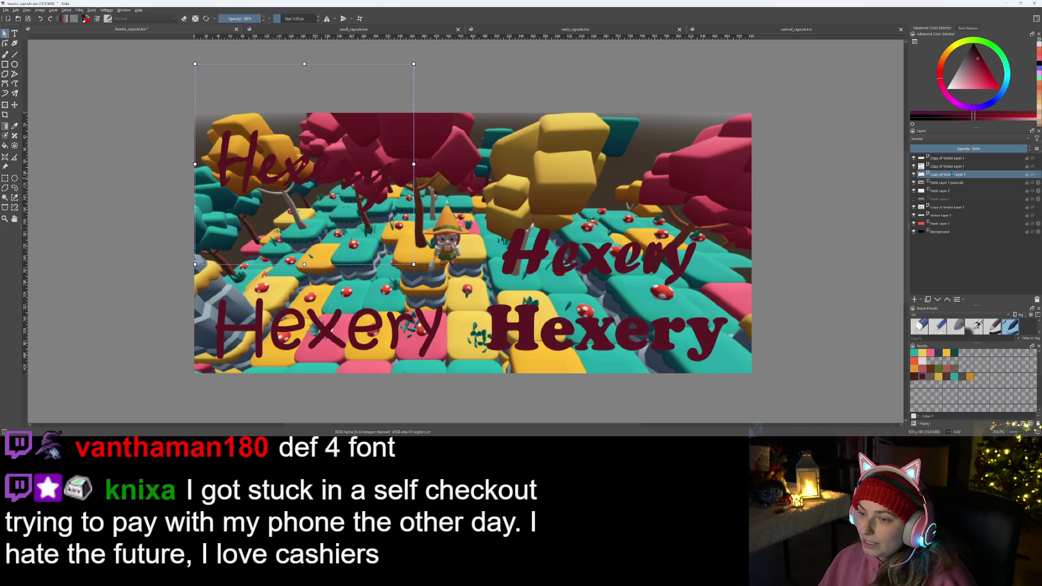
mouse_move(944, 205)
left_mouse_down()
mouse_move(946, 184)
mouse_move(915, 158)
left_mouse_up()
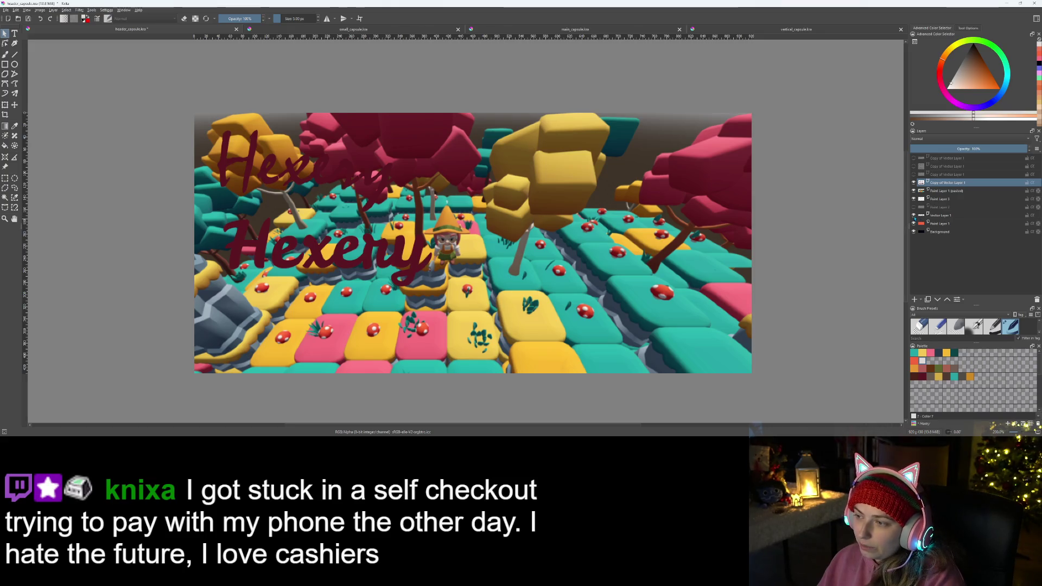
left_click(915, 174)
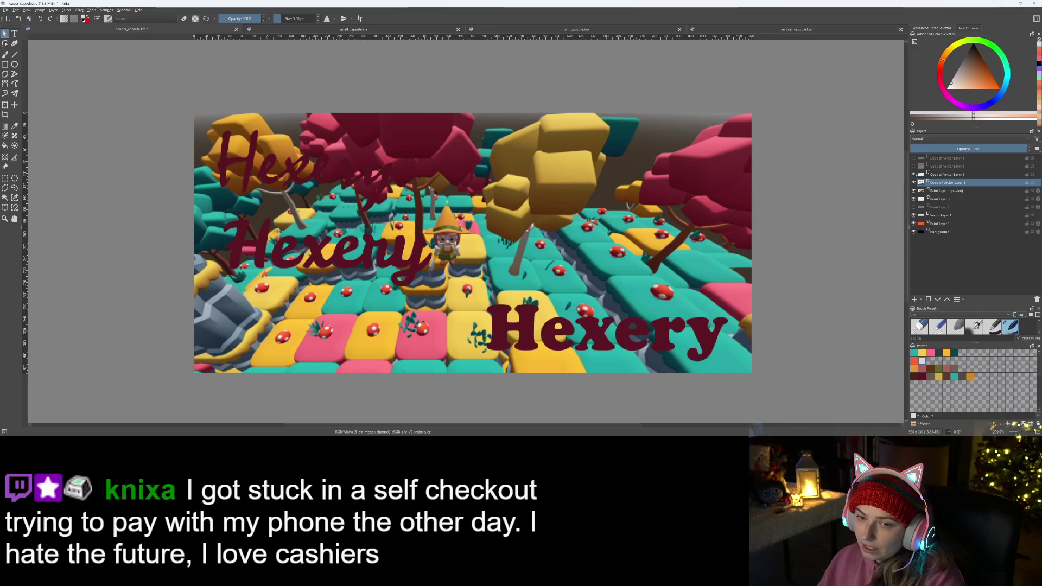
- Toggle the middle and bold serif Hexery layers off and on to compare them
left_click(931, 174)
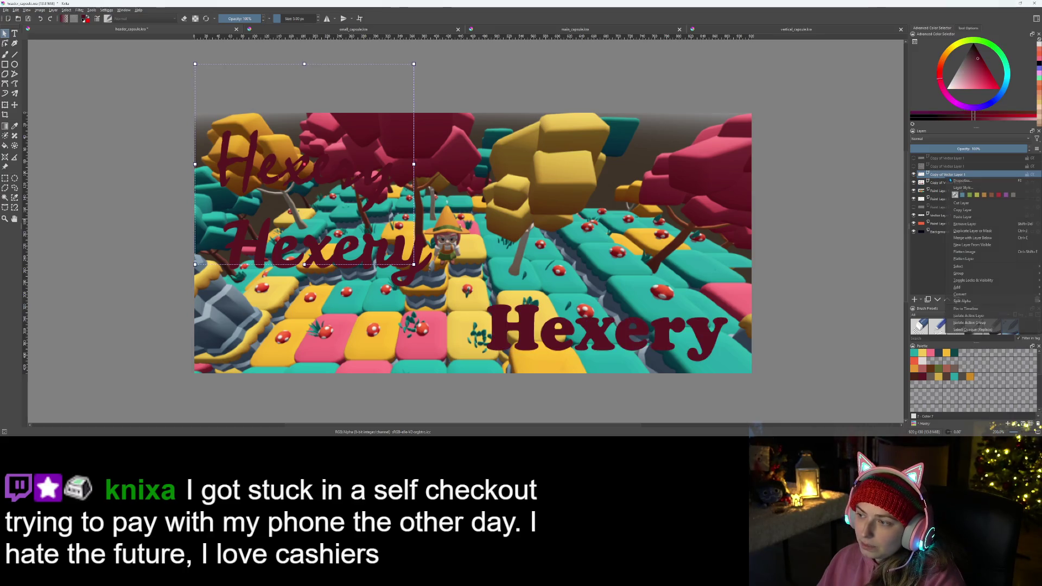
left_click(946, 183)
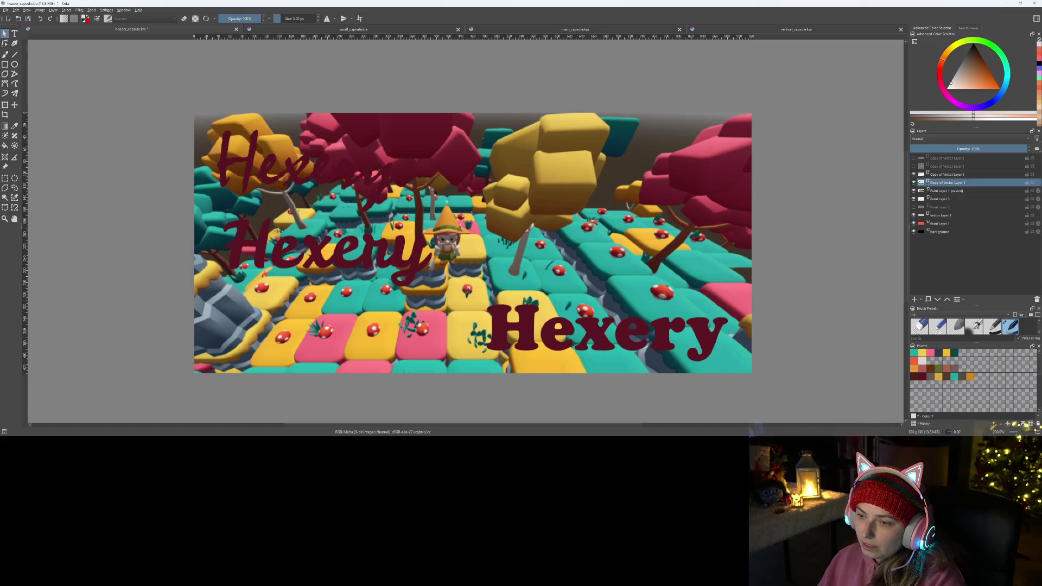
left_click(913, 183)
left_click(913, 183)
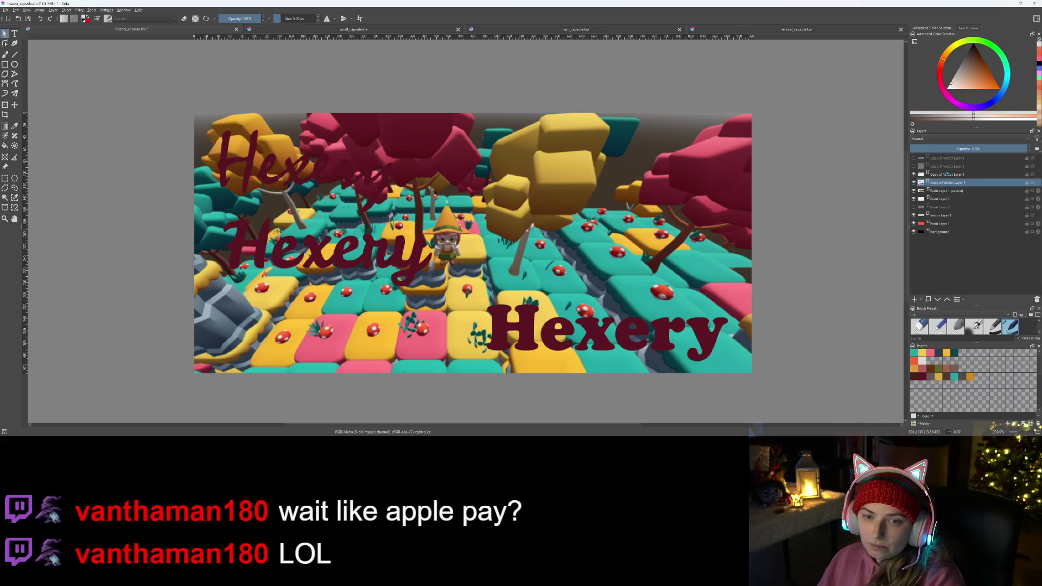
left_click(947, 168)
left_click(937, 177)
left_click(913, 175)
left_click(913, 175)
left_click(913, 175)
left_click(913, 175)
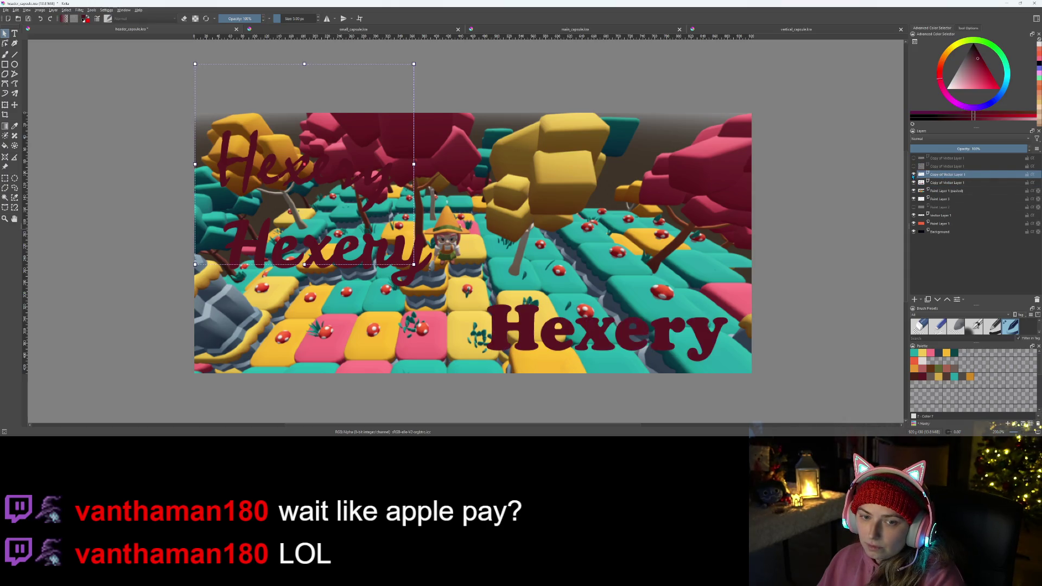
- Remove the bold serif Hexery layer and show the plain Hexery text
right_click(950, 175)
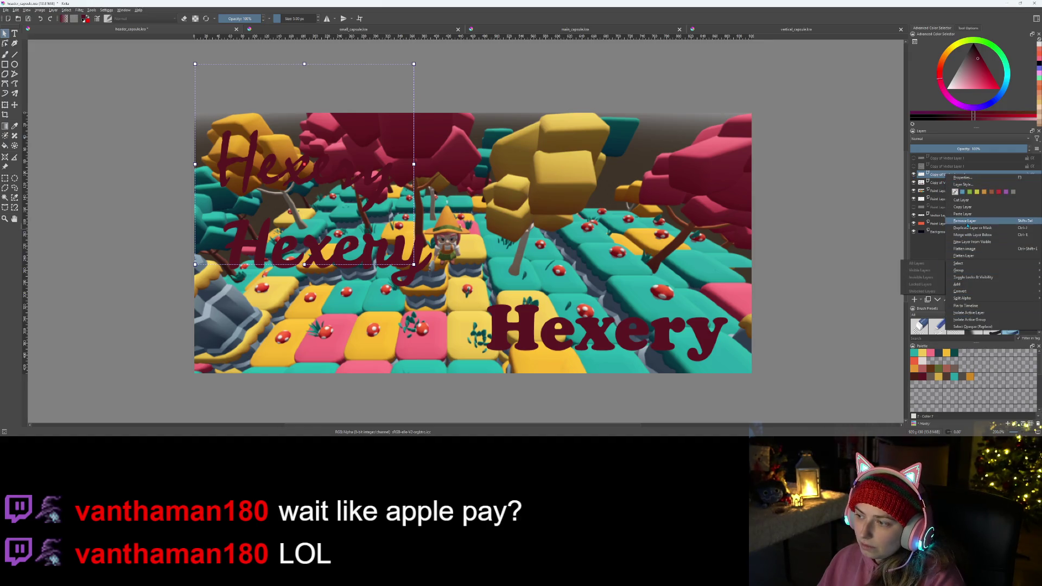
left_click(966, 221)
left_click(938, 167)
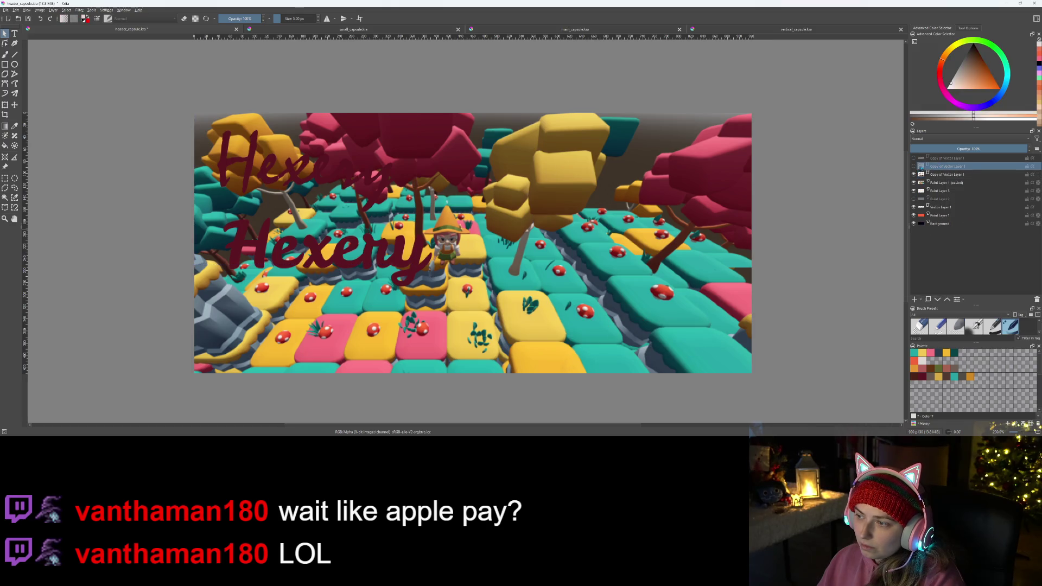
left_click(913, 166)
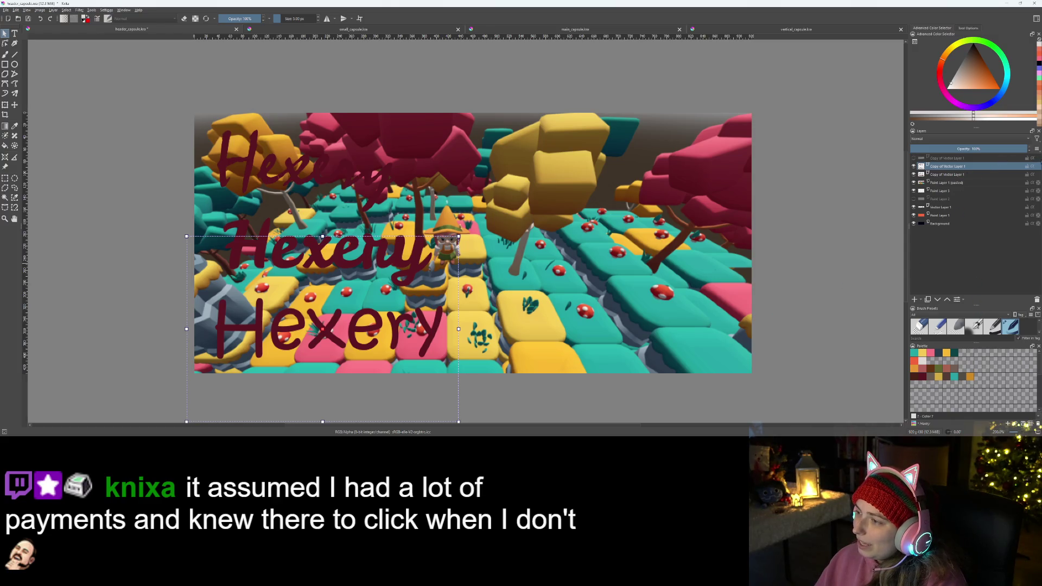
- Show the bold italic Hexery and drag the swash-script Vector Layer 1 above the screenshot
left_click(913, 158)
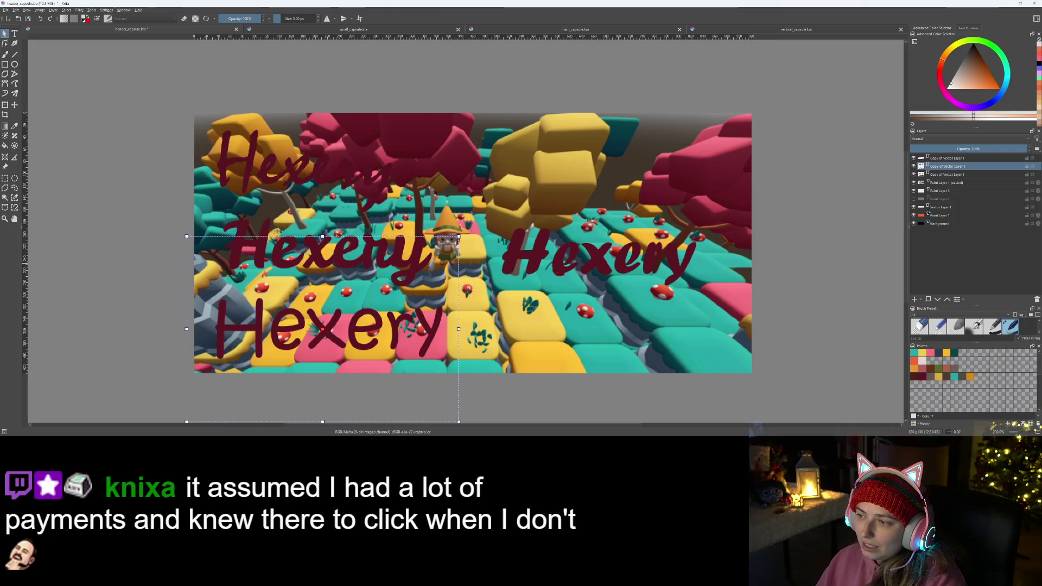
mouse_move(921, 206)
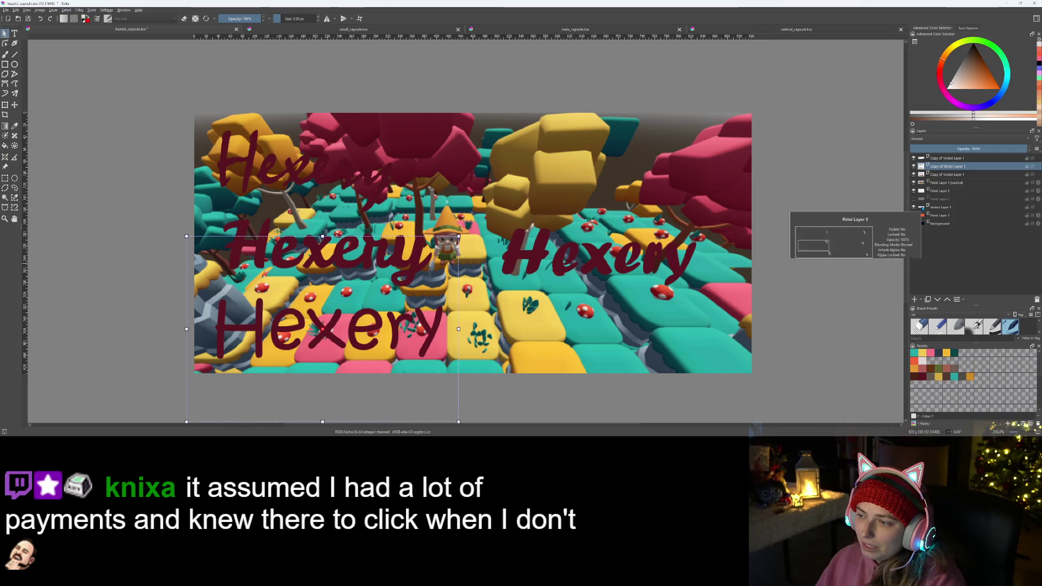
left_click_drag(946, 208, 958, 159)
mouse_move(958, 161)
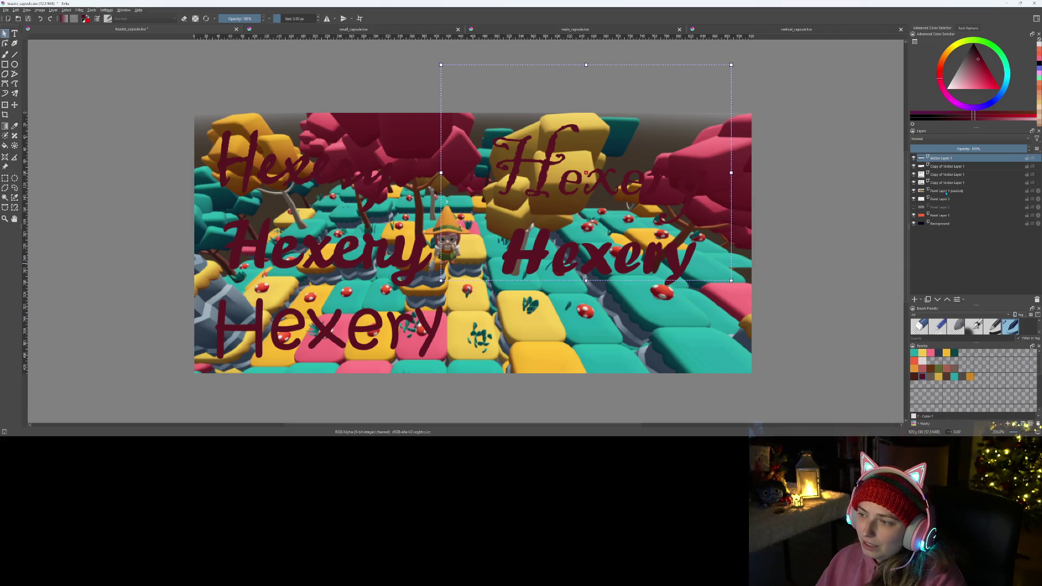
- Select Paint Layer 1 (pasted) and lower its opacity to about 50%
left_click(938, 216)
left_click(943, 191)
left_click_drag(1006, 148, 972, 149)
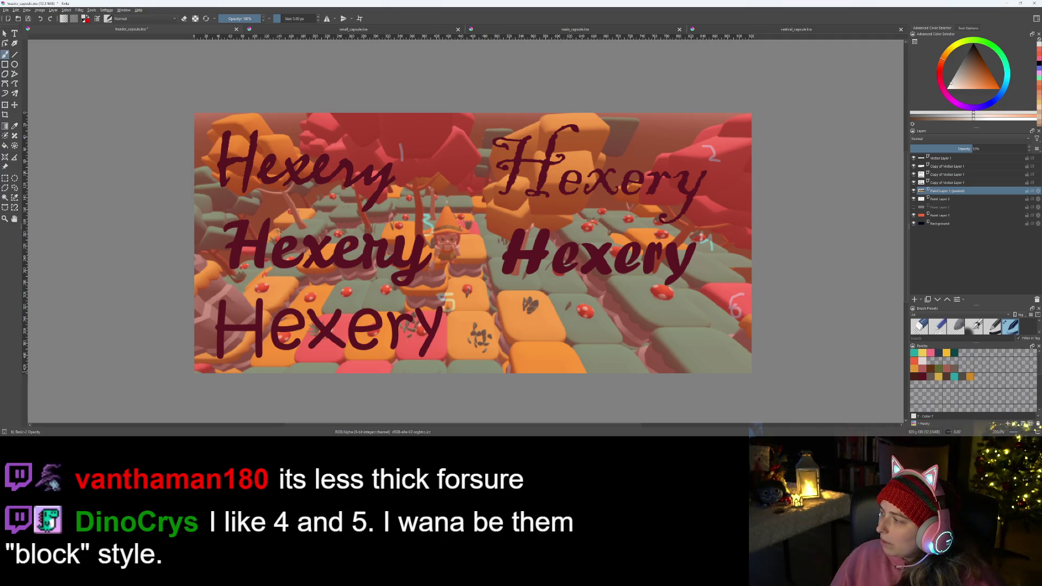
- With the Text tool, select the left-hand Hexery text layer and open it in the text editor
left_click(946, 183)
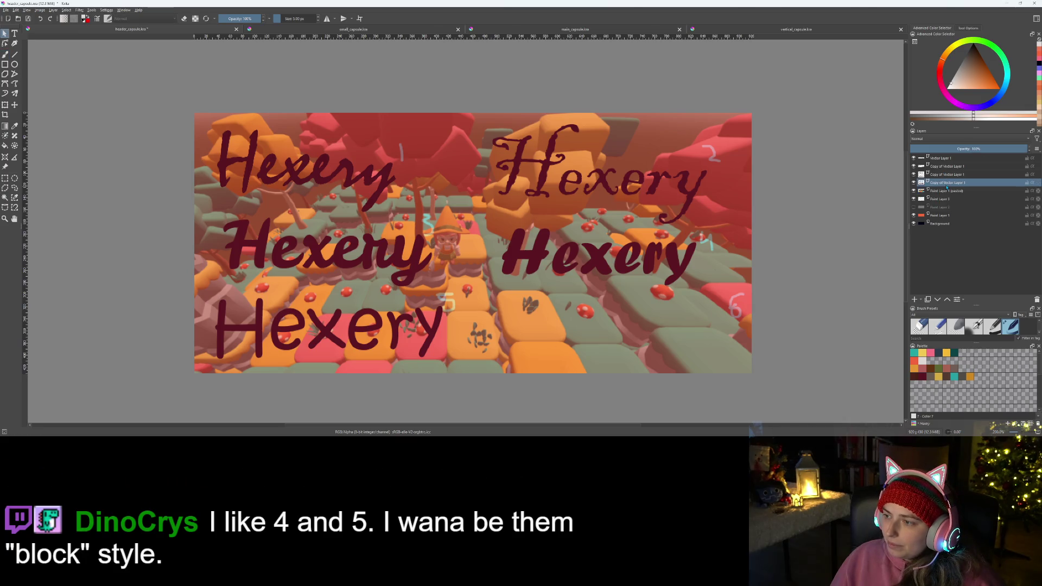
key("t")
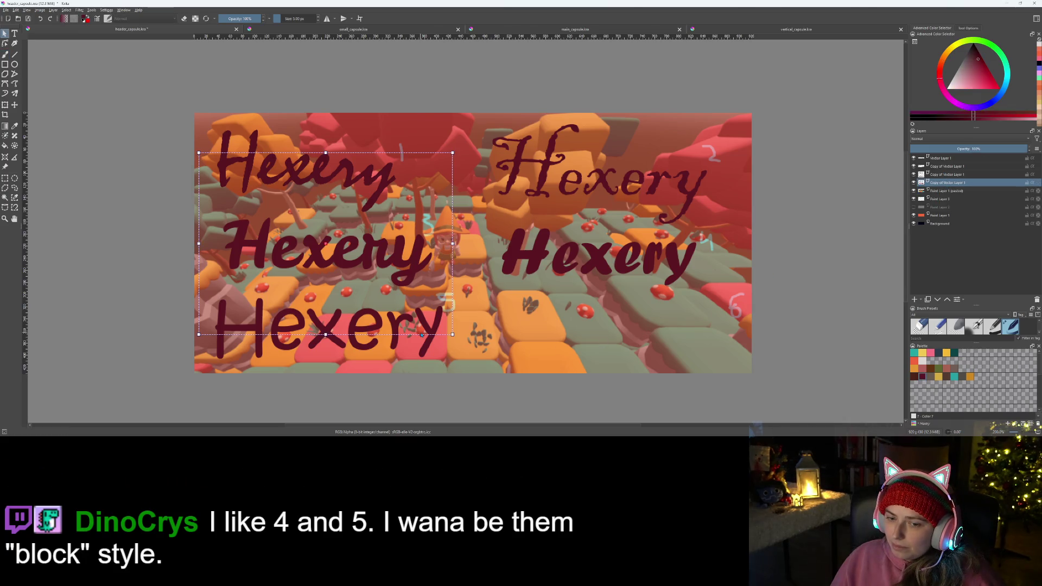
key("Page_Up")
key("Page_Up")
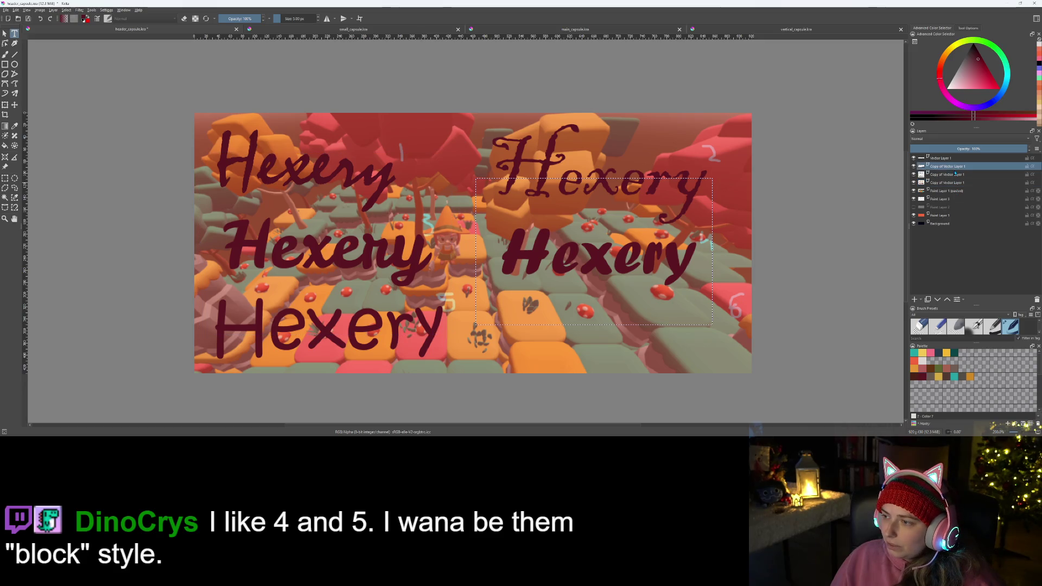
key("Escape")
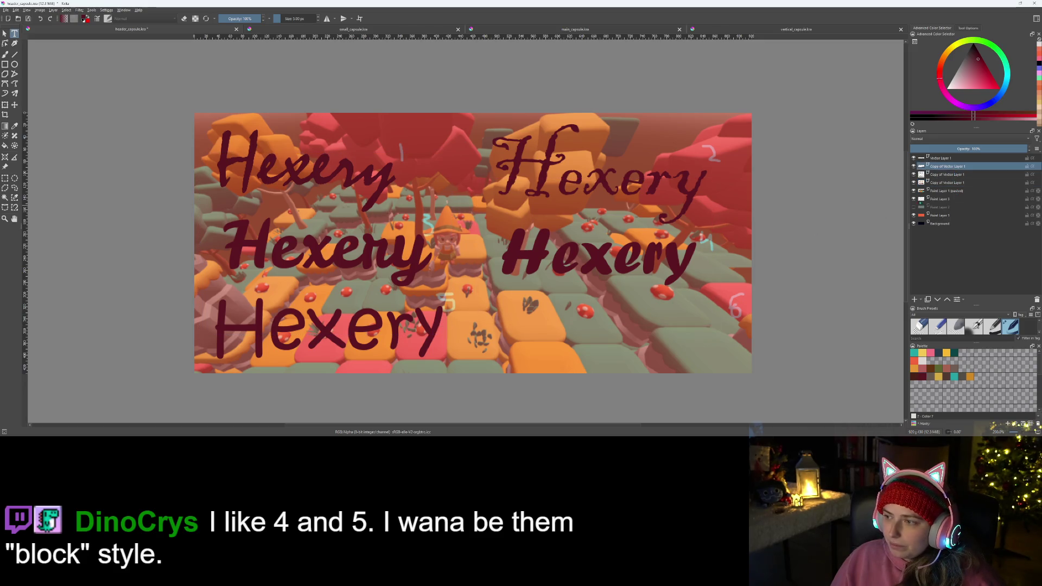
key("Page_Down")
double_click(405, 339)
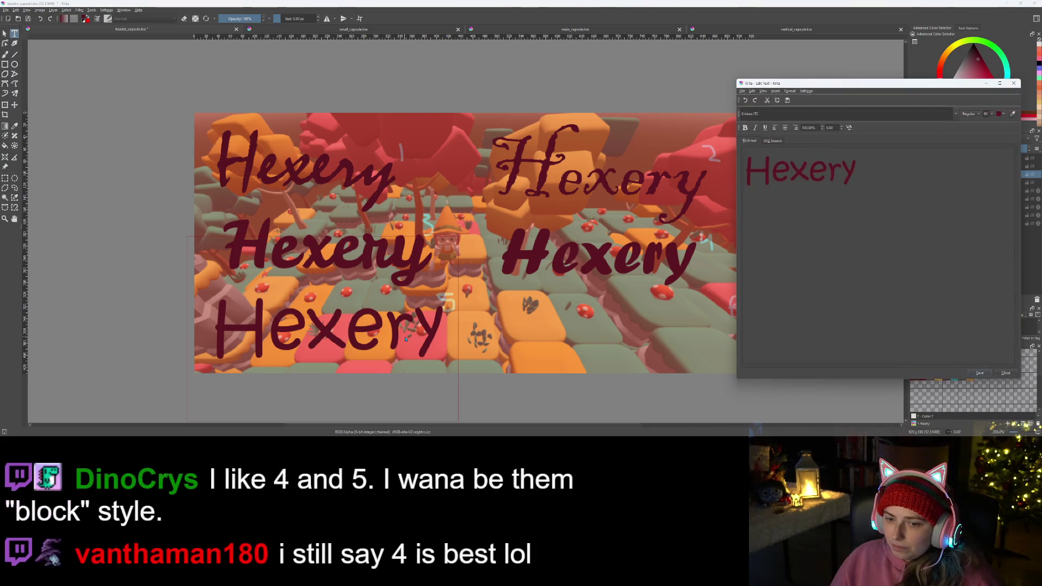
- Make the whole Hexery text bold, apply it, close the editor and deselect the shape
key("ctrl+a")
left_click(745, 128)
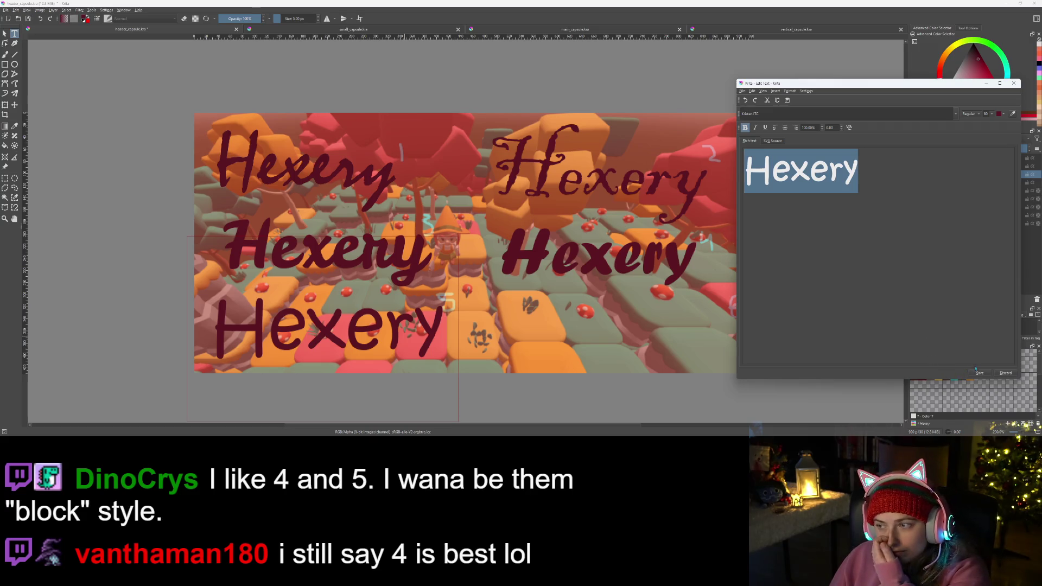
left_click(974, 373)
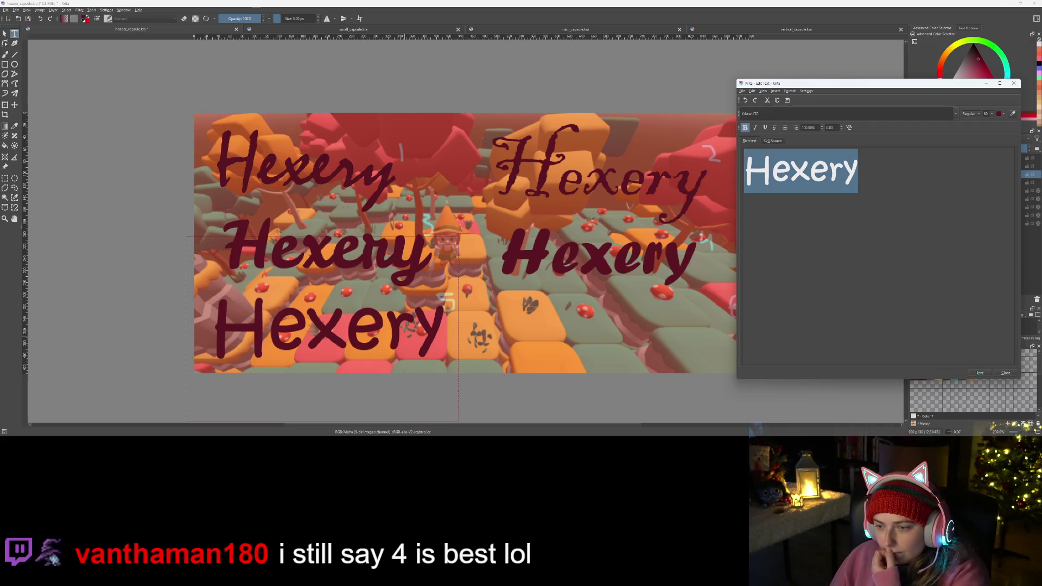
left_click(999, 375)
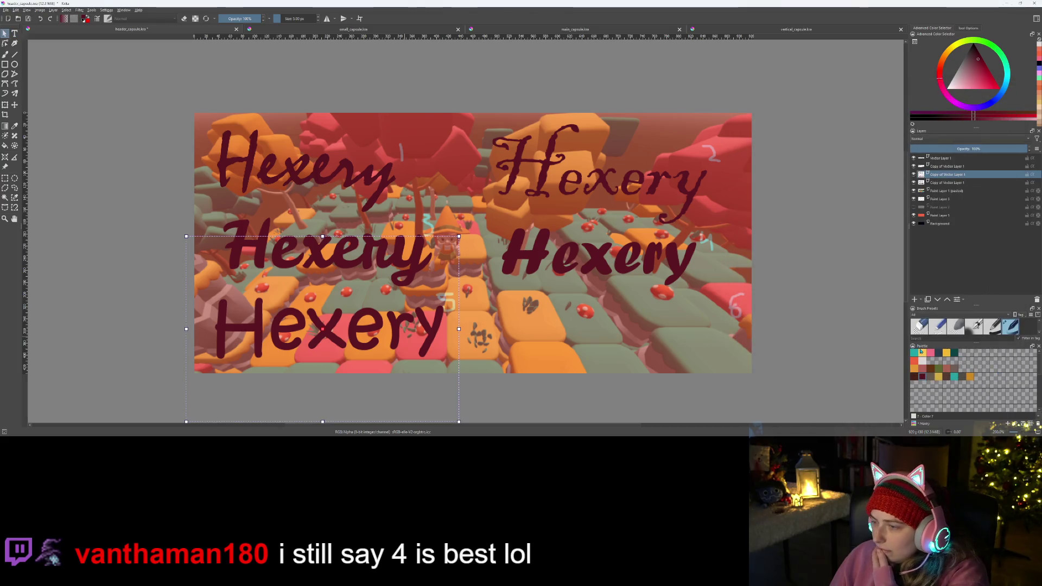
left_click(595, 321)
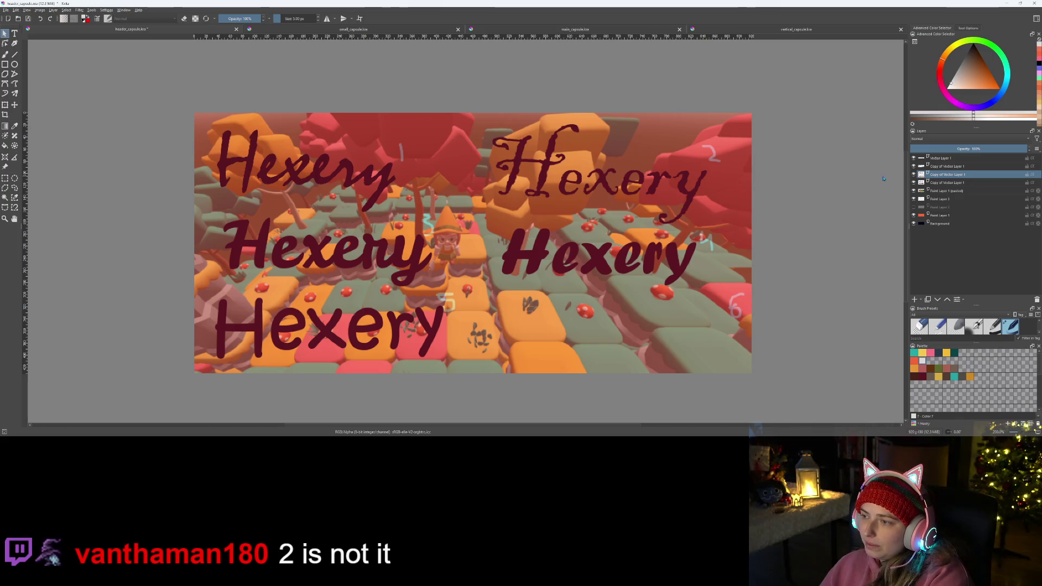
- Select Vector Layer 1 holding the top-right script Hexery and remove the layer
left_click(951, 183)
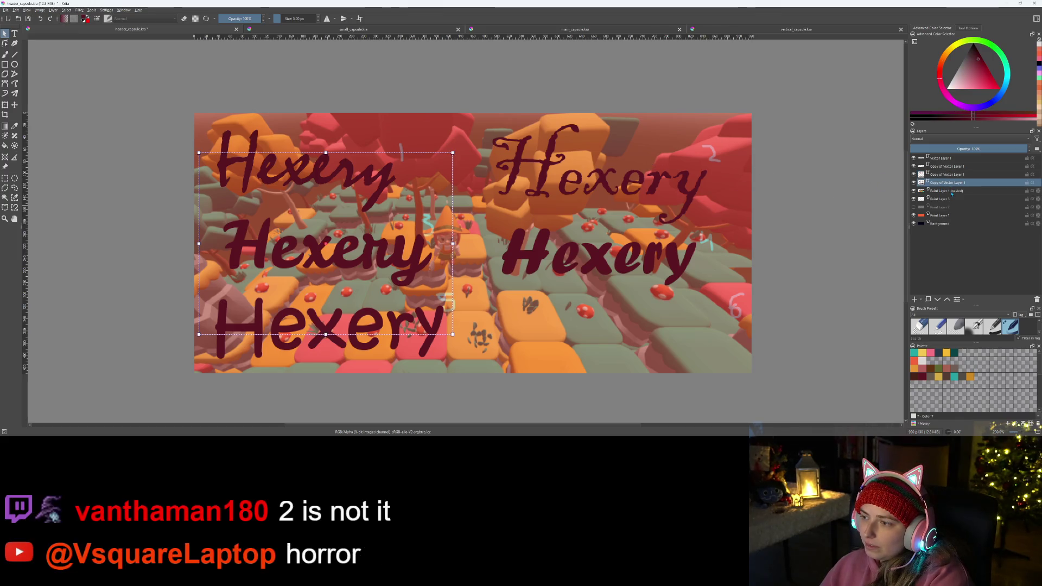
left_click(948, 167)
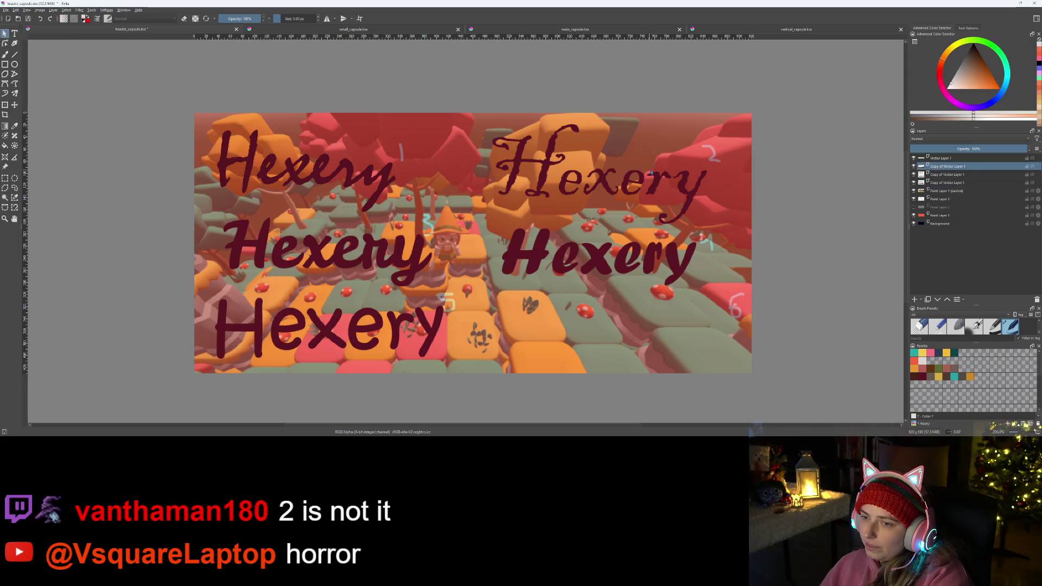
left_click(953, 158)
right_click(954, 159)
left_click(965, 206)
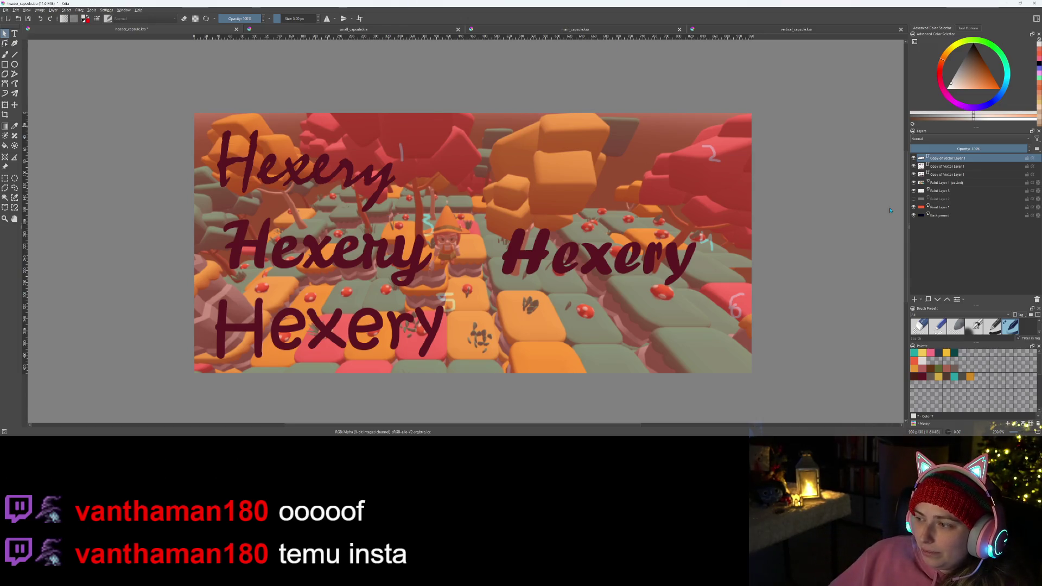
left_click(953, 158)
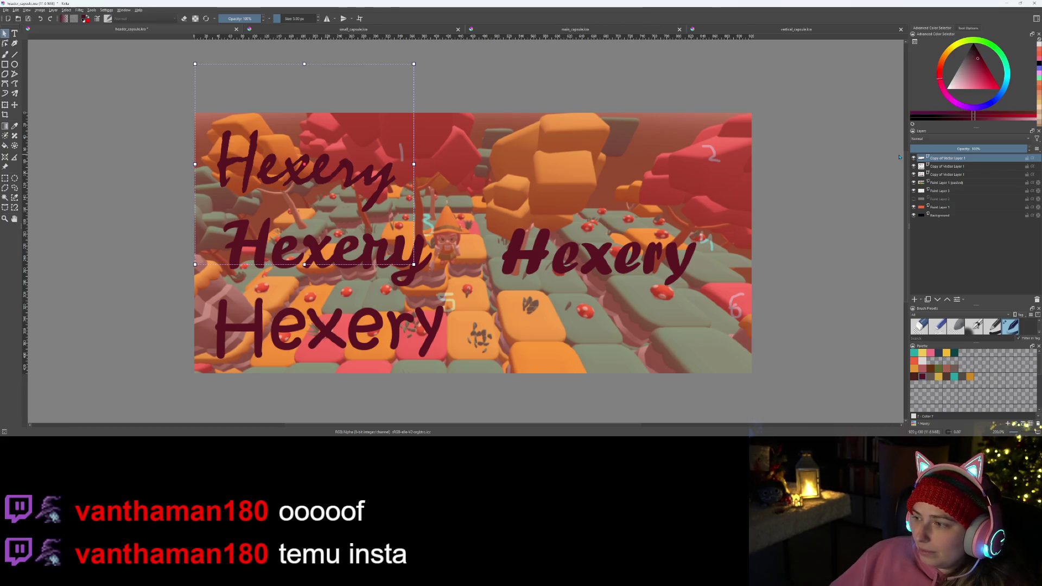
right_click(952, 158)
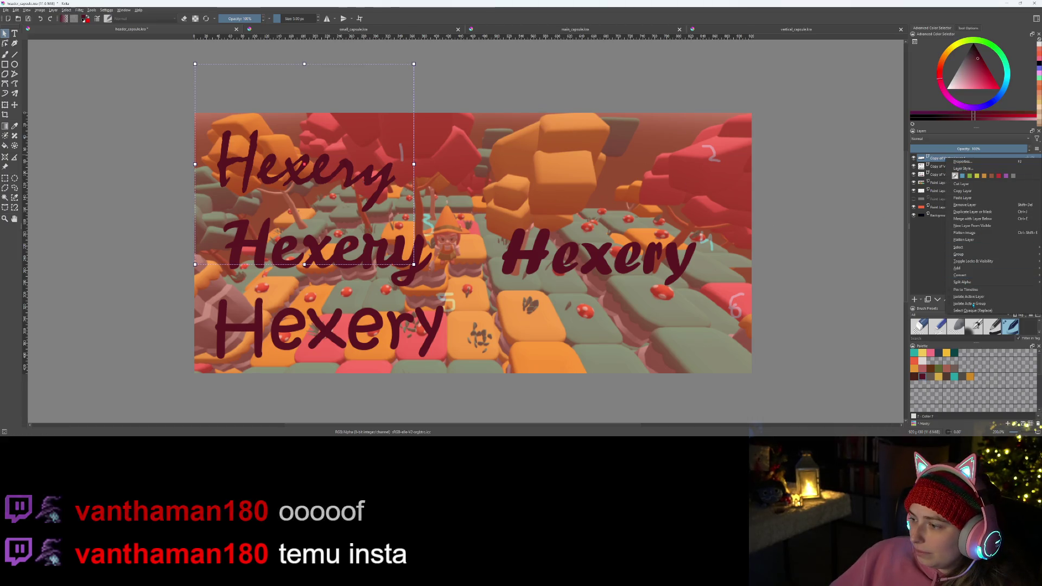
left_click(971, 206)
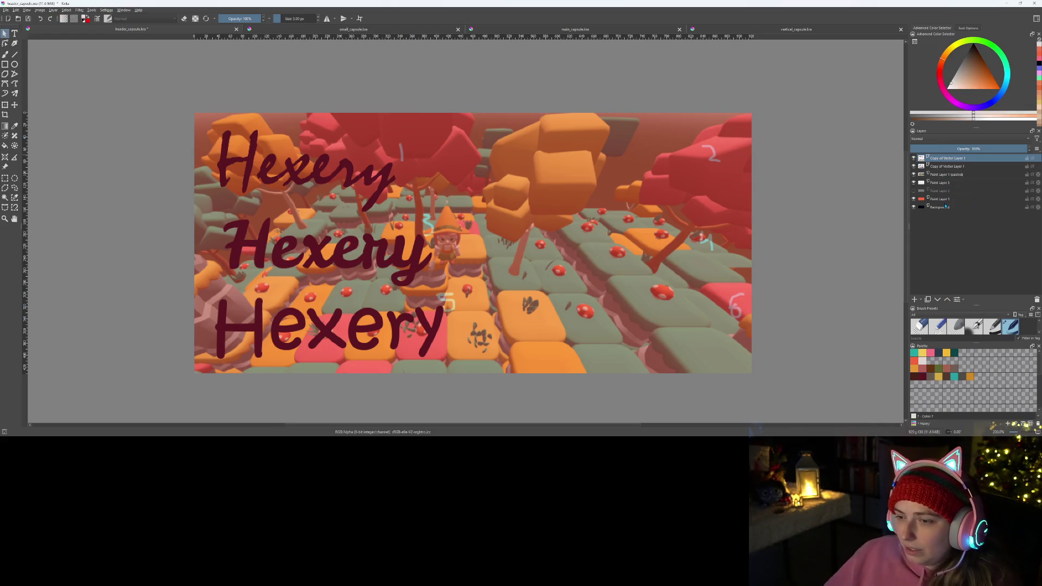
key("ctrl+z")
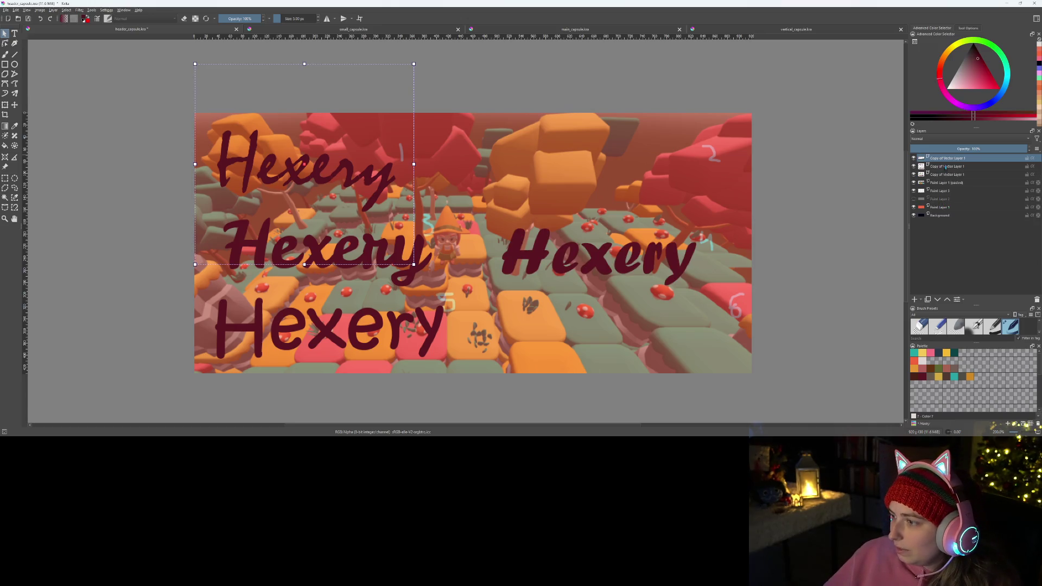
left_click(947, 166)
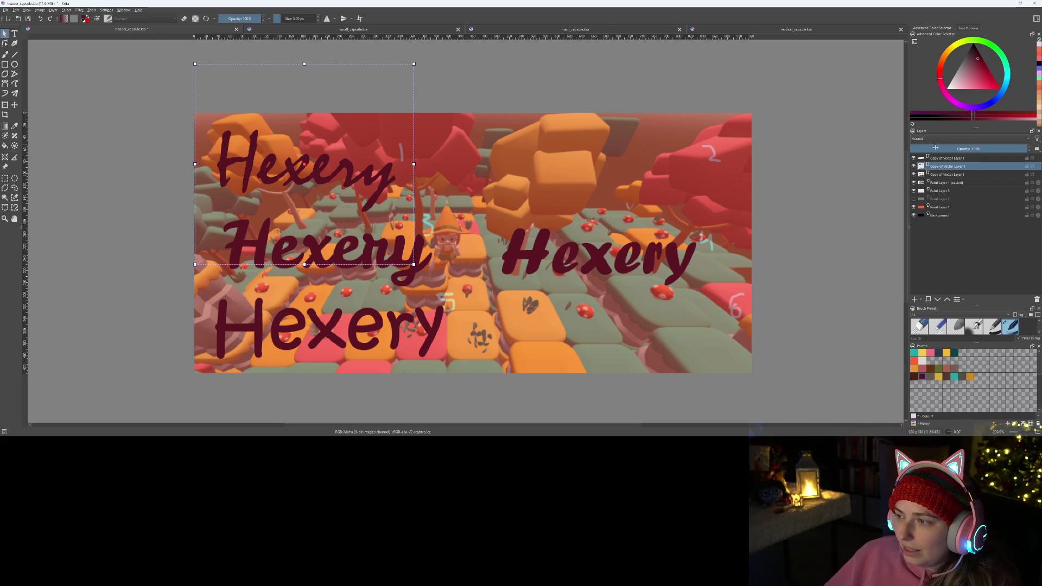
- Toggle the bottom, middle and right-hand Hexery layers off and on to compare them
left_click(913, 166)
left_click(914, 166)
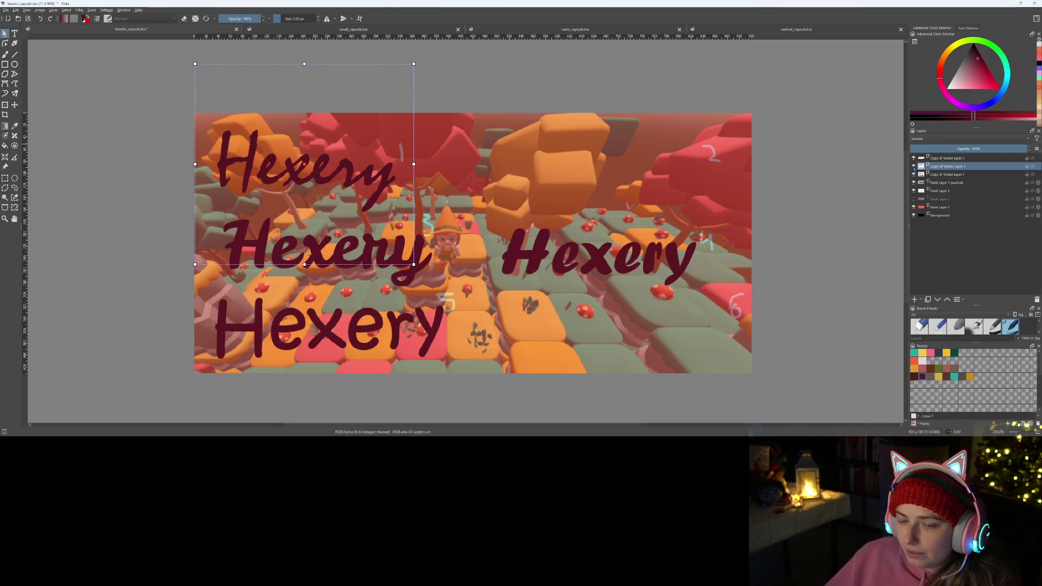
left_click(914, 175)
left_click(914, 174)
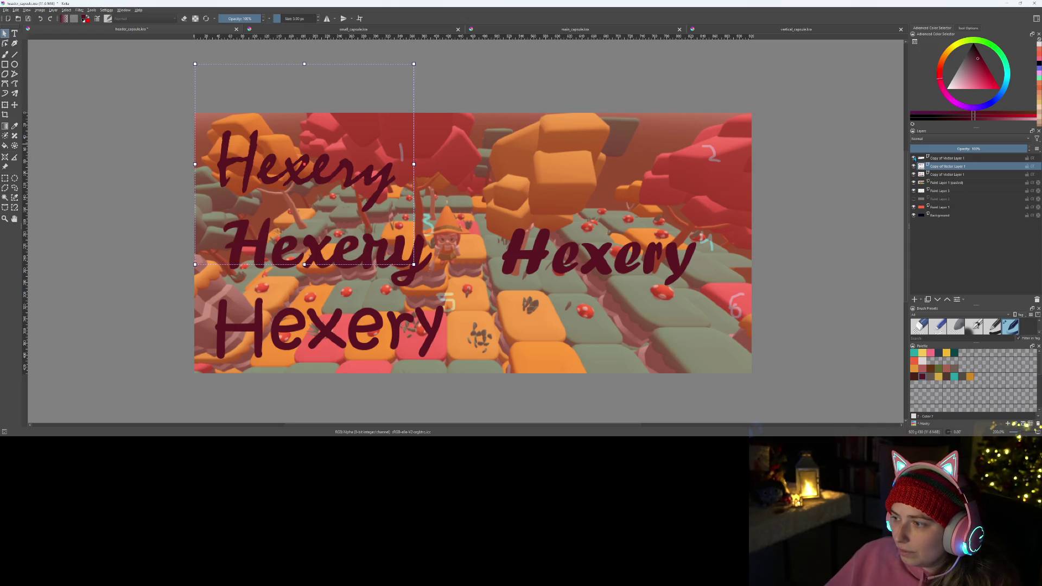
left_click(914, 158)
left_click(914, 158)
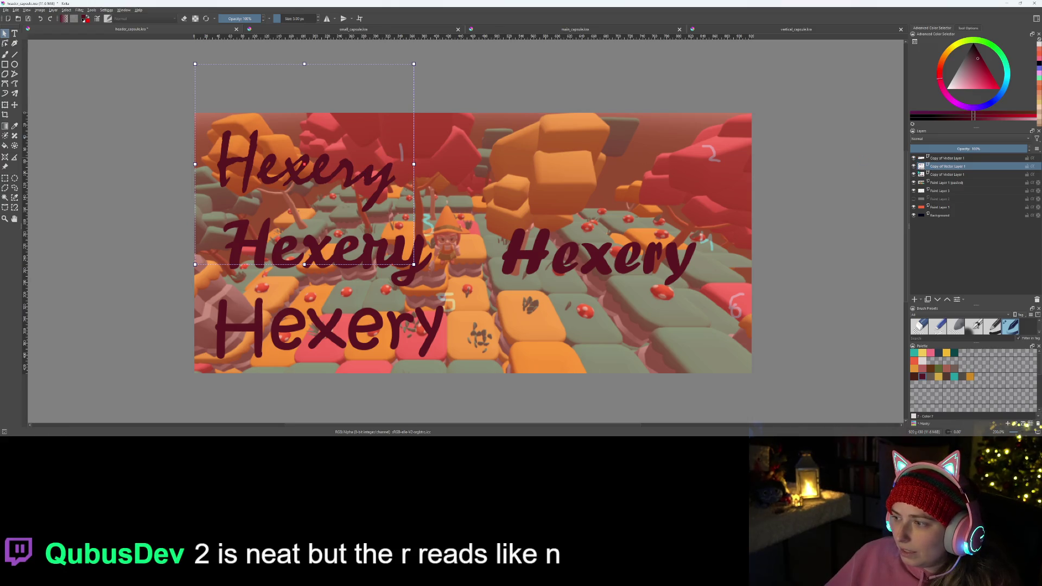
- Select the left Hexery texts on the canvas, delete one, then undo and deselect
mouse_move(922, 169)
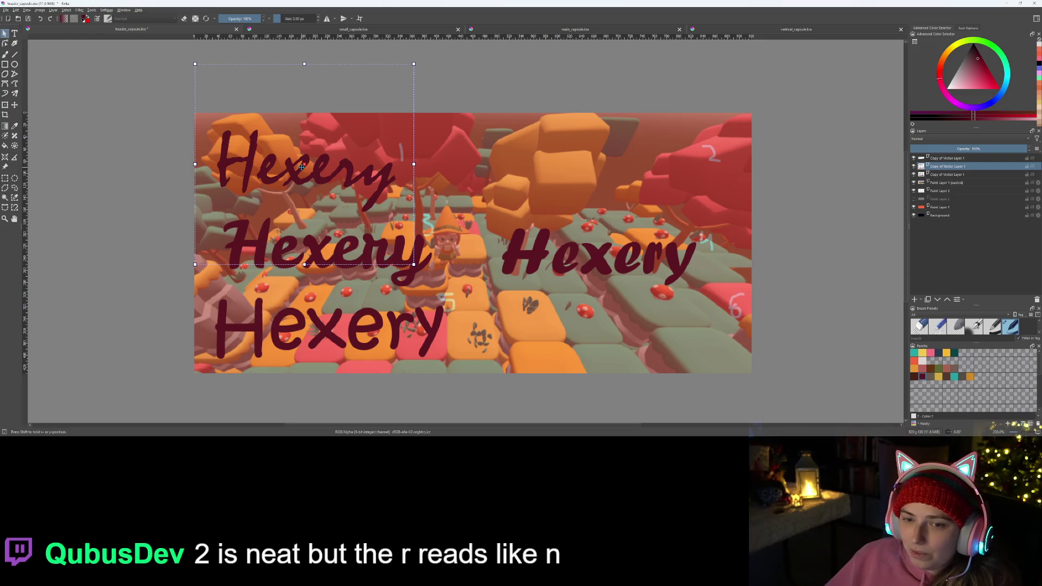
left_click(368, 167)
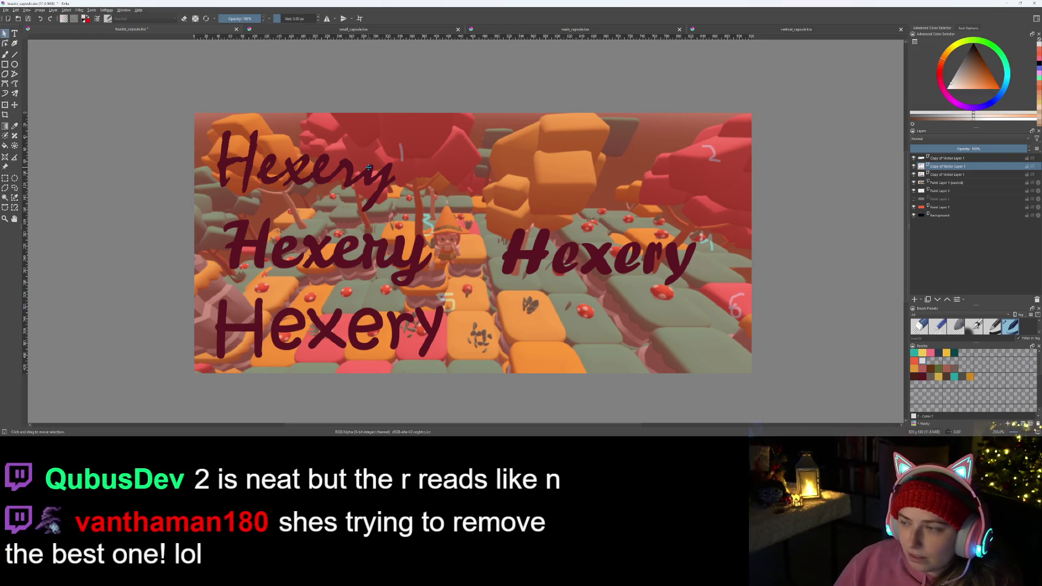
left_click(363, 162)
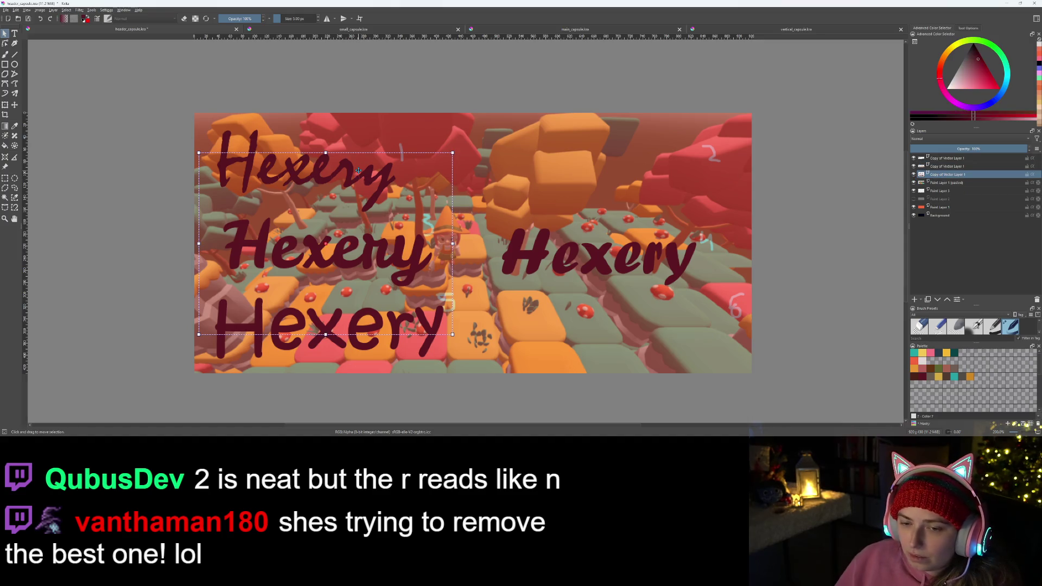
key("Delete")
key("ctrl+z")
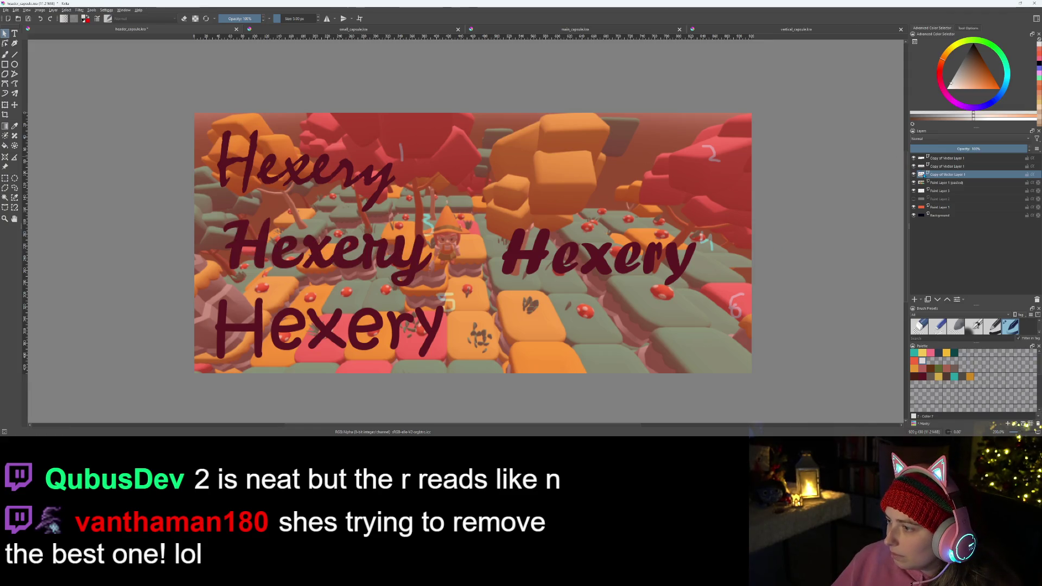
left_click(323, 169)
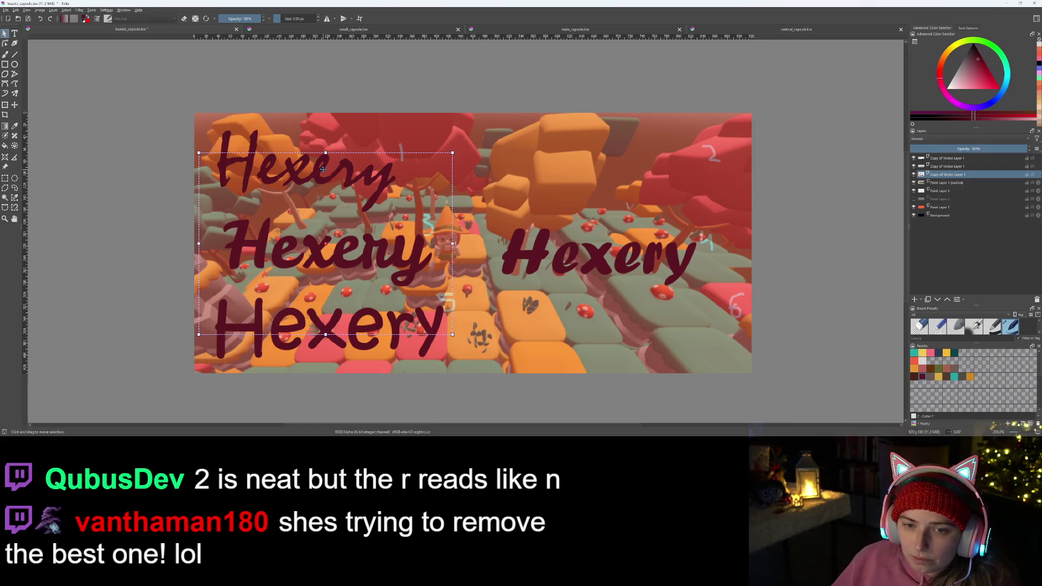
left_click(272, 132)
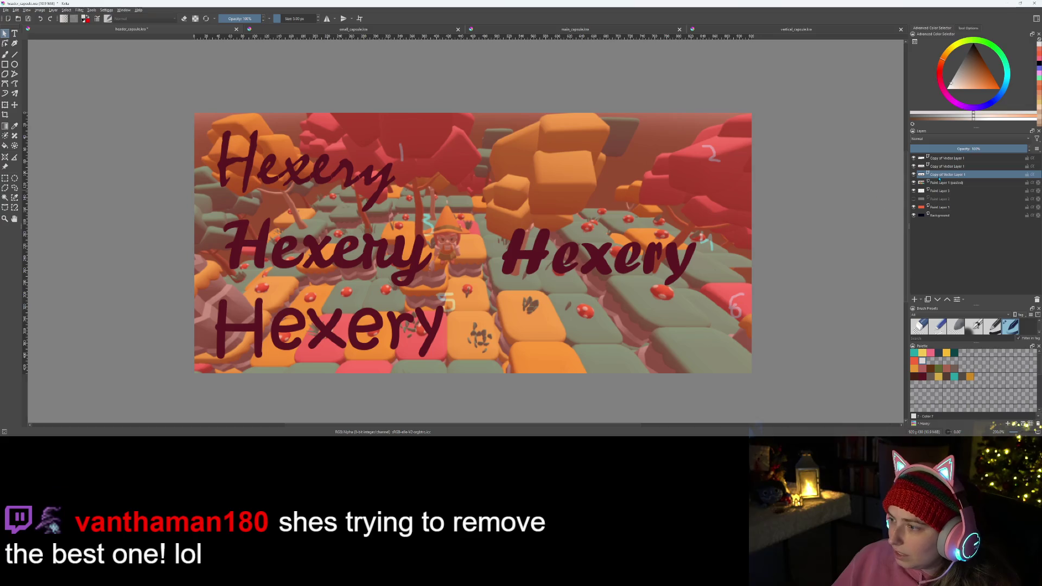
- Select the top-left script Hexery and delete it
mouse_move(922, 160)
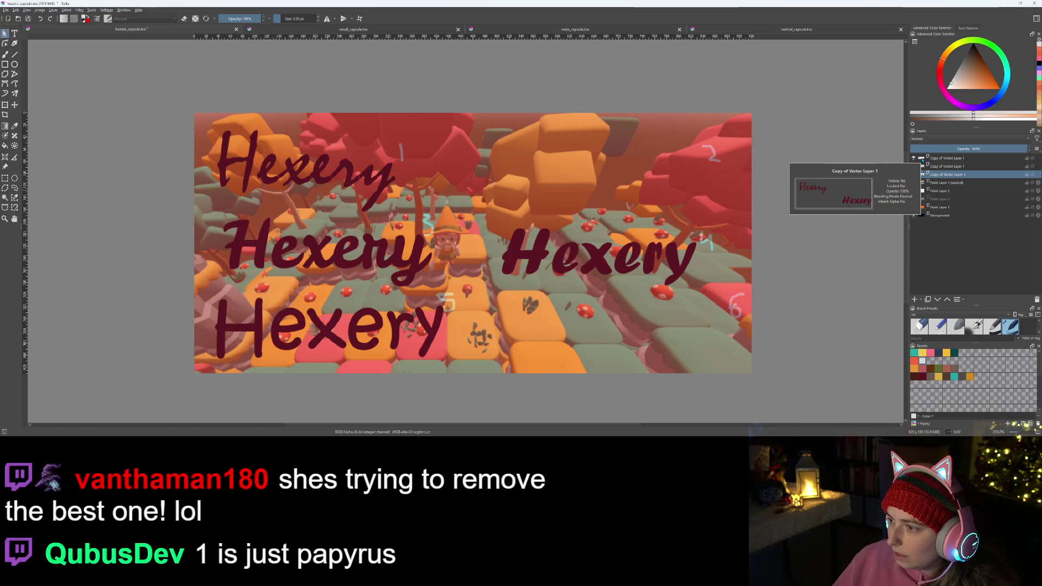
left_click(963, 158)
left_click(243, 125)
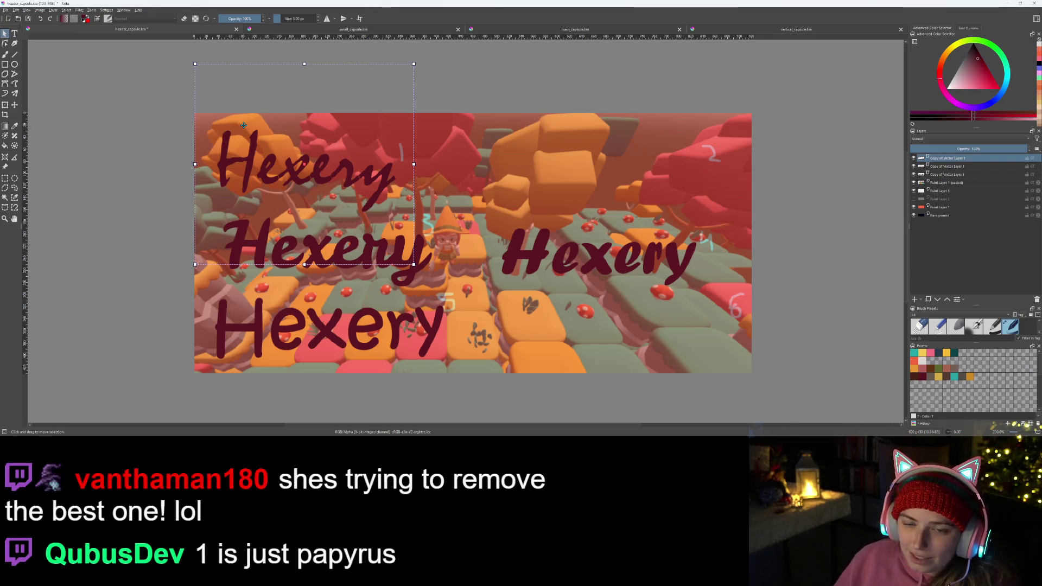
key("Delete")
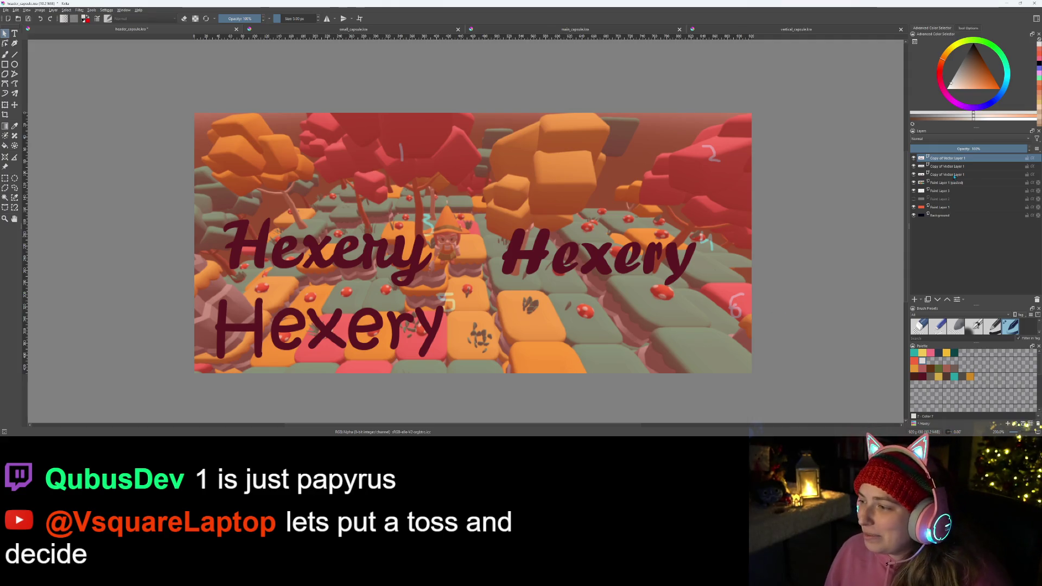
- Remove Paint Layer 3 with the number labels and hidden Paint Layer 2, then hide one Hexery layer
right_click(940, 192)
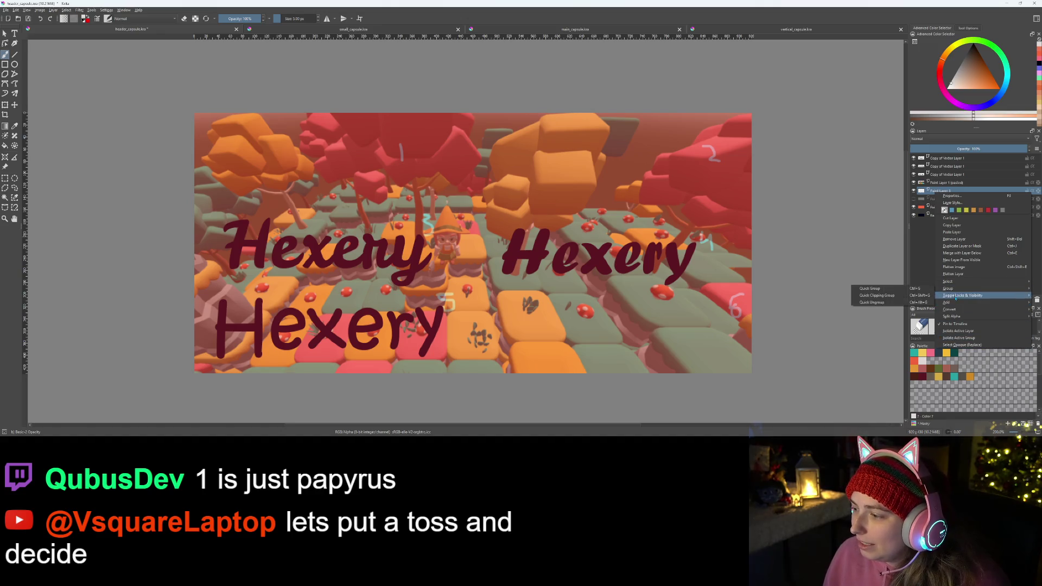
left_click(960, 242)
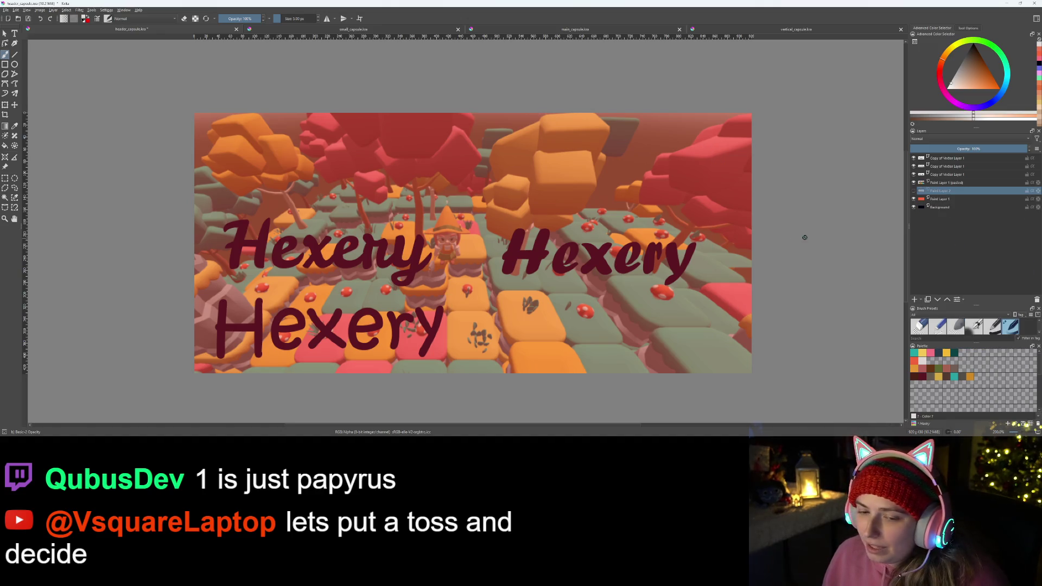
right_click(936, 194)
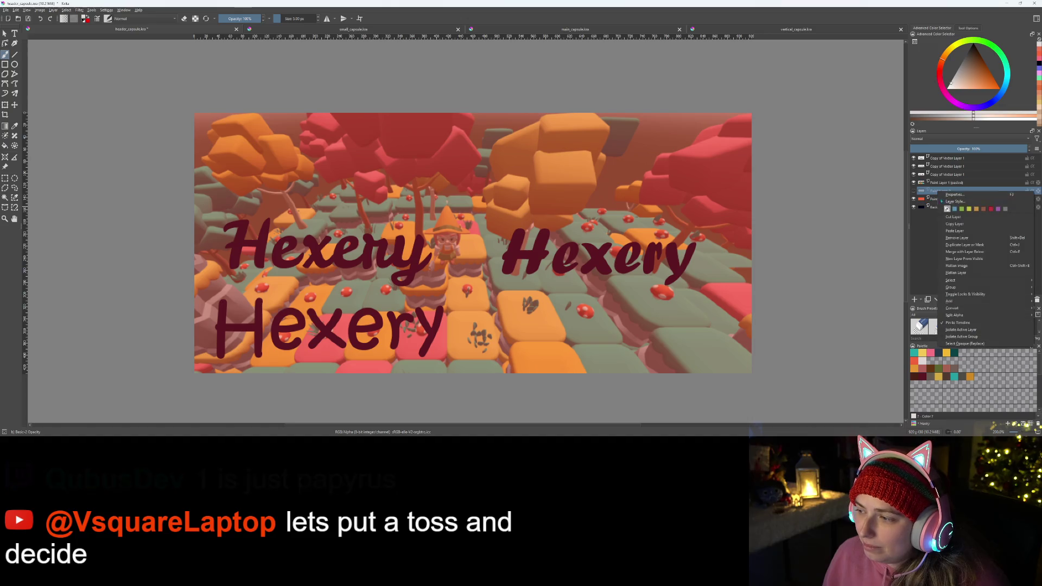
left_click(953, 239)
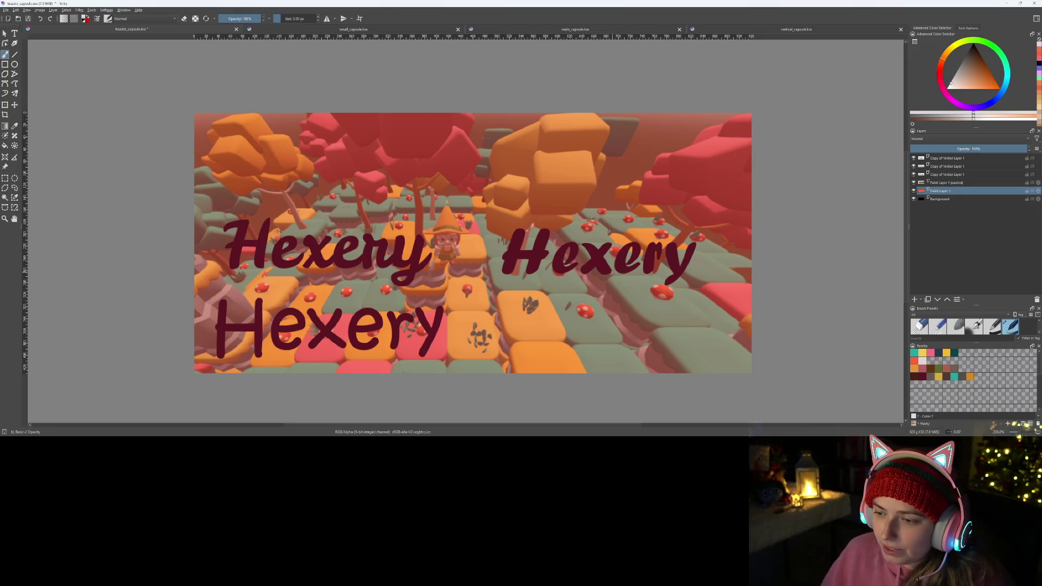
left_click(913, 175)
left_click(914, 174)
left_click(914, 166)
left_click(913, 166)
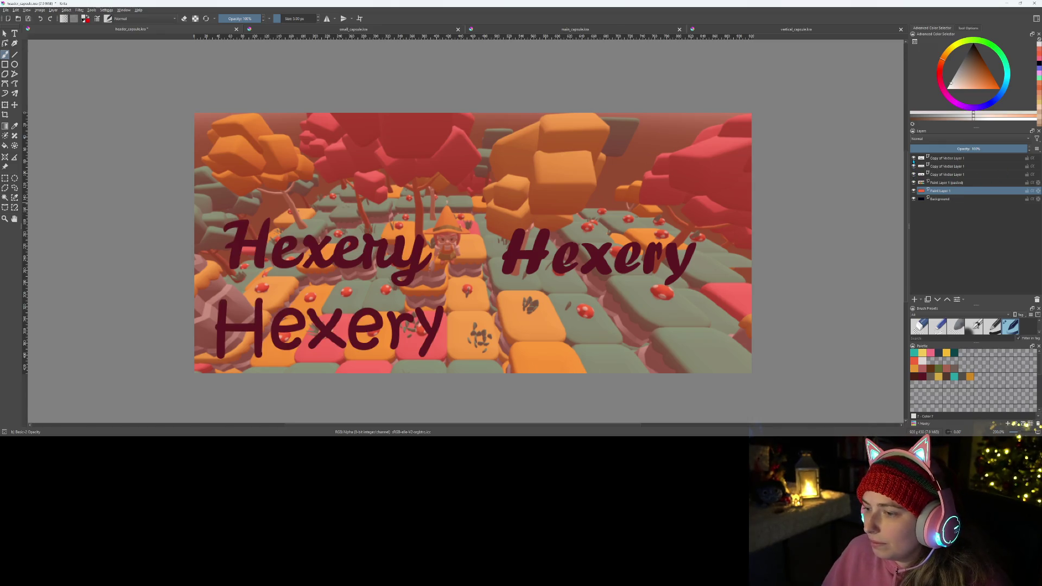
left_click(913, 158)
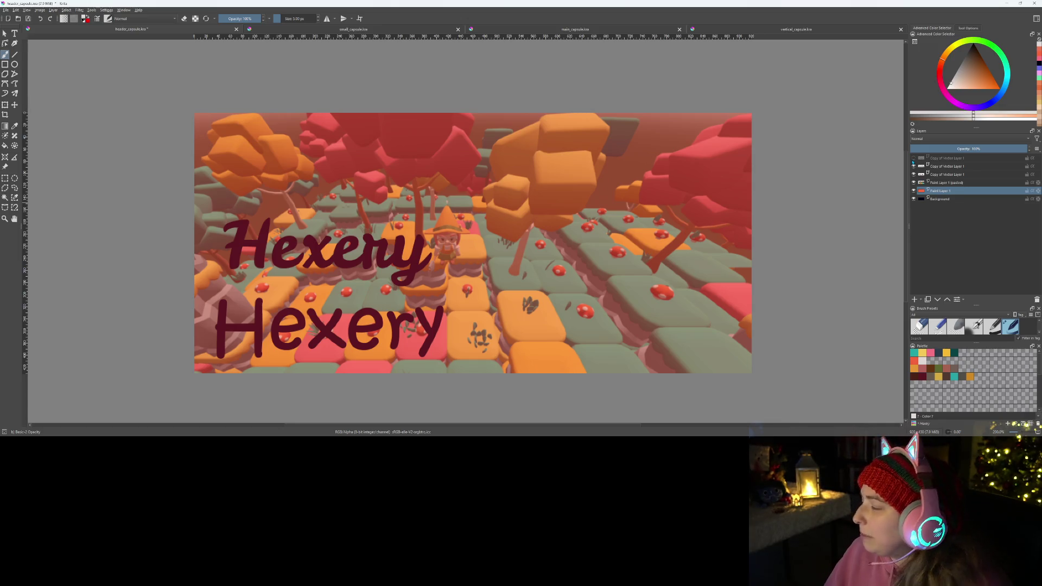
left_click(946, 175)
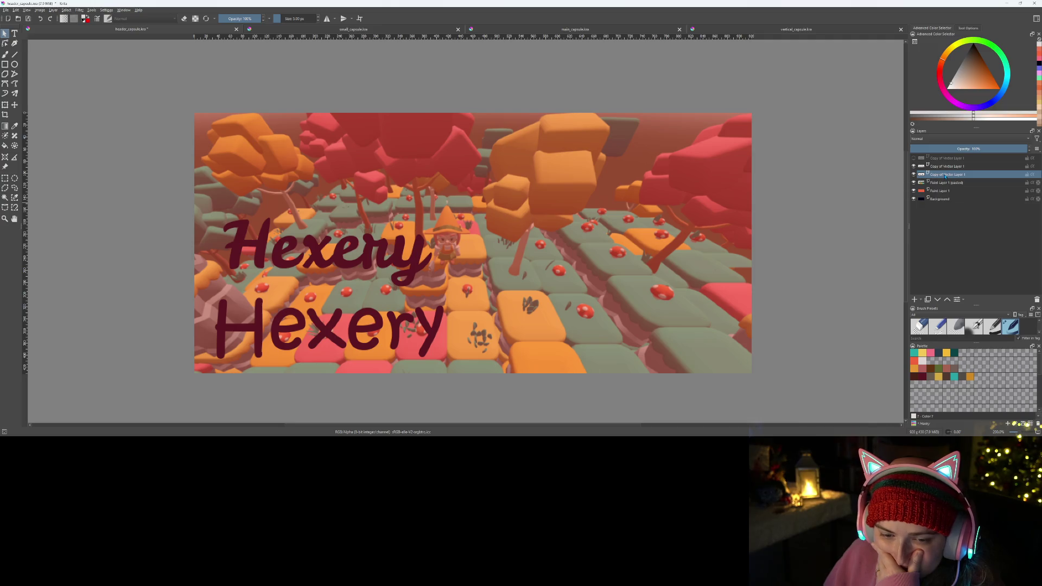
left_click(924, 167)
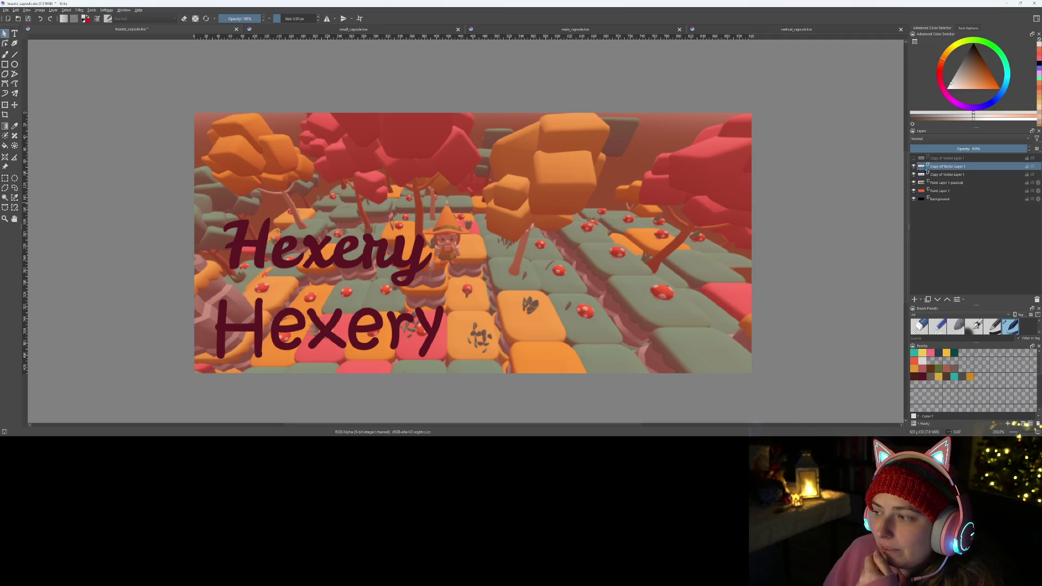
left_click(913, 166)
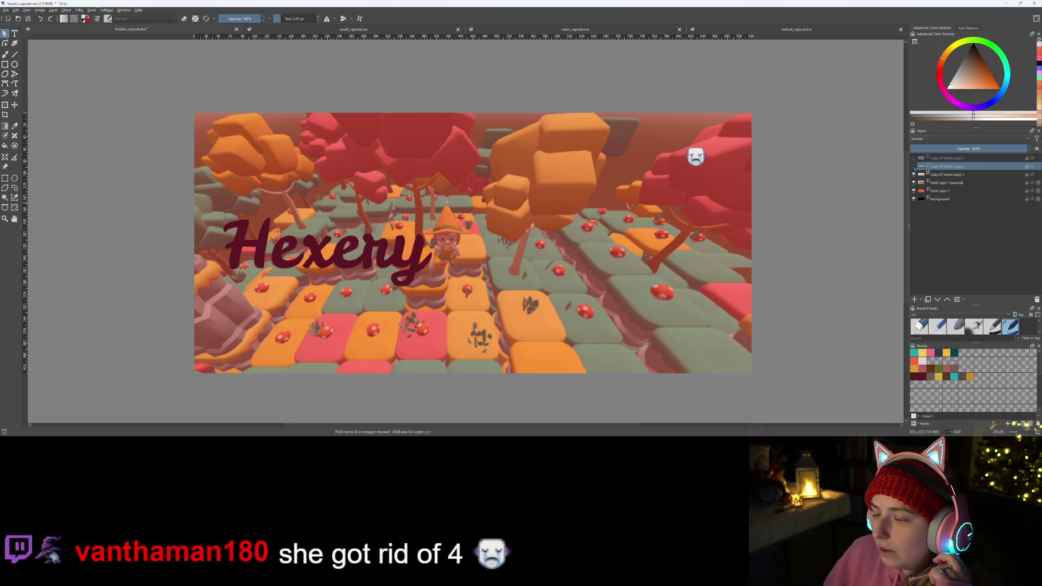
left_click(913, 166)
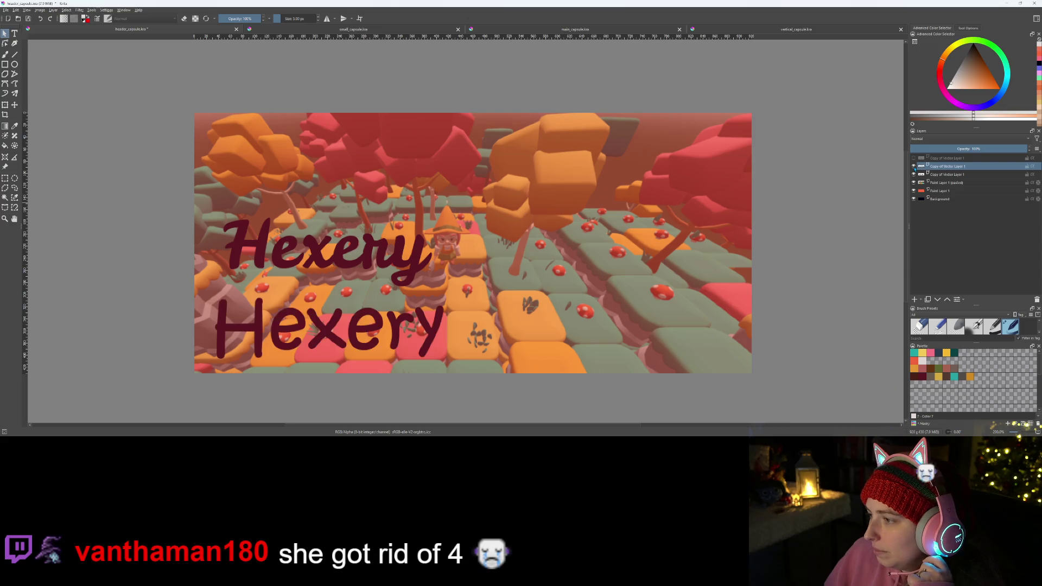
left_click(914, 175)
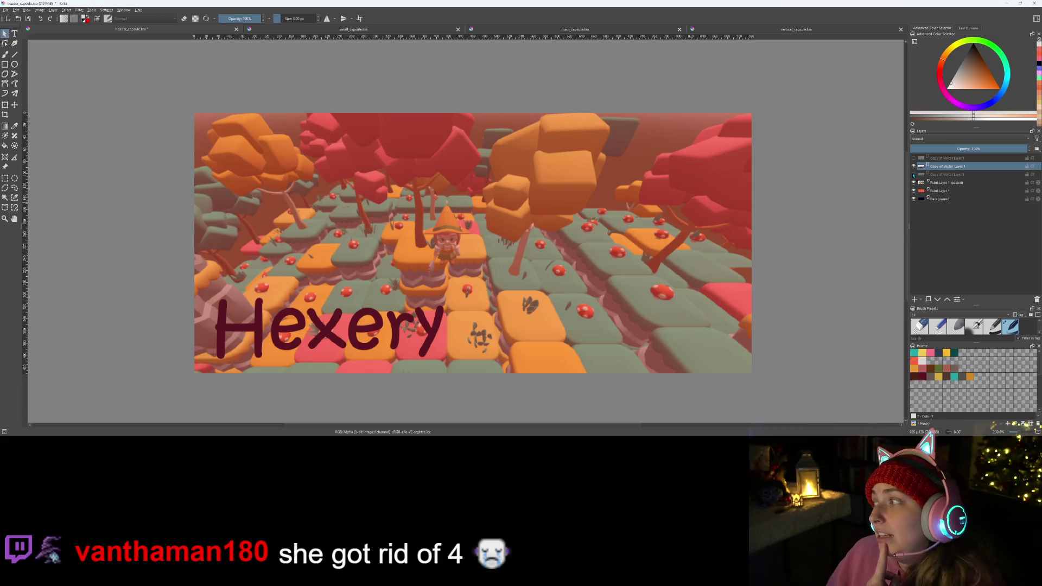
mouse_move(914, 175)
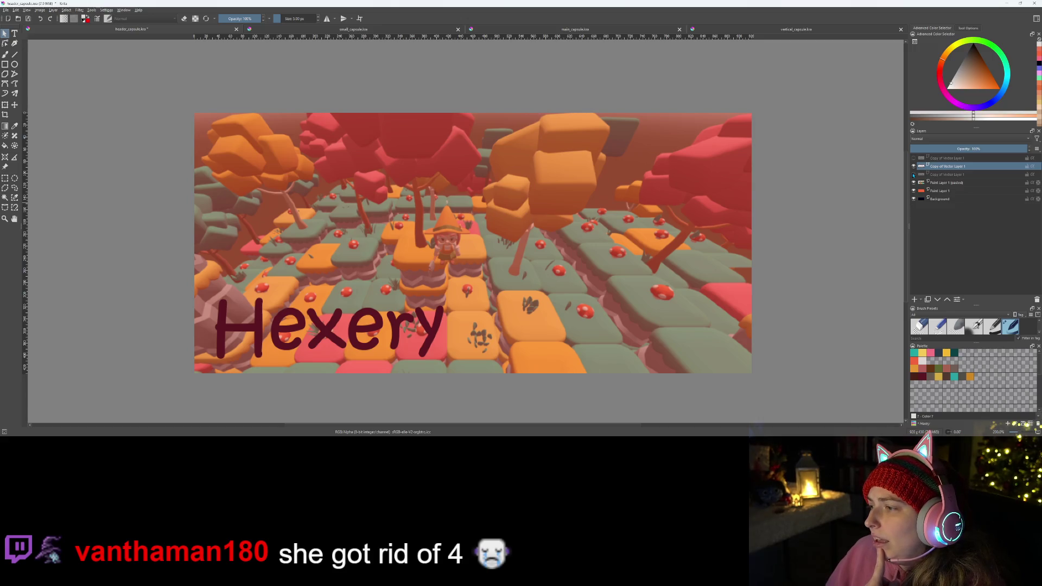
left_click(914, 175)
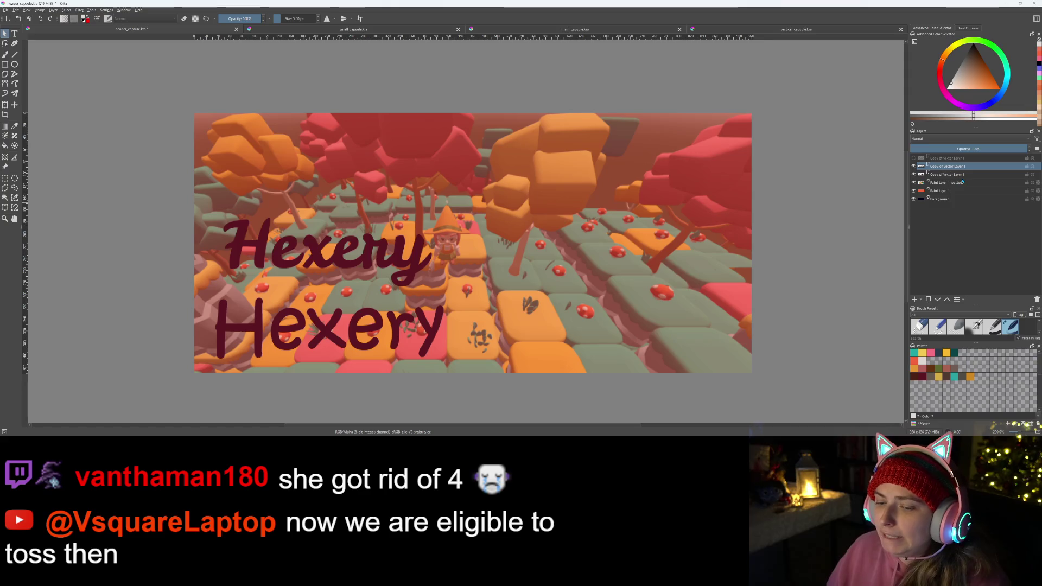
mouse_move(962, 181)
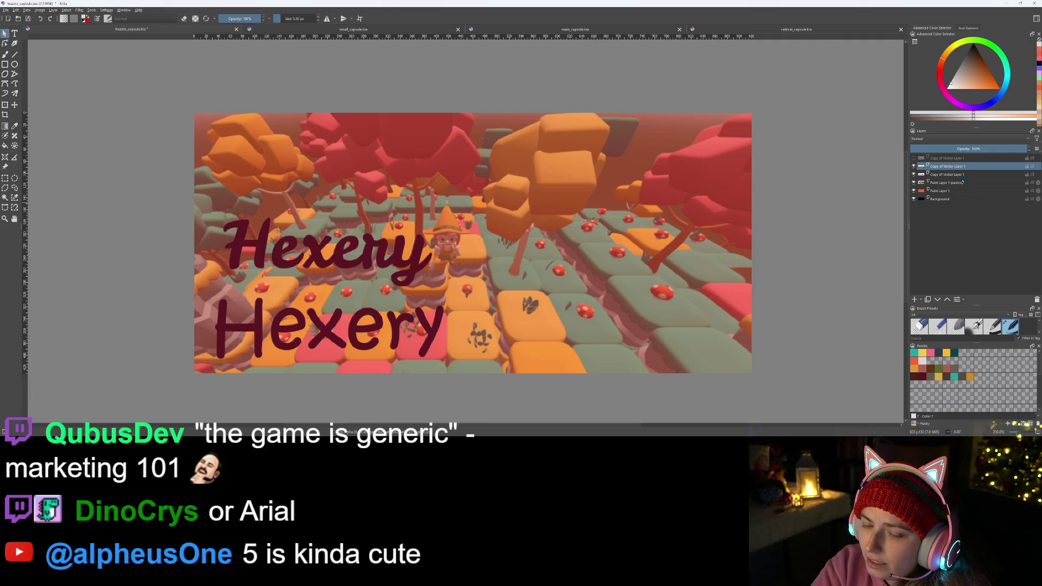
- Toggle the script-style Hexery layer's visibility to compare, then remove that layer
left_click(914, 174)
left_click(914, 174)
left_click(914, 174)
left_click(914, 174)
left_click(949, 175)
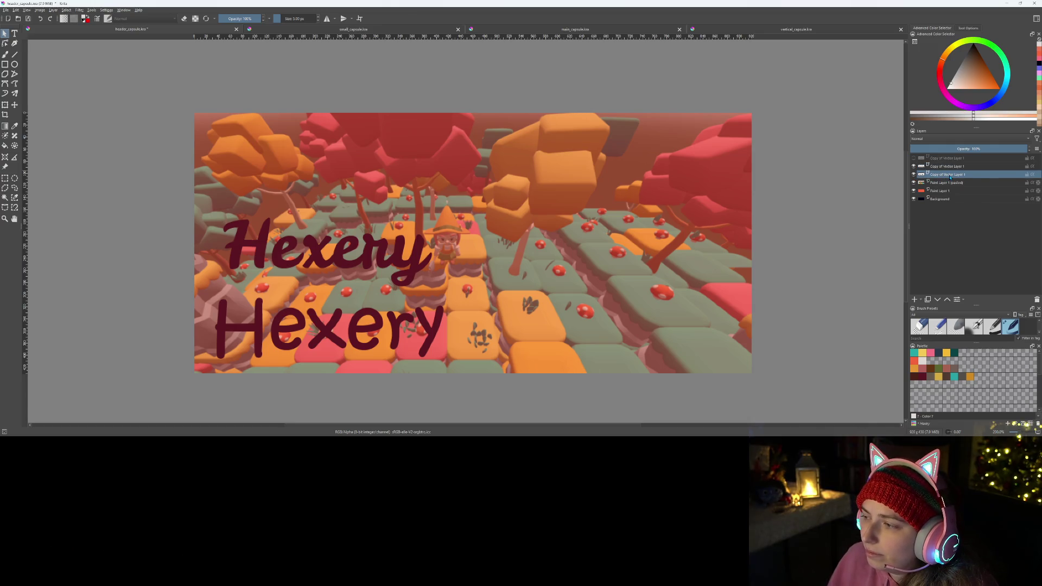
right_click(949, 177)
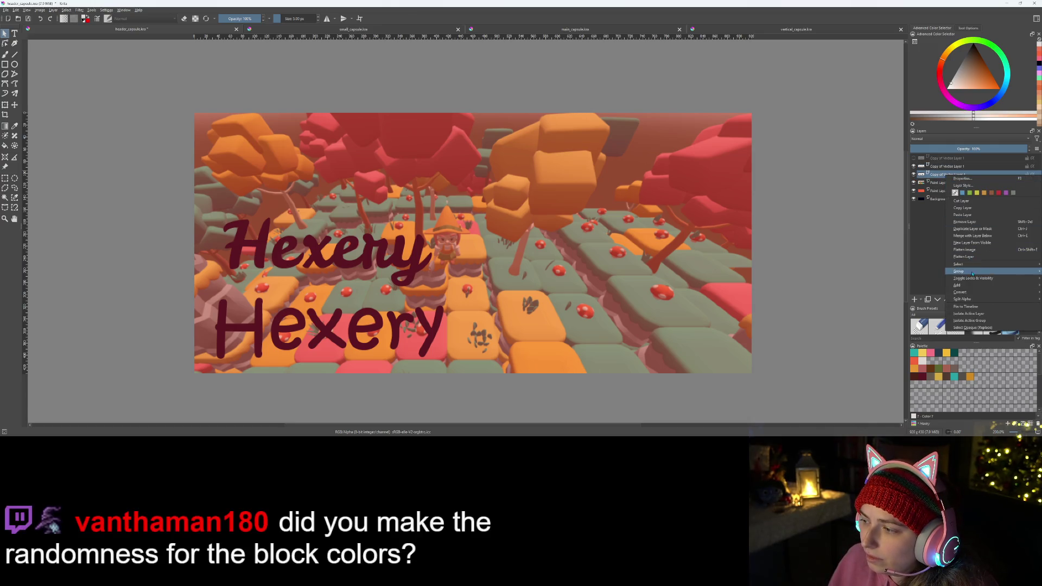
left_click(974, 223)
- Remove the hidden top text layer as well
scroll(643, 297, "down", 1)
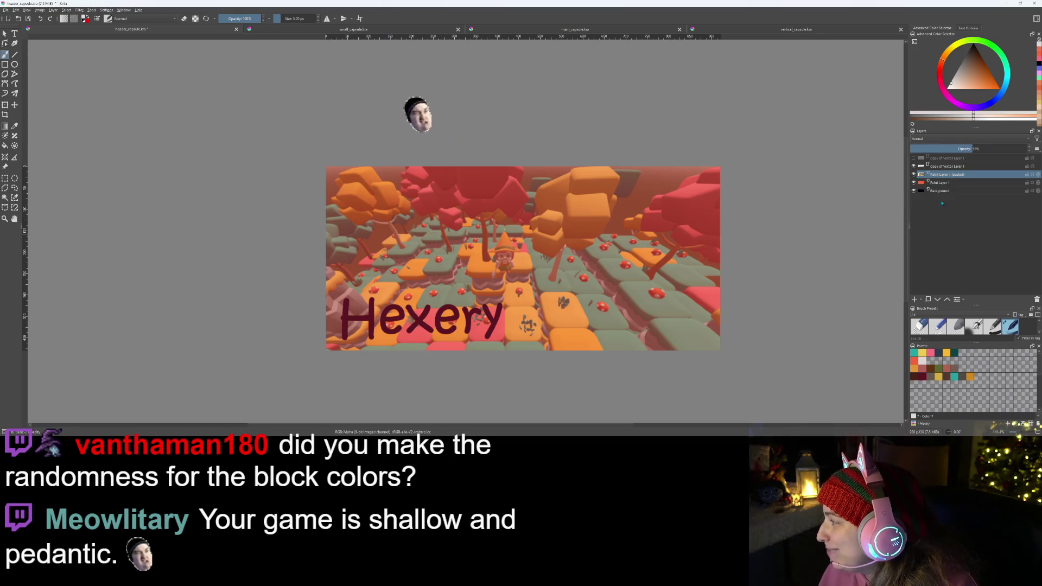
left_click(950, 168)
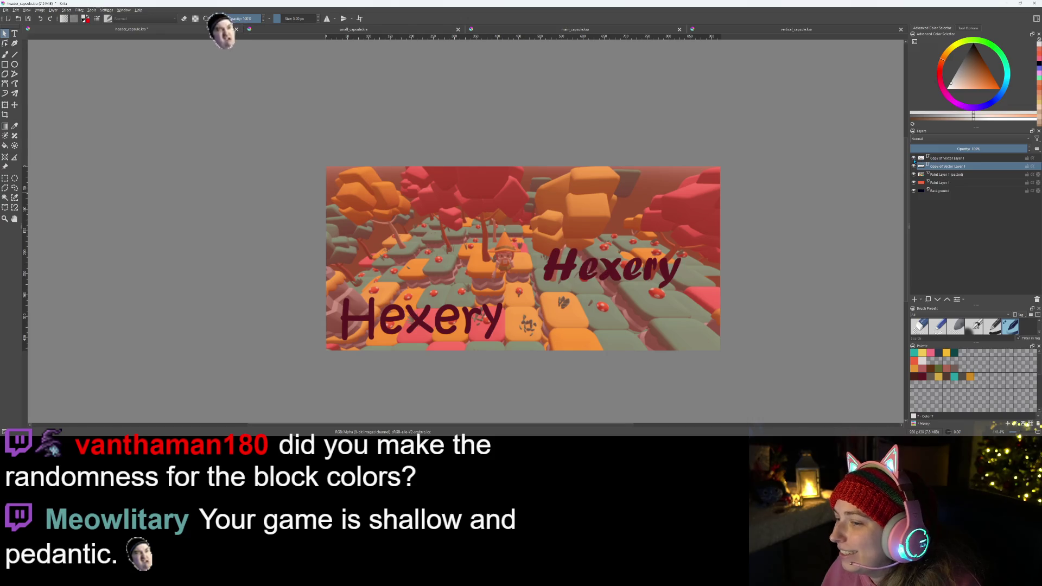
left_click(944, 158)
right_click(945, 159)
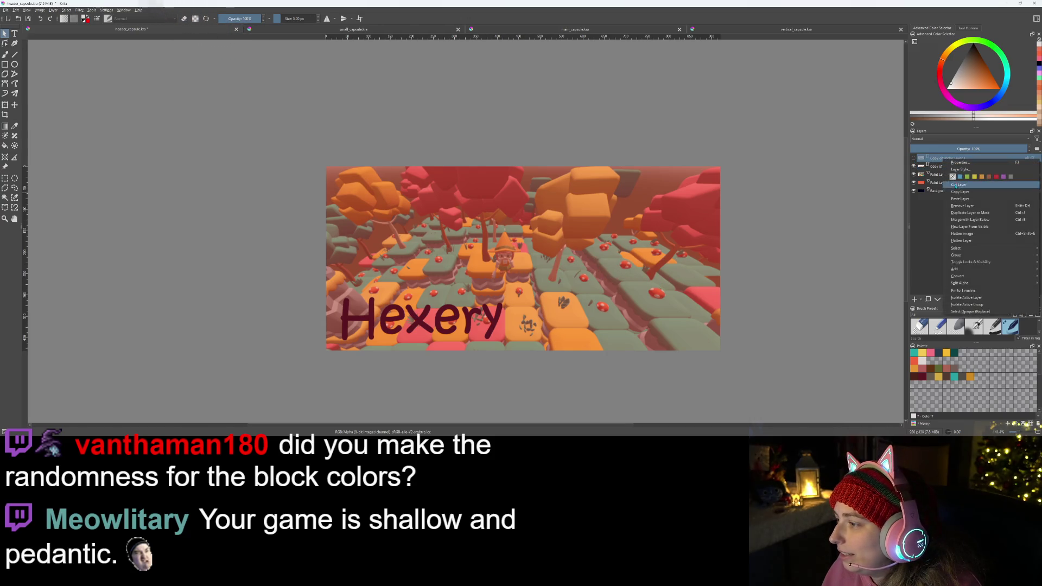
left_click(966, 210)
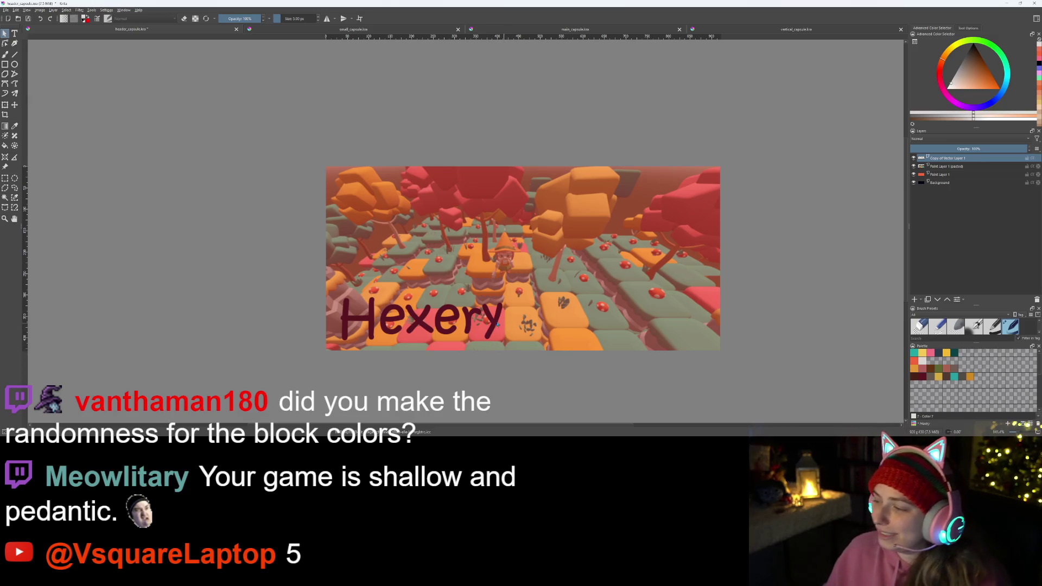
- Drag the Hexery title to the centre of the banner
left_click(397, 312)
mouse_move(425, 314)
left_mouse_down()
mouse_move(470, 294)
mouse_move(530, 236)
mouse_move(530, 247)
mouse_move(553, 257)
left_mouse_up()
left_click(567, 295)
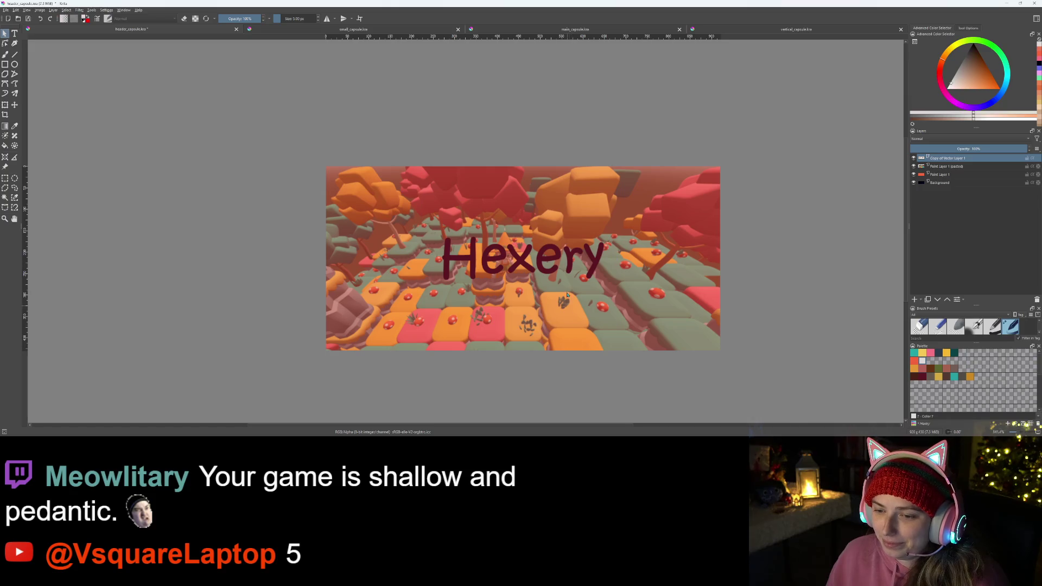
- Increase the Hexery text's font size, re-centre it, then switch to the Godot script
double_click(569, 265)
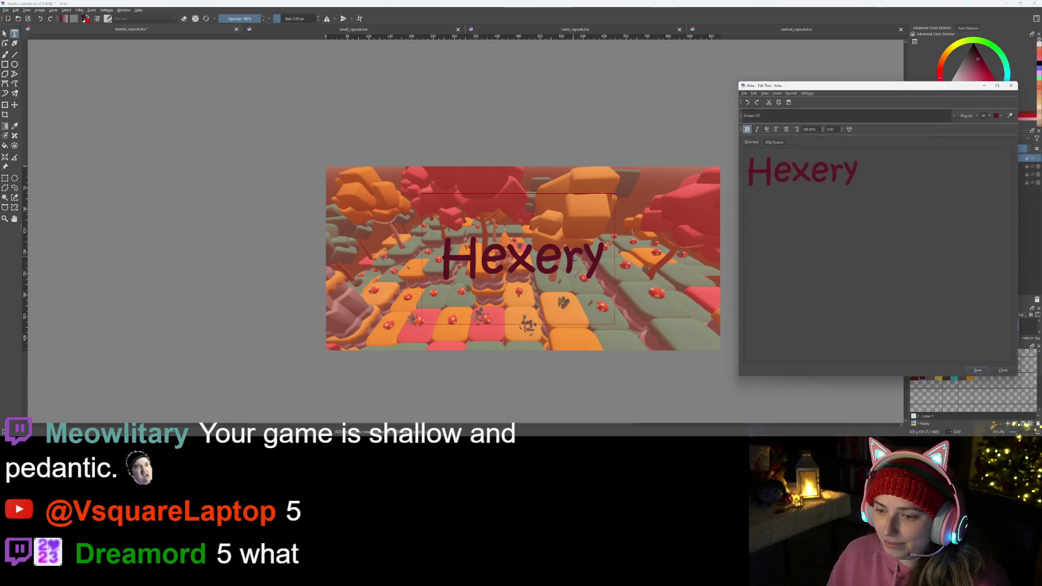
key("ctrl+a")
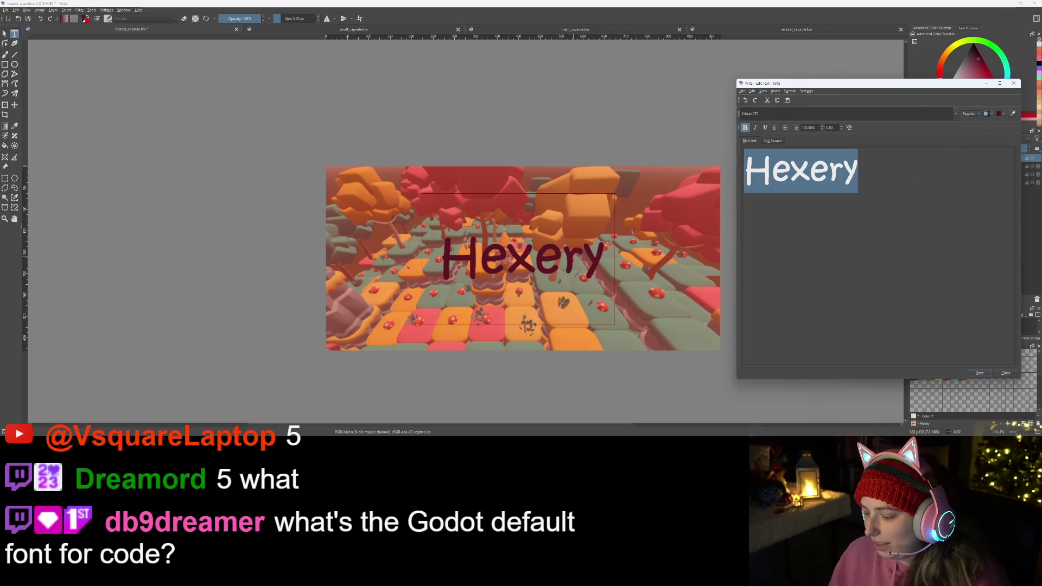
key("Return")
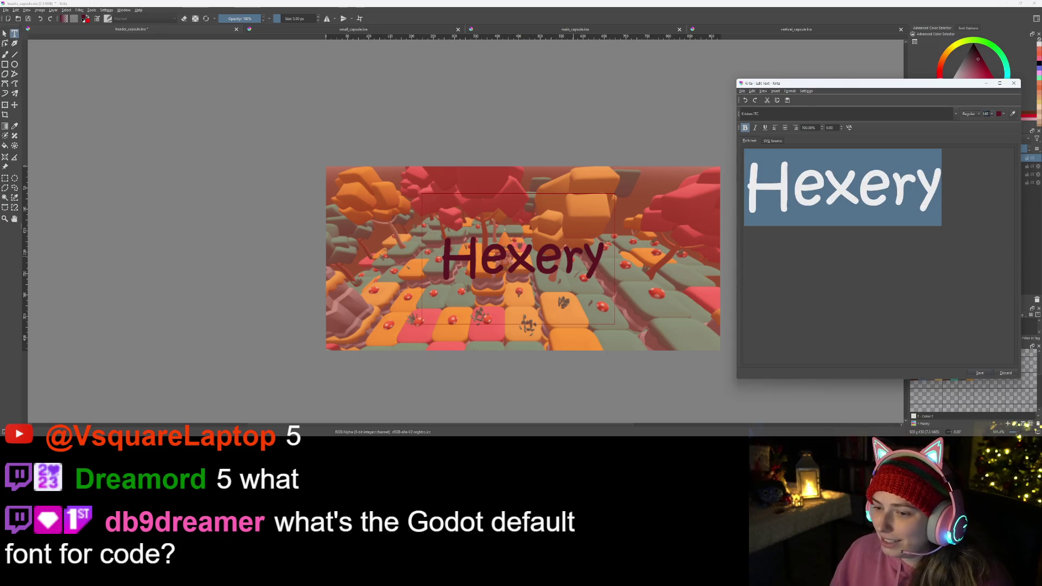
left_click(985, 373)
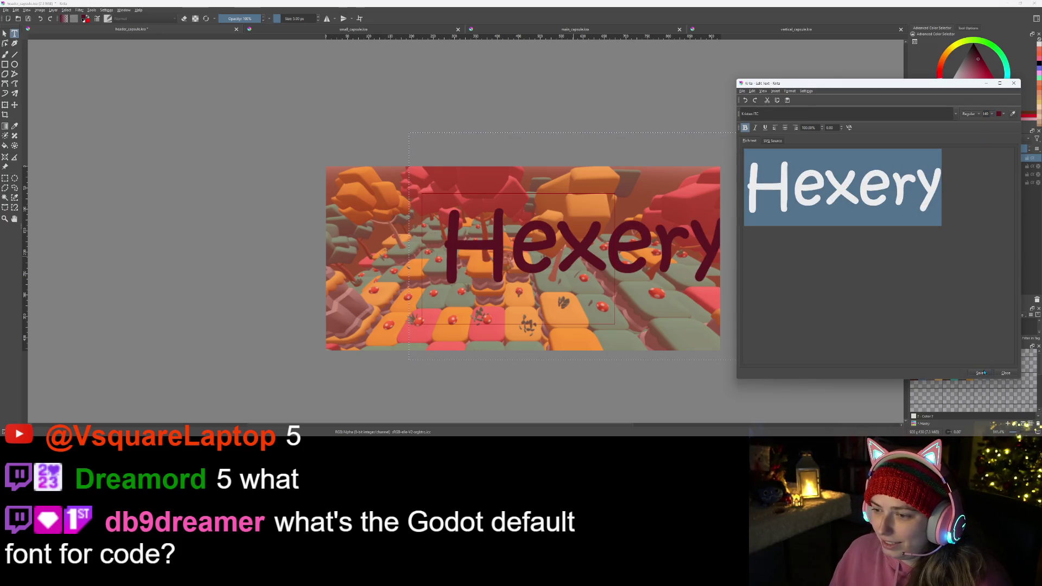
left_click(1006, 373)
mouse_move(630, 226)
left_mouse_down()
mouse_move(558, 241)
mouse_move(580, 243)
left_mouse_up()
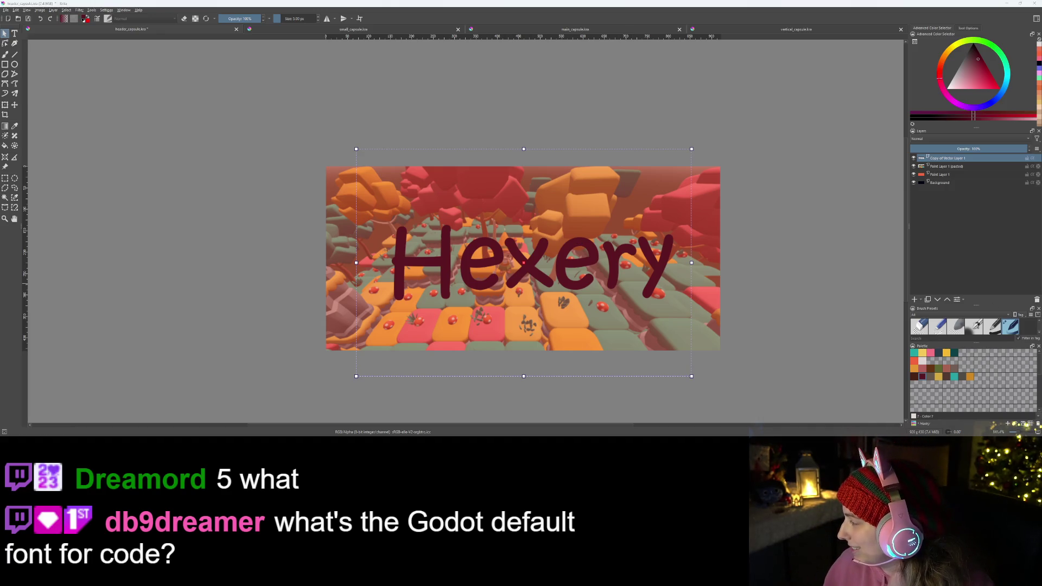
key("alt+Tab")
left_click(477, 182)
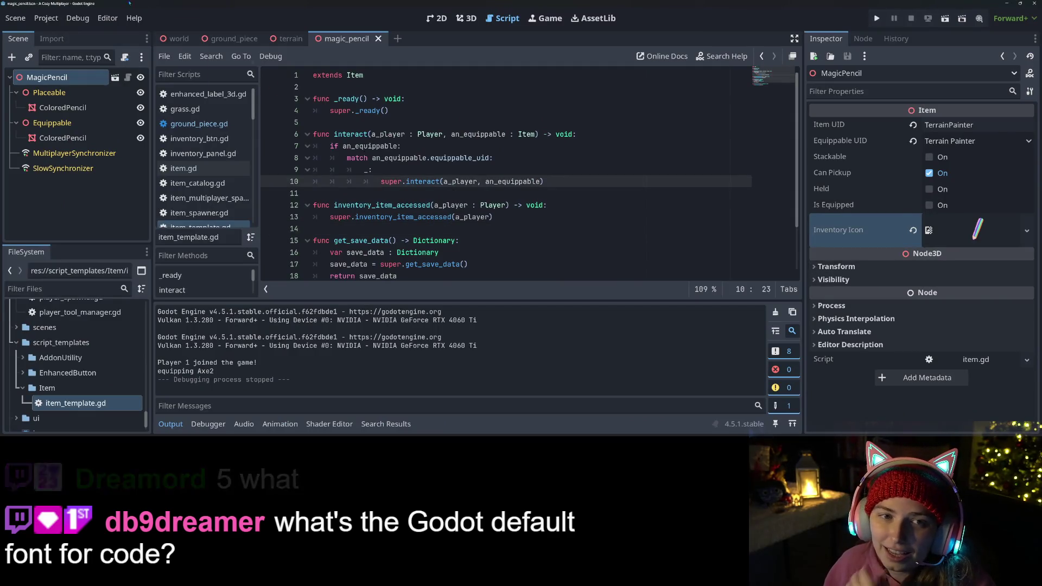
- Filter Editor Settings for 'font' and browse for a Code Font file
left_click(110, 19)
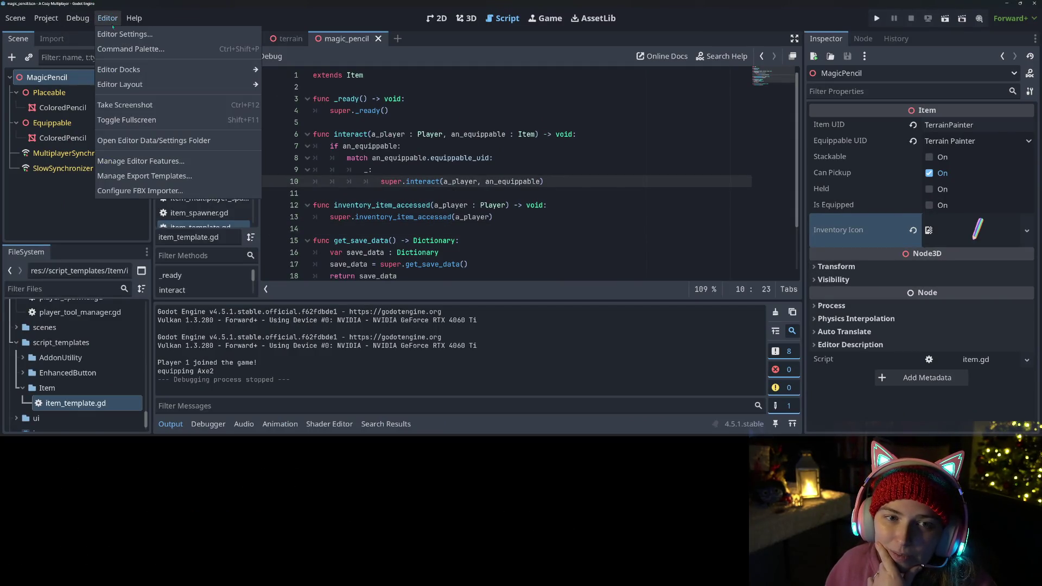
left_click(142, 36)
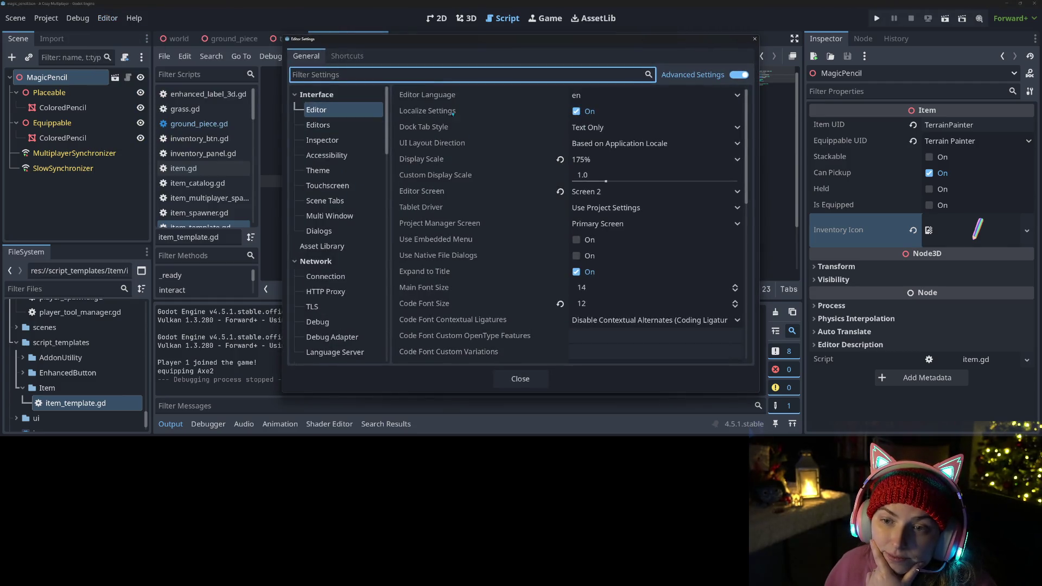
scroll(490, 184, "down", 5)
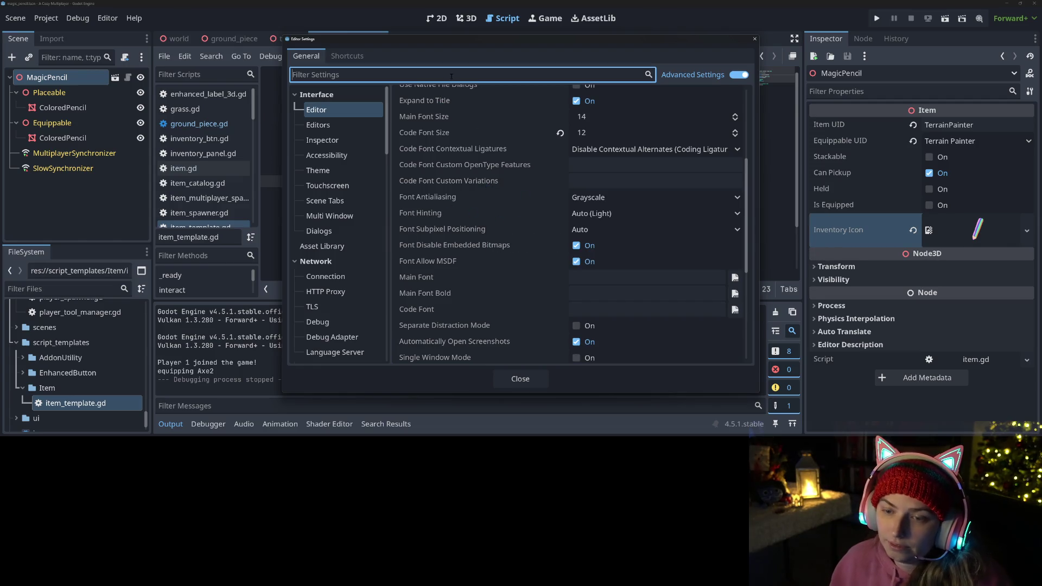
type("font")
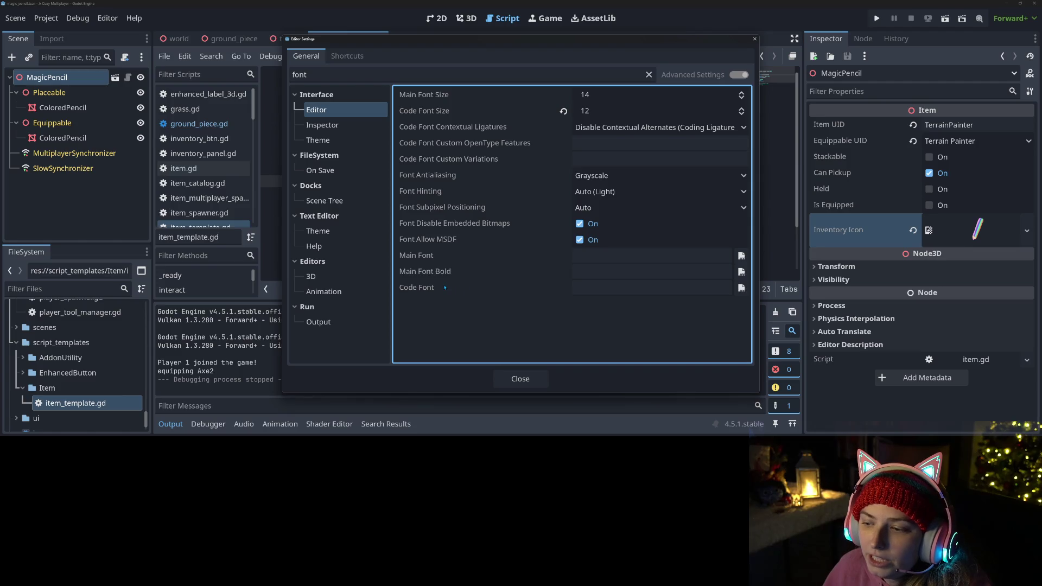
mouse_move(445, 288)
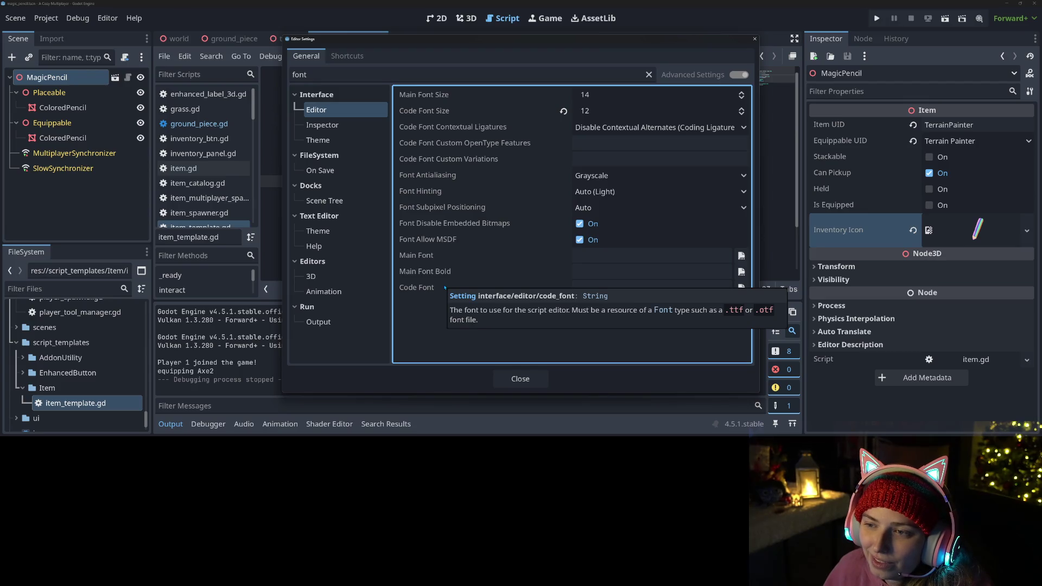
left_click(741, 287)
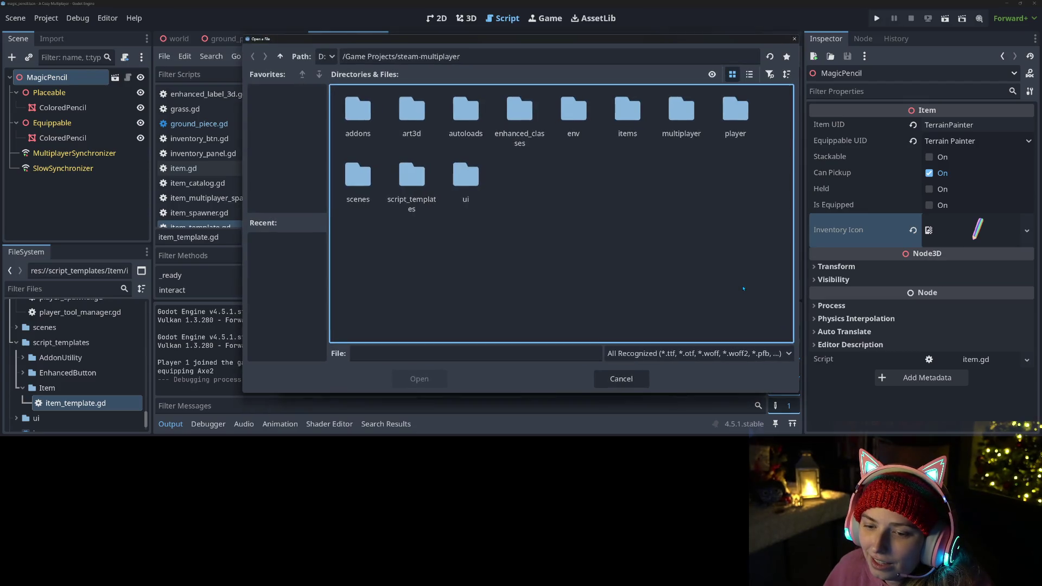
- Set the Code Font to Game Dev Assets/Fonts/chachicle/Chachicle/ChaChicle.otf and close settings
left_click(280, 56)
left_click(280, 57)
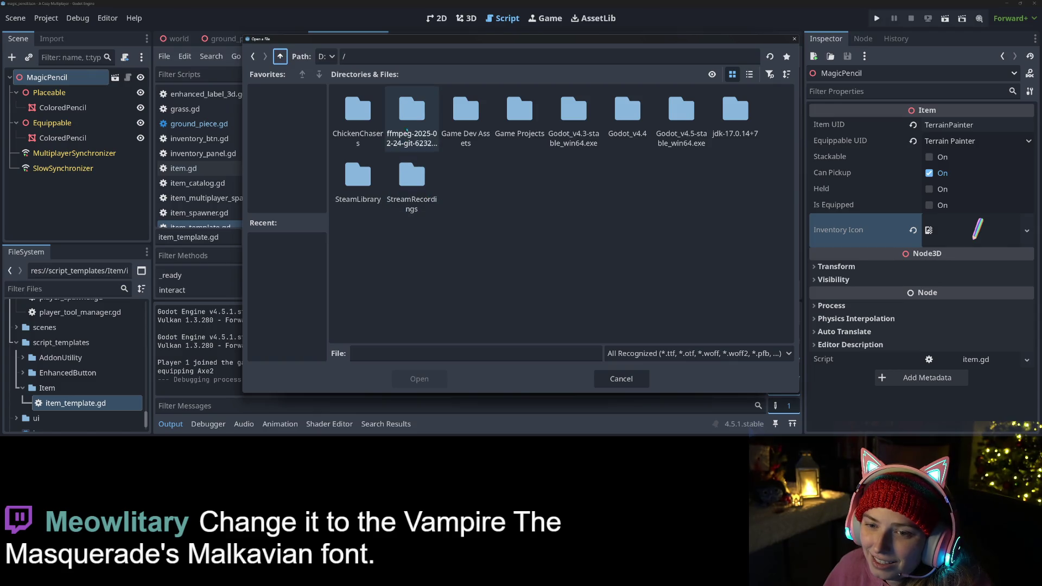
double_click(468, 116)
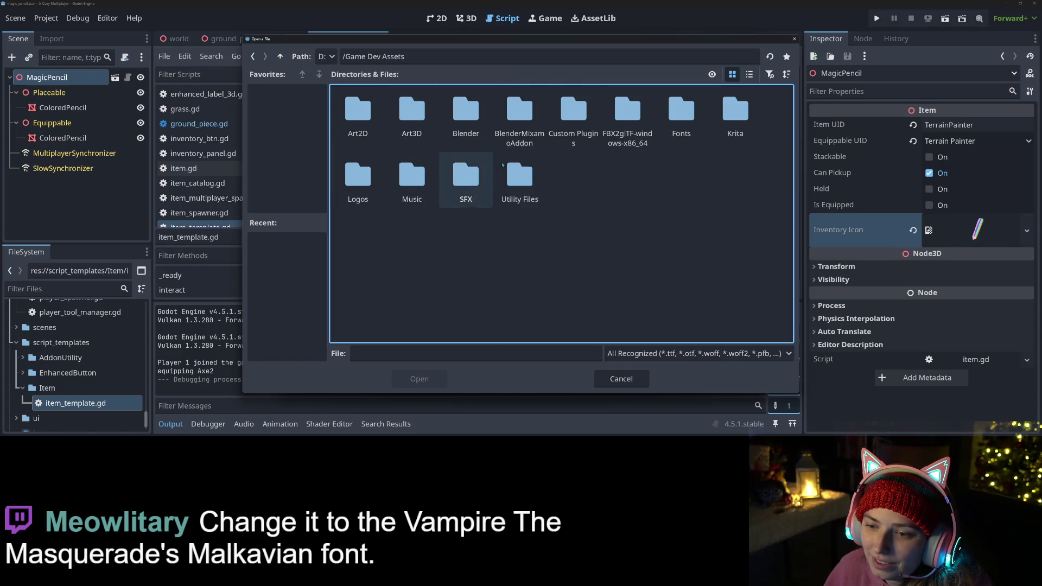
left_click(698, 115)
double_click(698, 115)
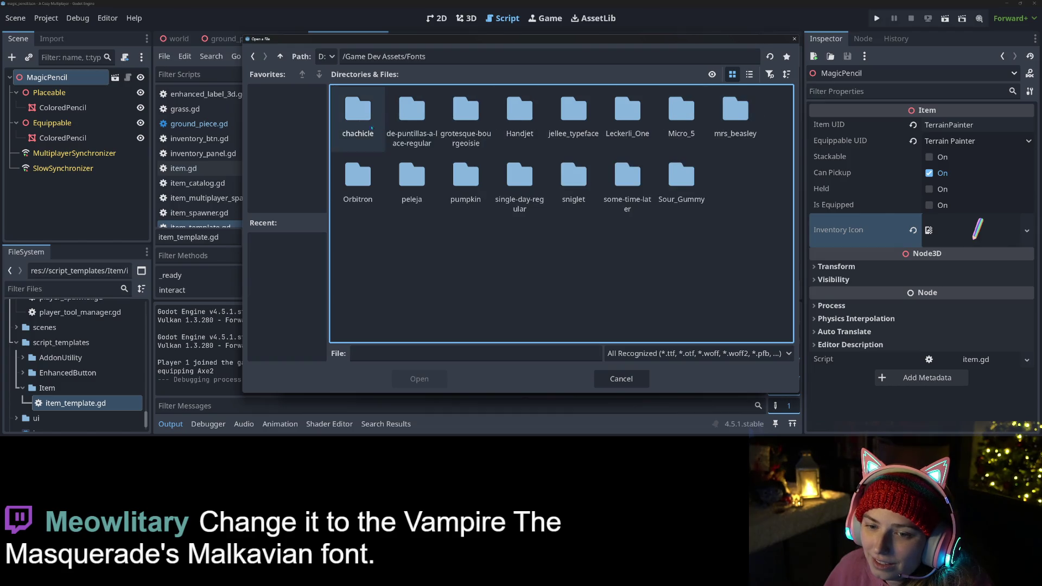
double_click(360, 117)
double_click(411, 111)
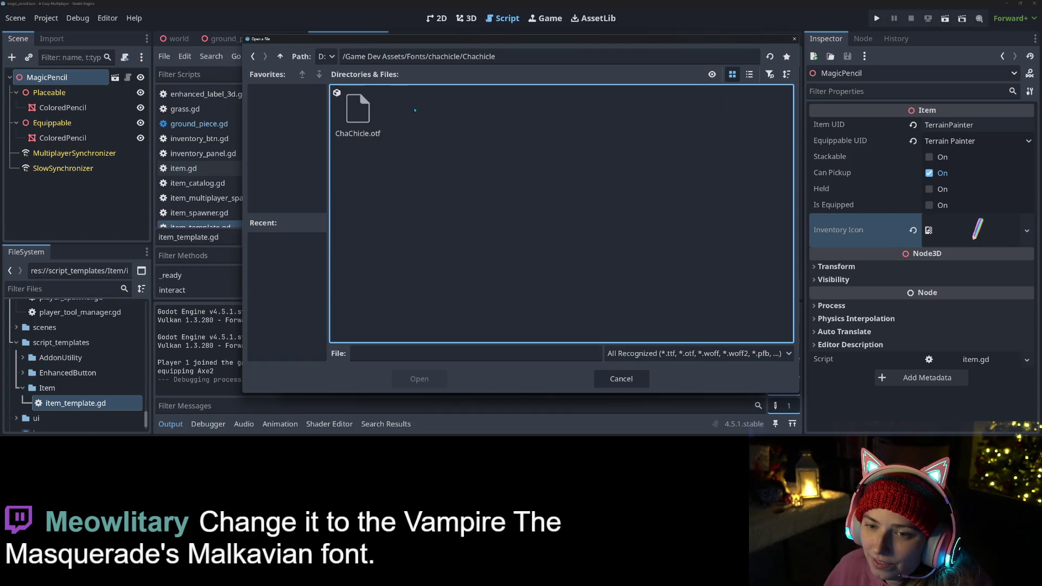
double_click(358, 114)
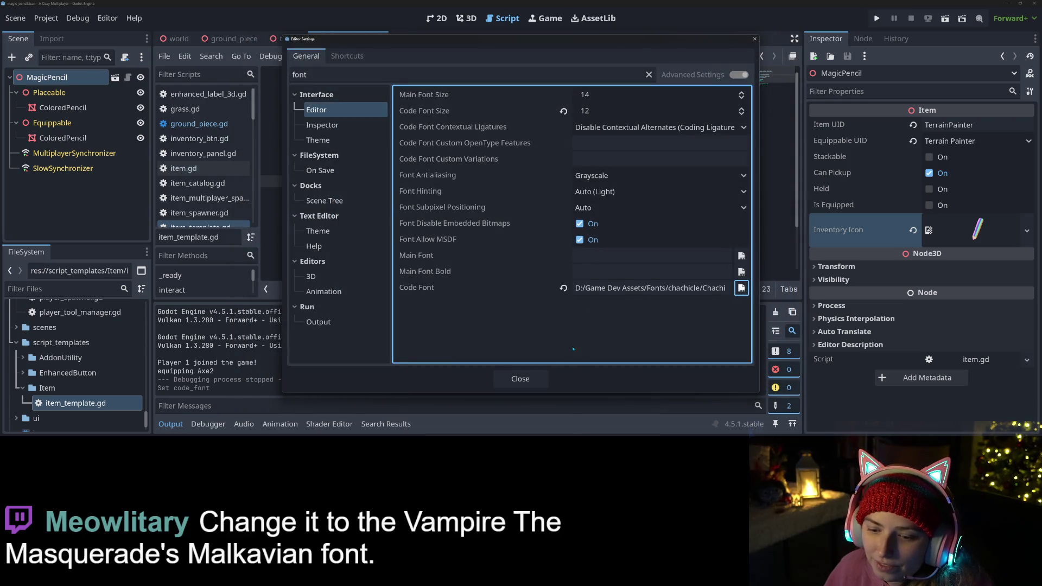
left_click(520, 378)
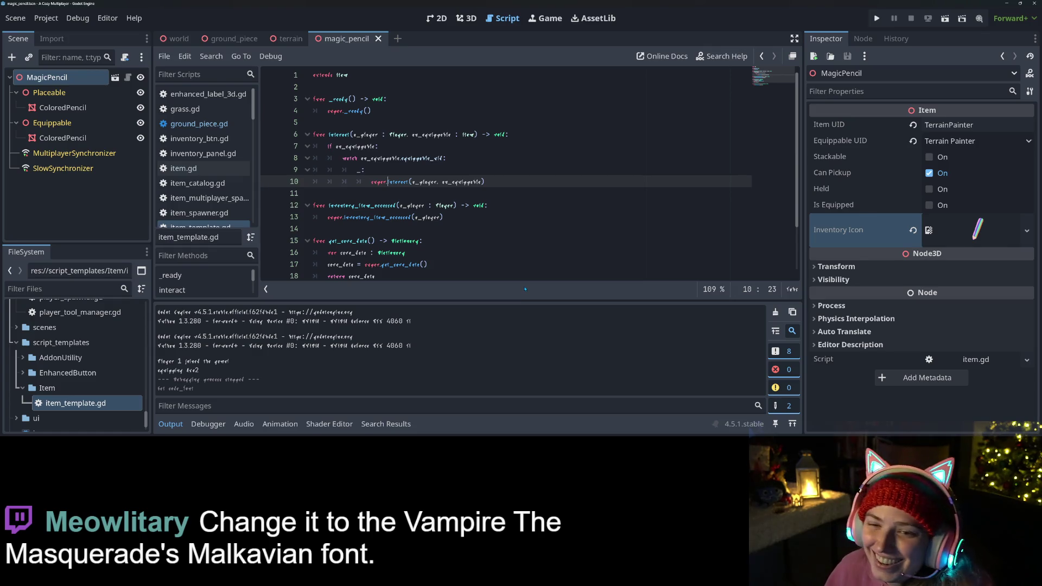
- Place the caret on lines 14 and 13 to inspect the new font, then open the Editor menu
left_click(442, 232)
left_click(465, 219)
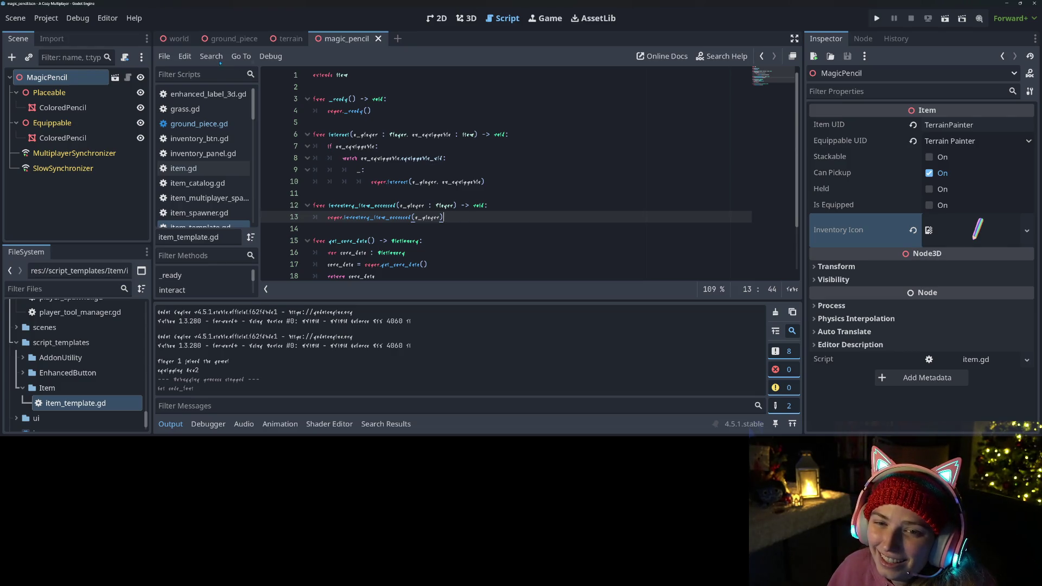
left_click(15, 18)
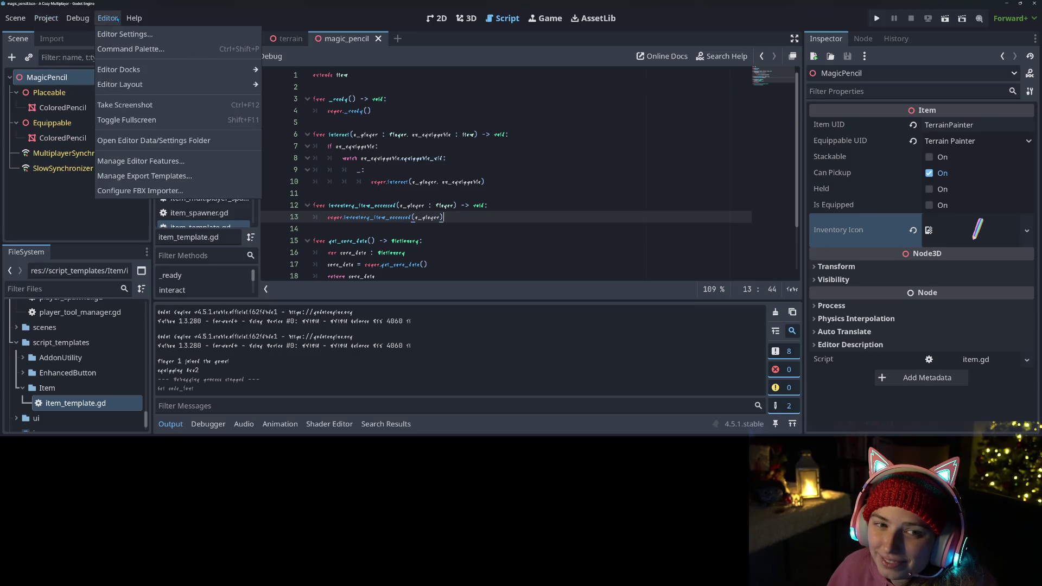
- Reset the Code Font to its default, check lines 12–13 of the script, and return to Krita
left_click(125, 33)
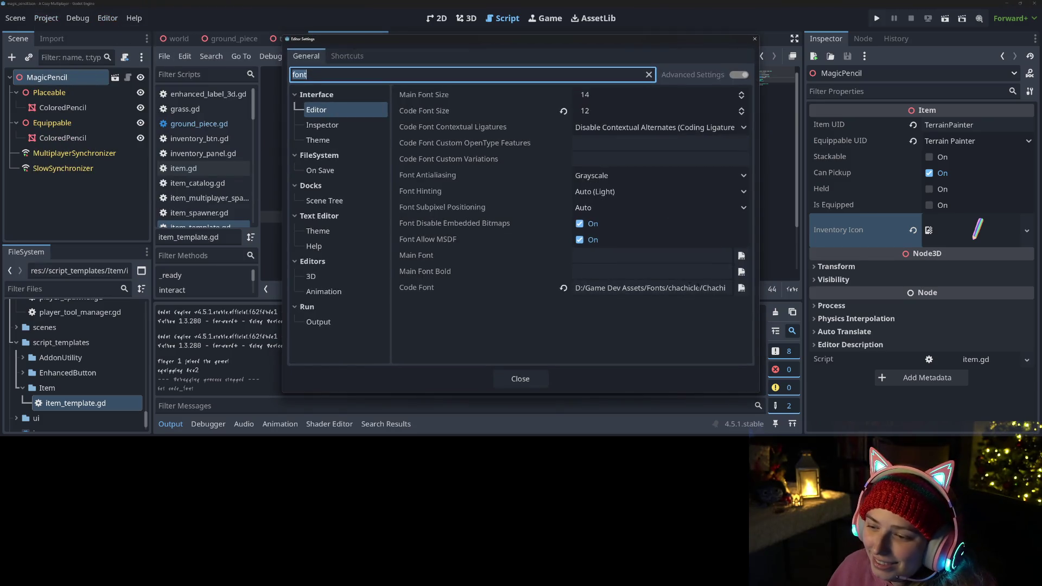
left_click(519, 379)
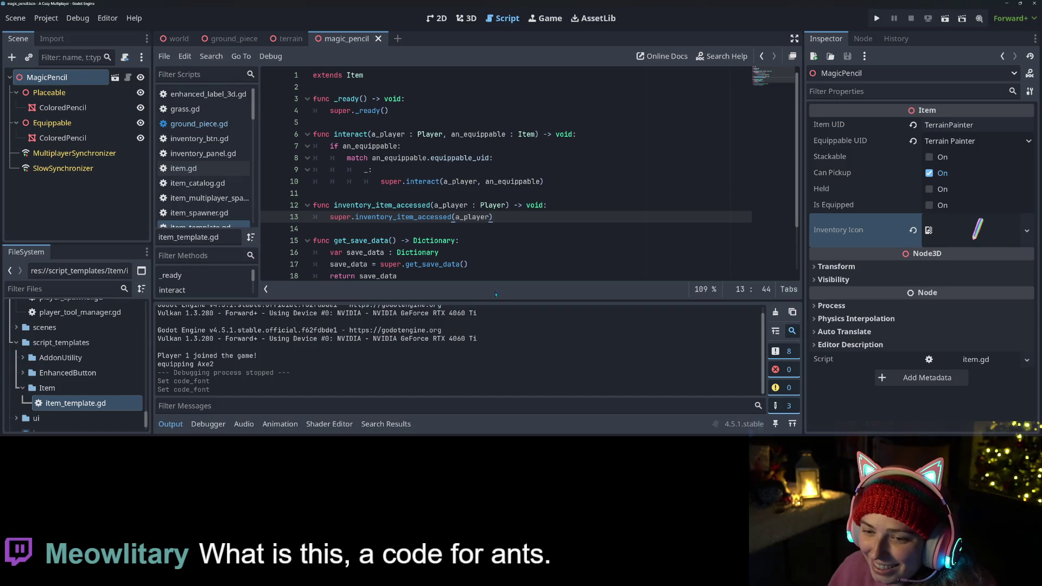
left_click(412, 216)
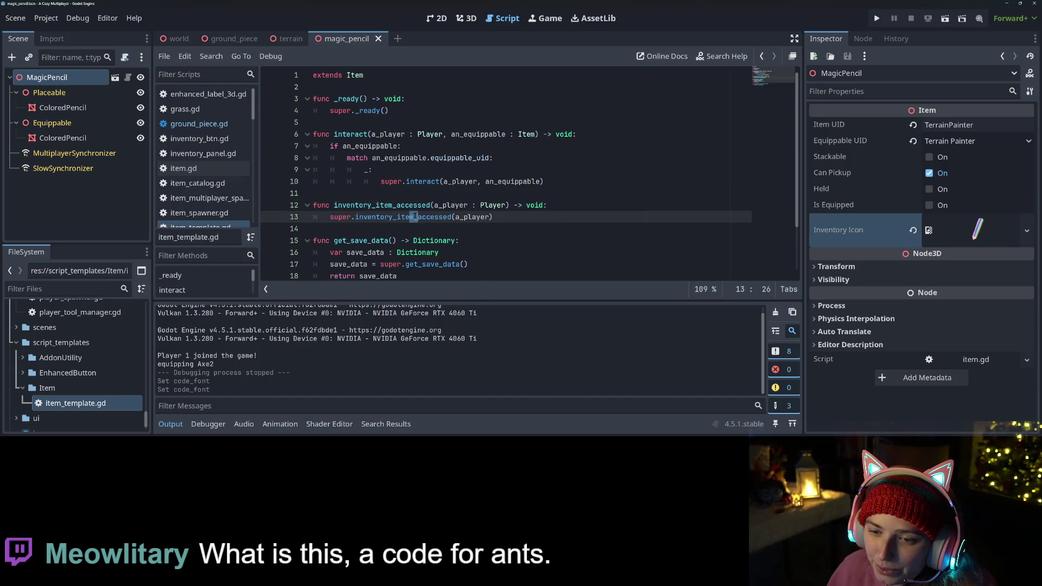
left_click(432, 216)
left_click(441, 217)
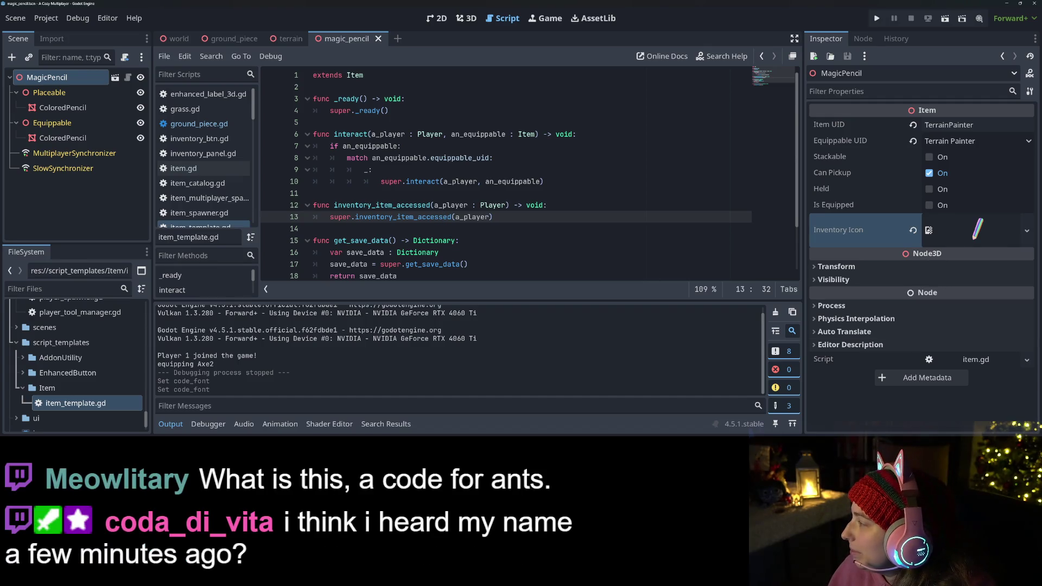
left_click(428, 205)
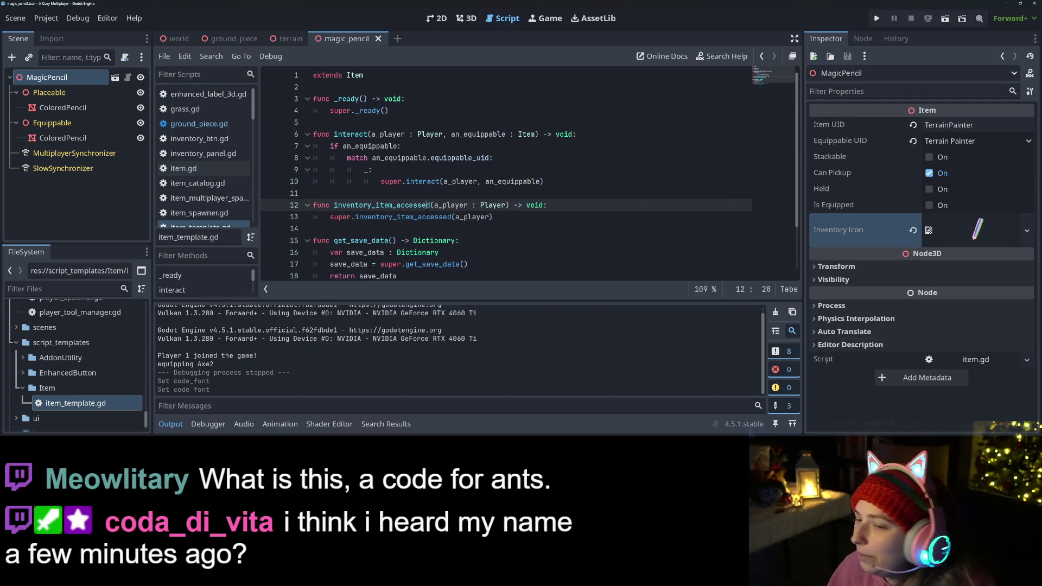
left_click(576, 201)
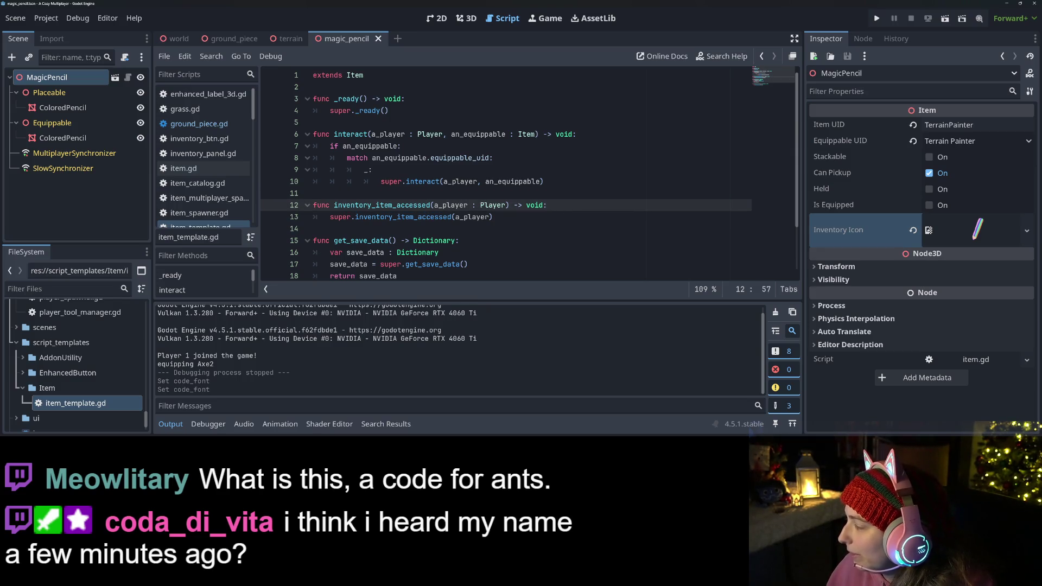
key("alt+Tab")
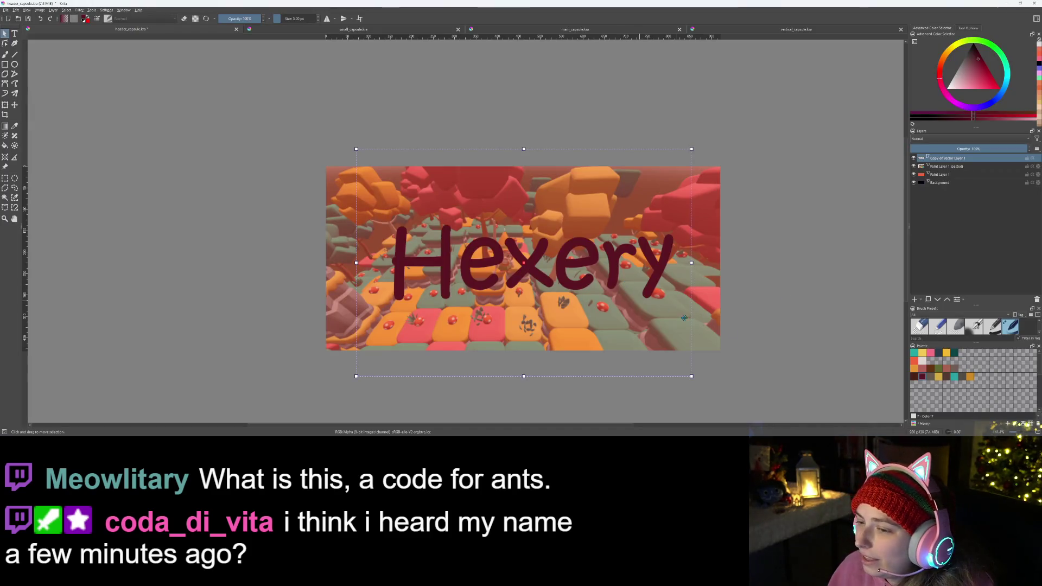
- Turn off visibility of the 'Paint Layer 1 (pasted)' game screenshot layer
scroll(687, 331, "up", 1)
scroll(693, 332, "down", 1)
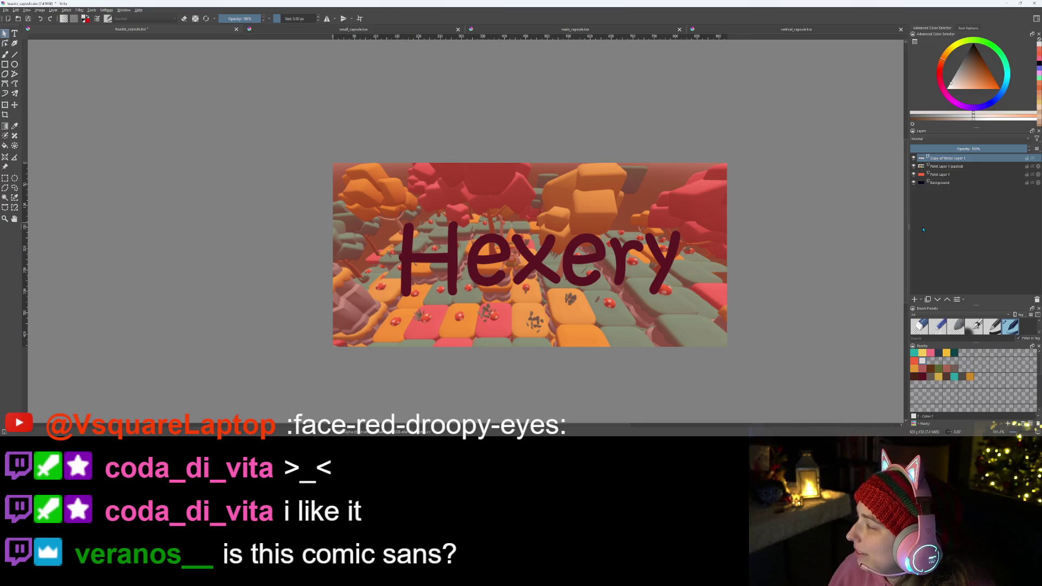
left_click(913, 167)
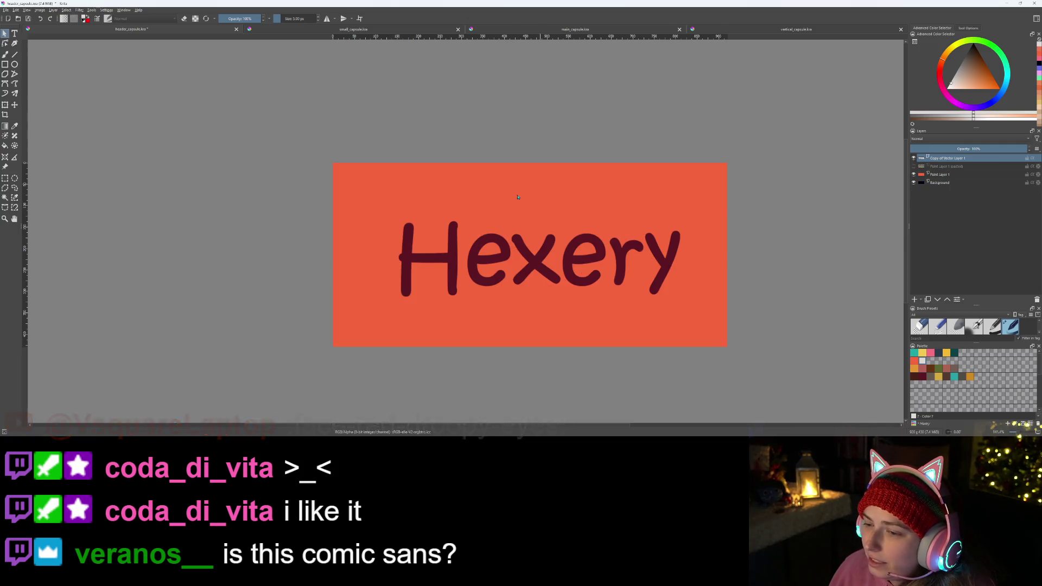
- Nudge the Hexery title slightly left, then show the screenshot layer again moved up about 64 px
left_click(597, 258)
left_click_drag(604, 261, 596, 263)
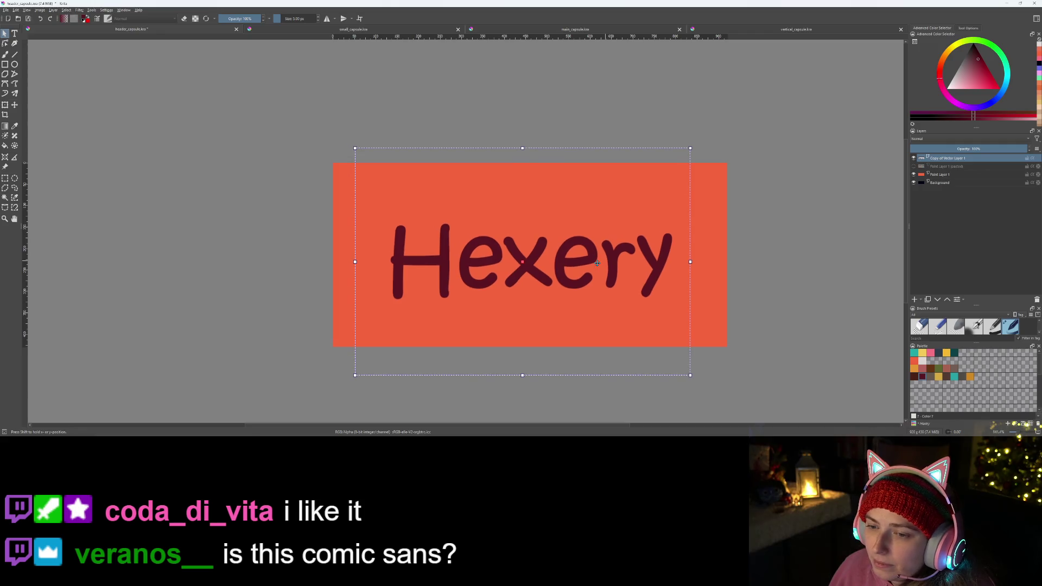
left_click(944, 178)
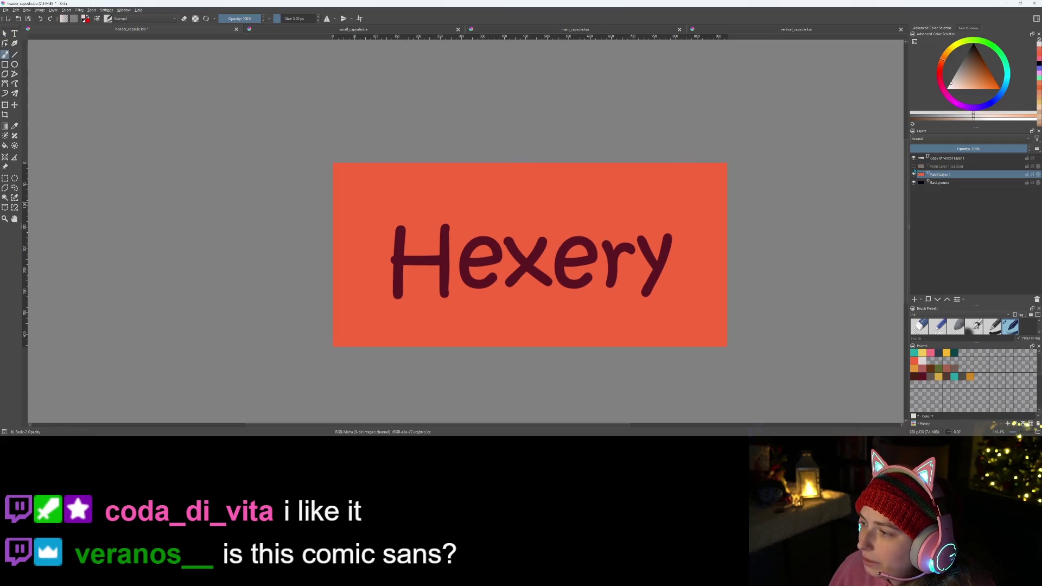
left_click(913, 166)
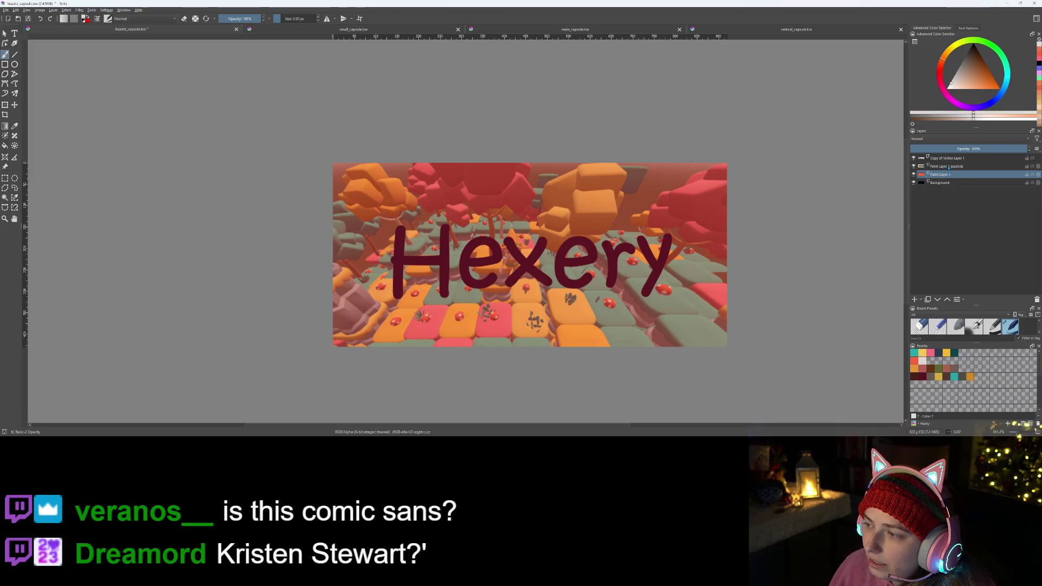
left_click(949, 166)
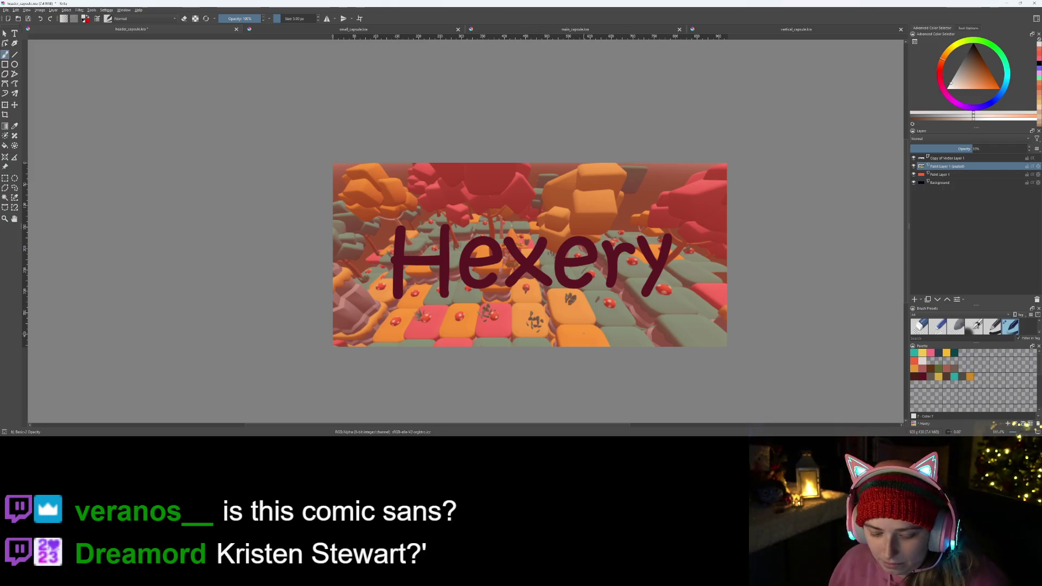
key("t")
mouse_move(579, 322)
left_mouse_down()
mouse_move(571, 282)
mouse_move(540, 268)
mouse_move(574, 324)
left_mouse_up()
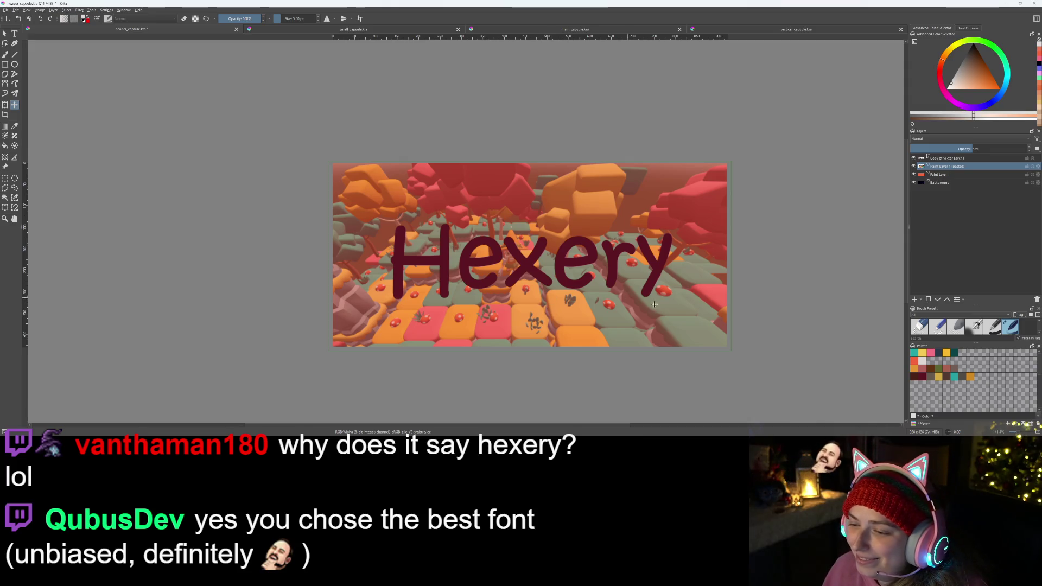
left_click(942, 174)
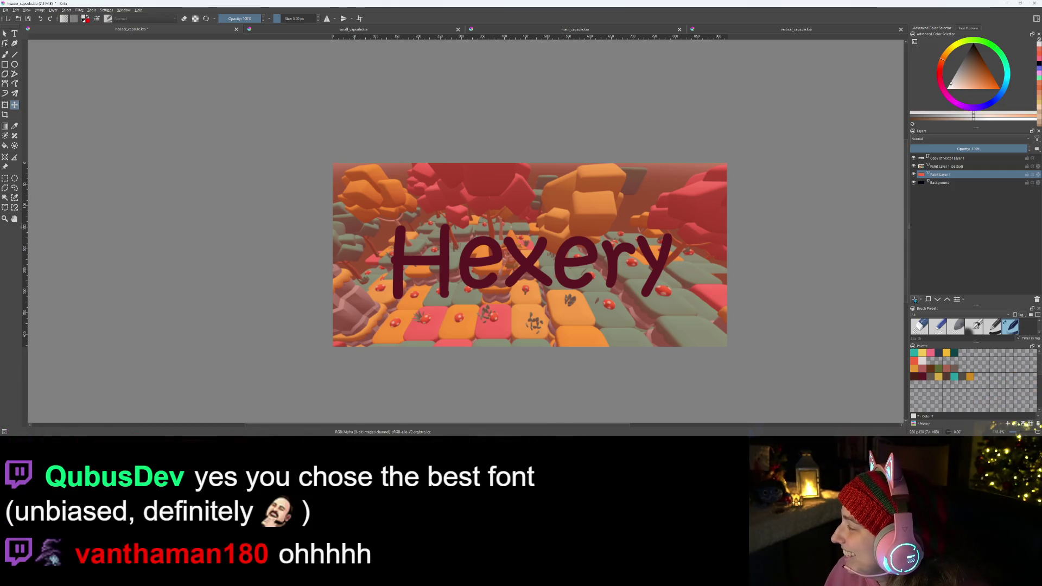
- Insert Paint Layer 2 above Paint Layer 1 and pick the teal palette swatch
key("Insert")
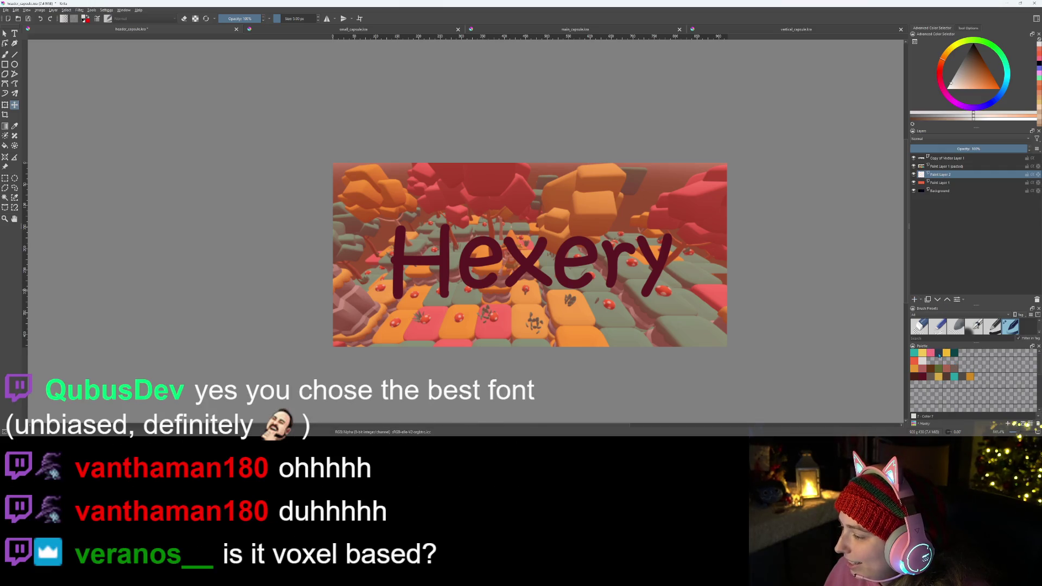
left_click(914, 354)
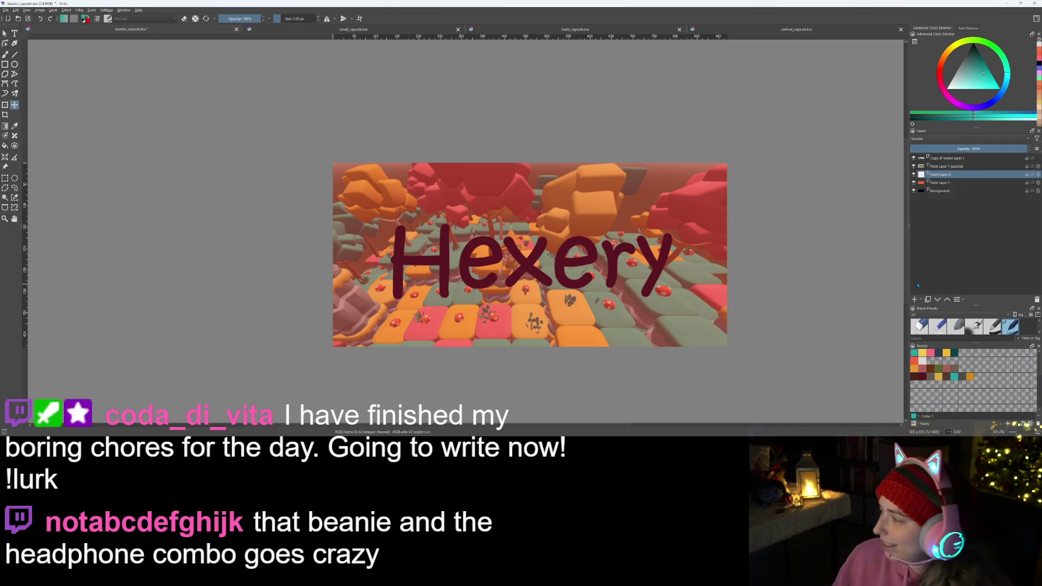
left_click(5, 54)
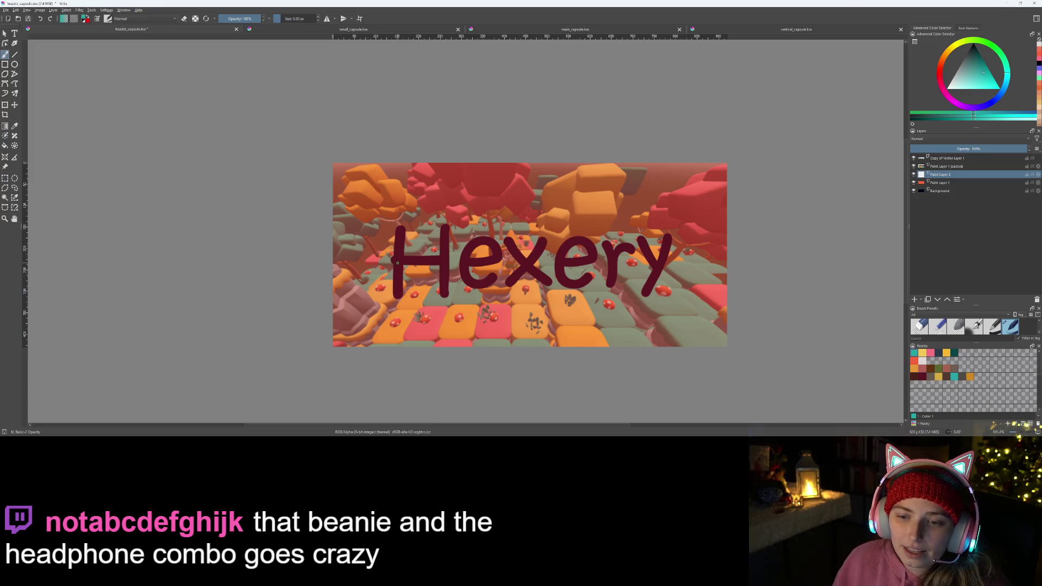
- Enlarge the brush to about 14.83 px, pick the pale swatch, and paint a curve around the H
left_click(281, 18)
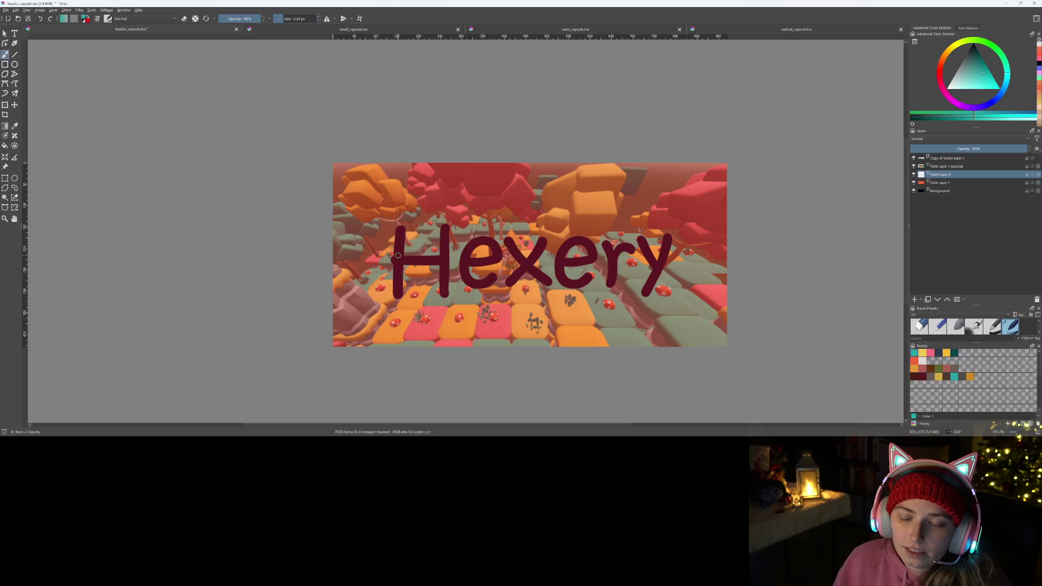
left_click_drag(398, 255, 404, 251)
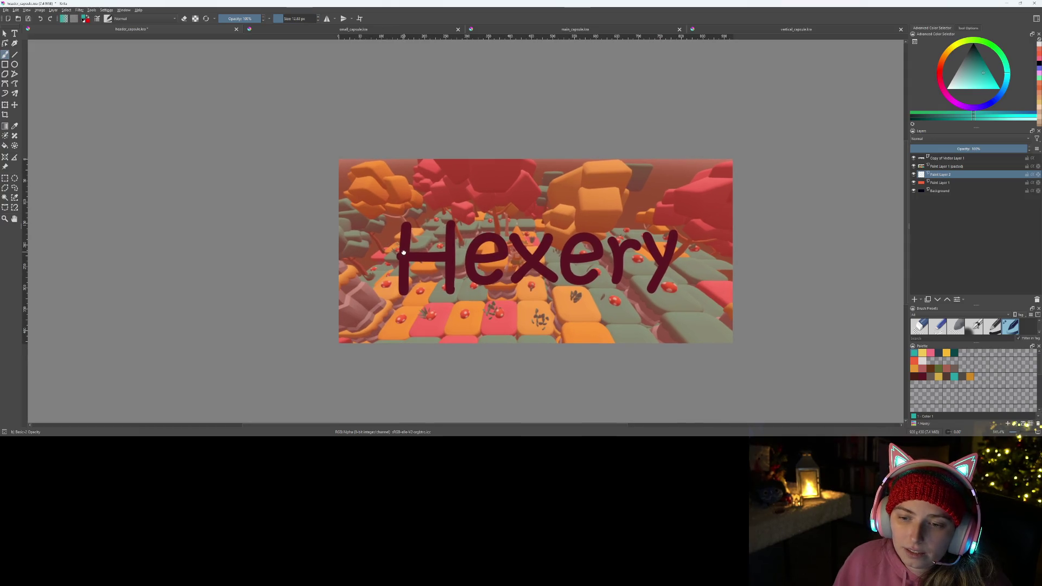
scroll(404, 251, "up", 2)
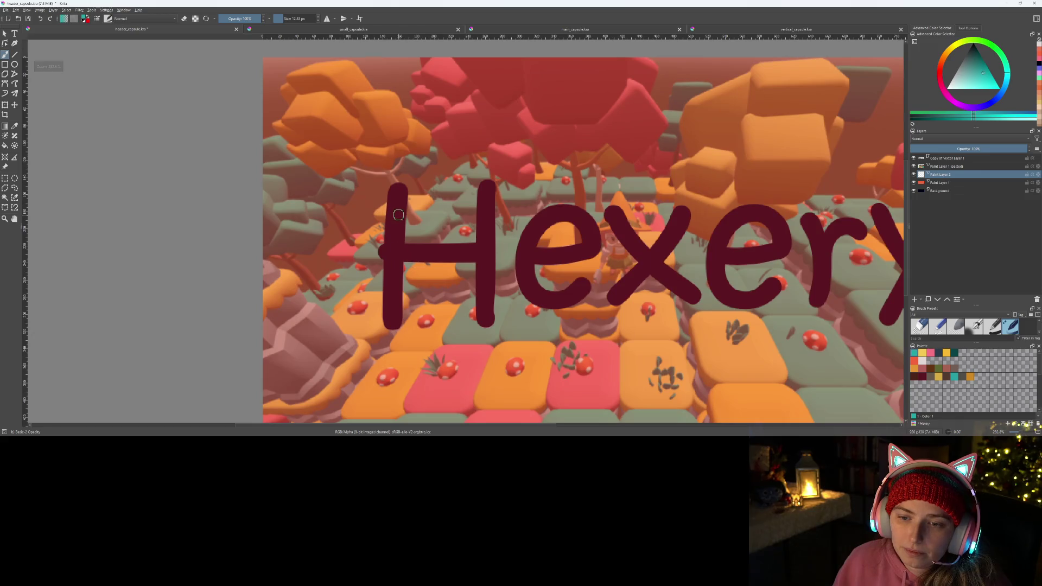
left_click(319, 17)
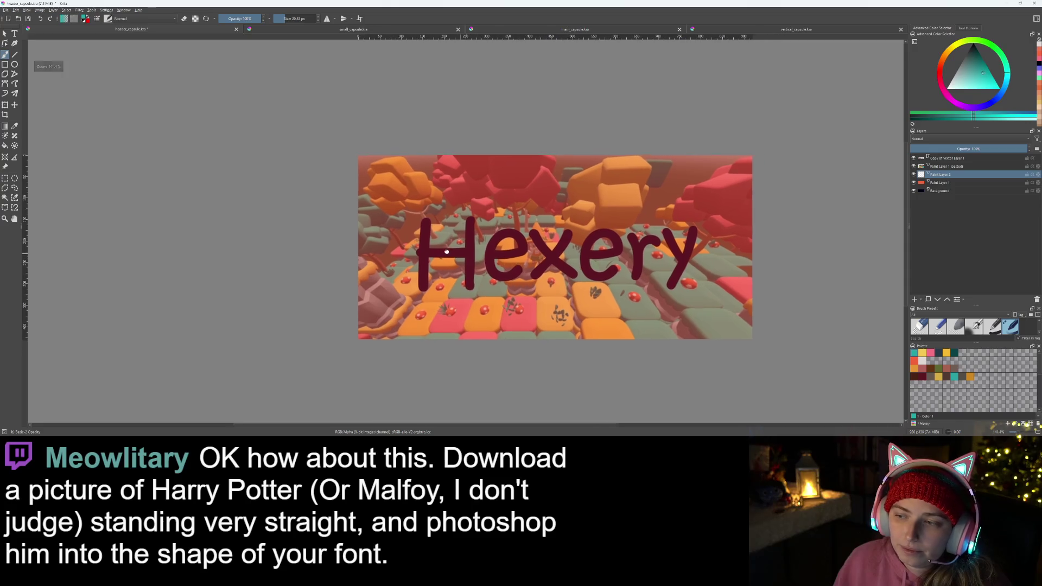
scroll(521, 275, "up", 1)
scroll(521, 275, "down", 1)
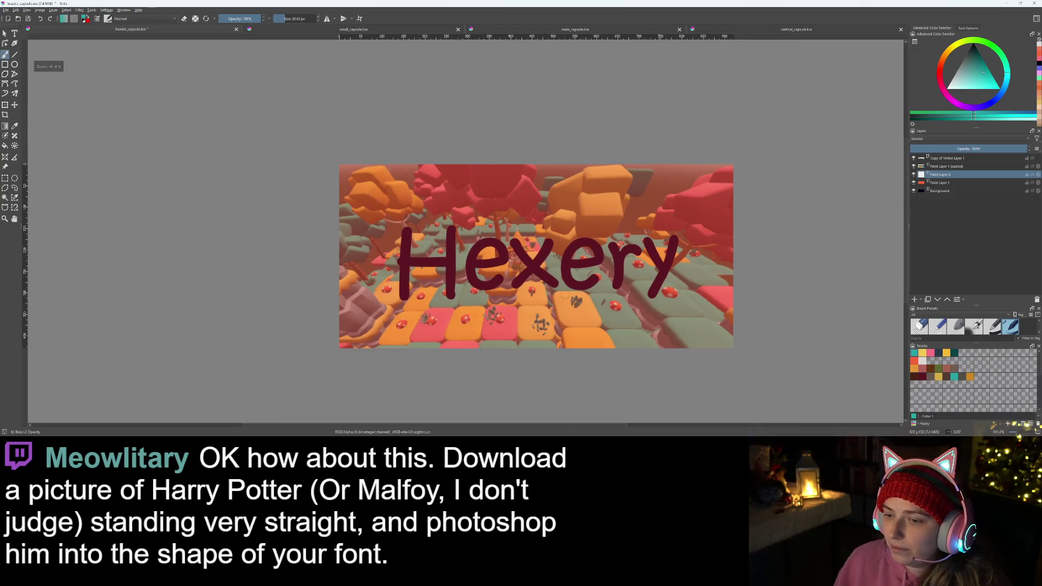
left_click(922, 362)
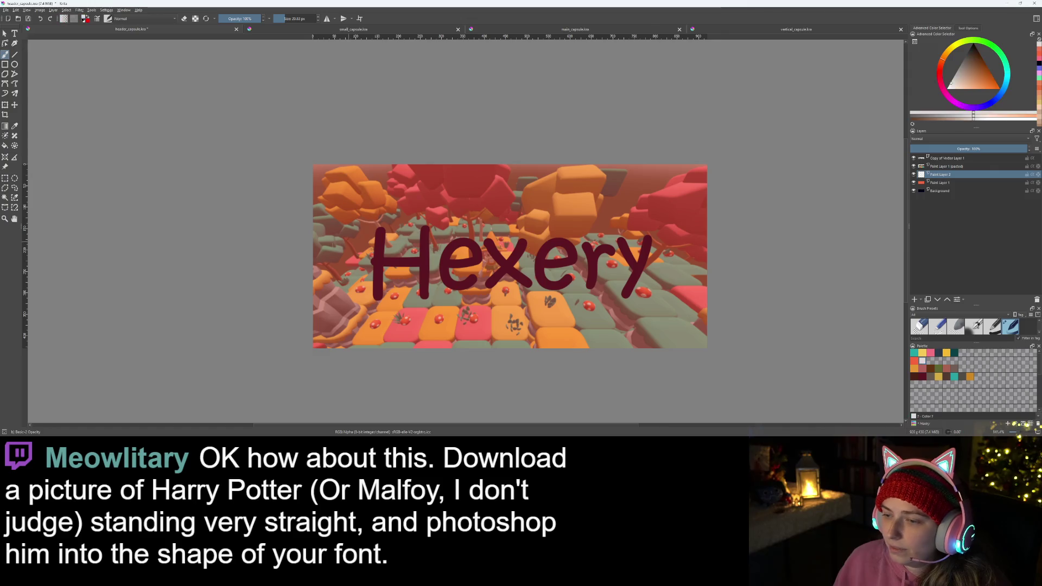
mouse_move(341, 212)
left_mouse_down()
mouse_move(339, 263)
mouse_move(396, 283)
mouse_move(444, 235)
left_mouse_up()
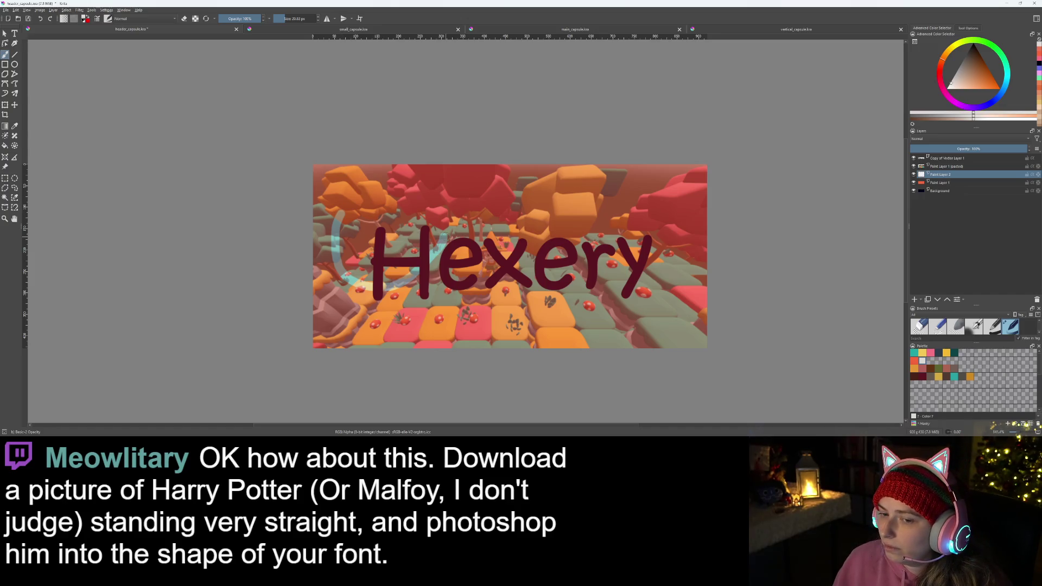
- Undo, raise Paint Layer 2 above the screenshot, paint a white loop under 'Hex', then hide both layers
key("ctrl+z")
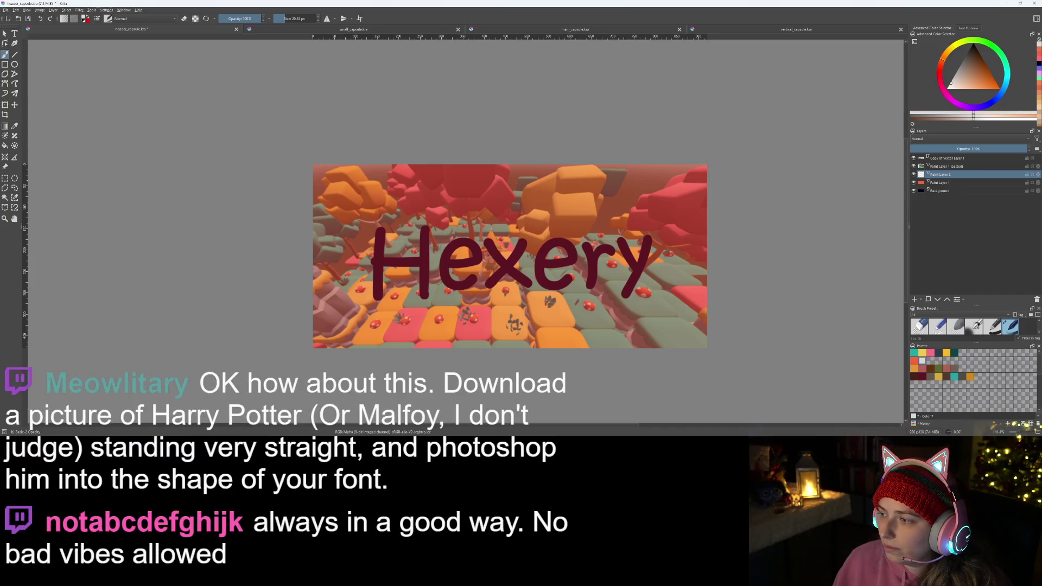
left_click_drag(940, 168, 939, 164)
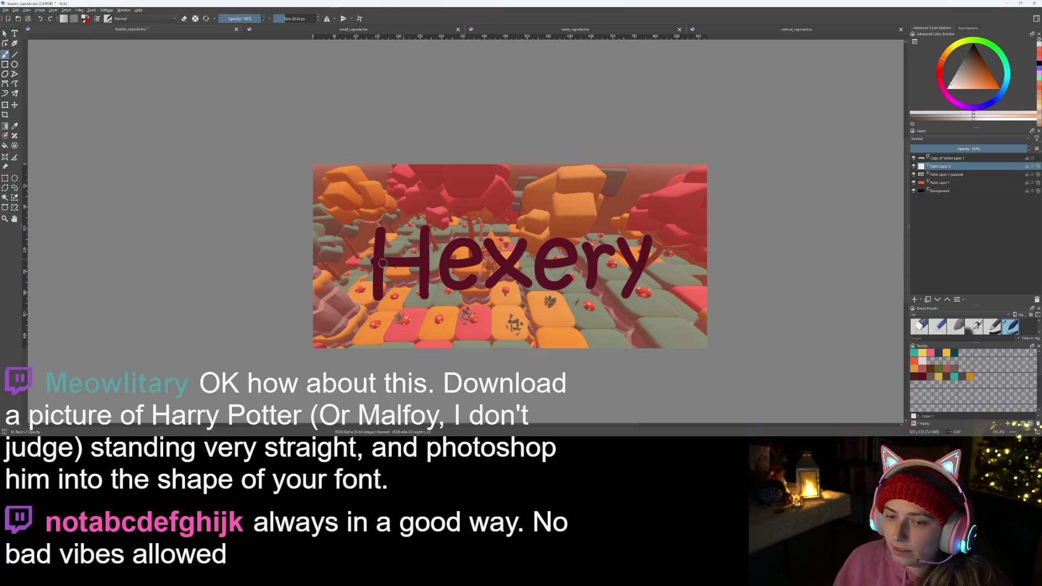
mouse_move(353, 284)
left_mouse_down()
mouse_move(374, 254)
mouse_move(356, 241)
left_mouse_up()
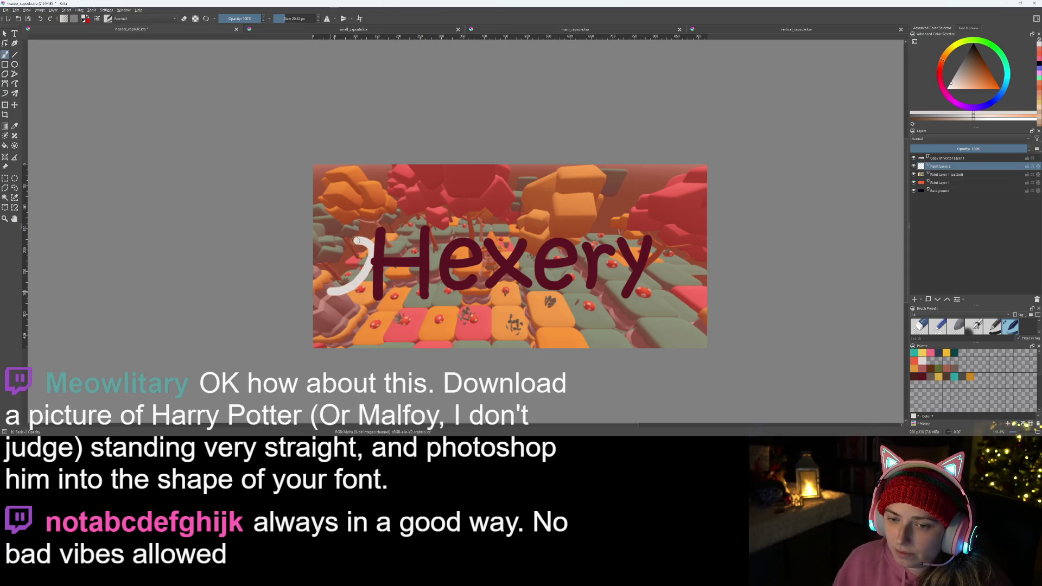
mouse_move(393, 282)
left_mouse_down()
mouse_move(520, 261)
mouse_move(686, 278)
left_mouse_up()
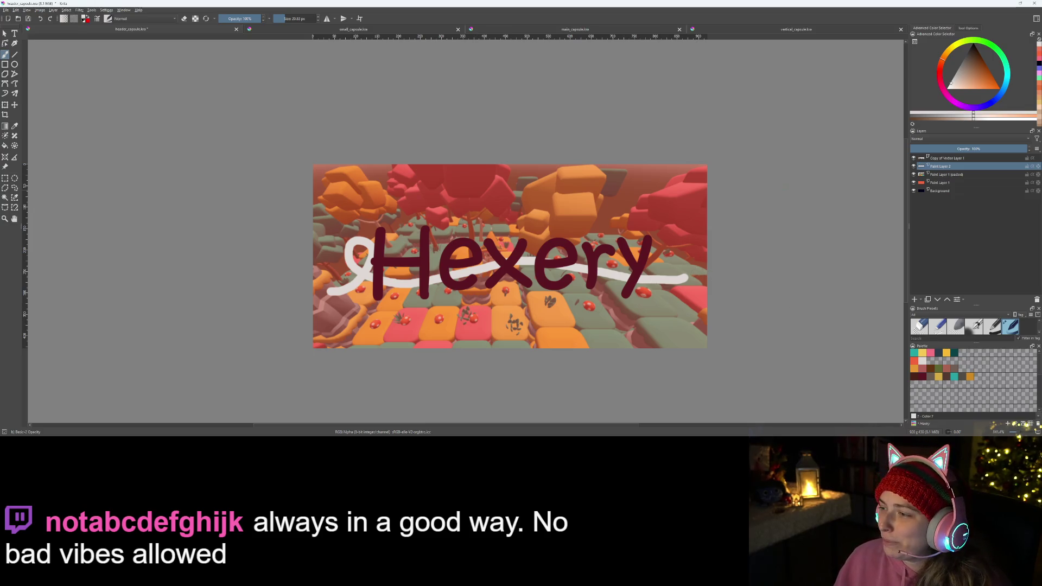
left_click(914, 175)
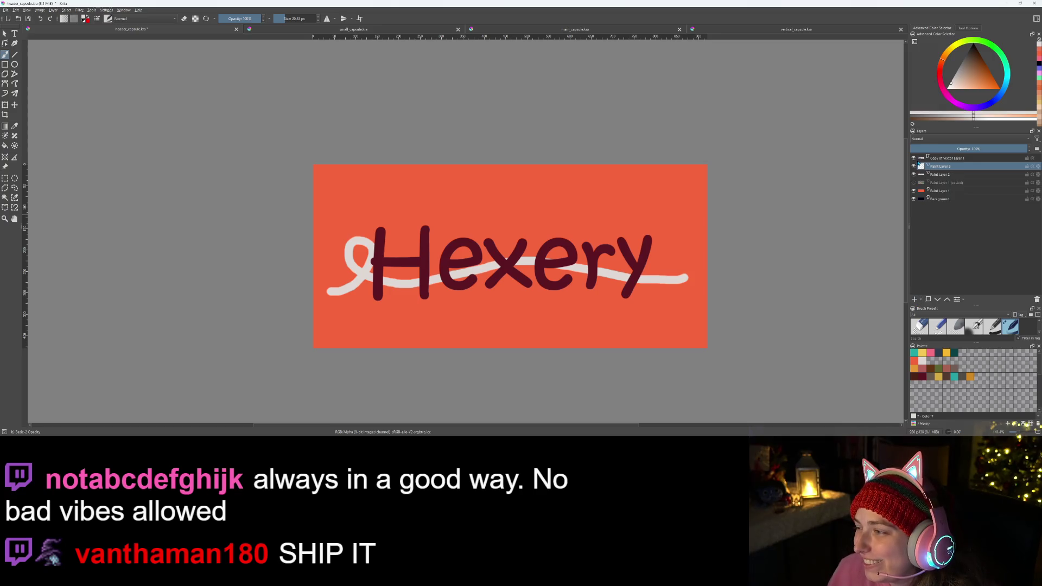
left_click(914, 175)
- Try two white strokes across the Hexery title and undo both, leaving the plain orange background
scroll(351, 321, "up", 1)
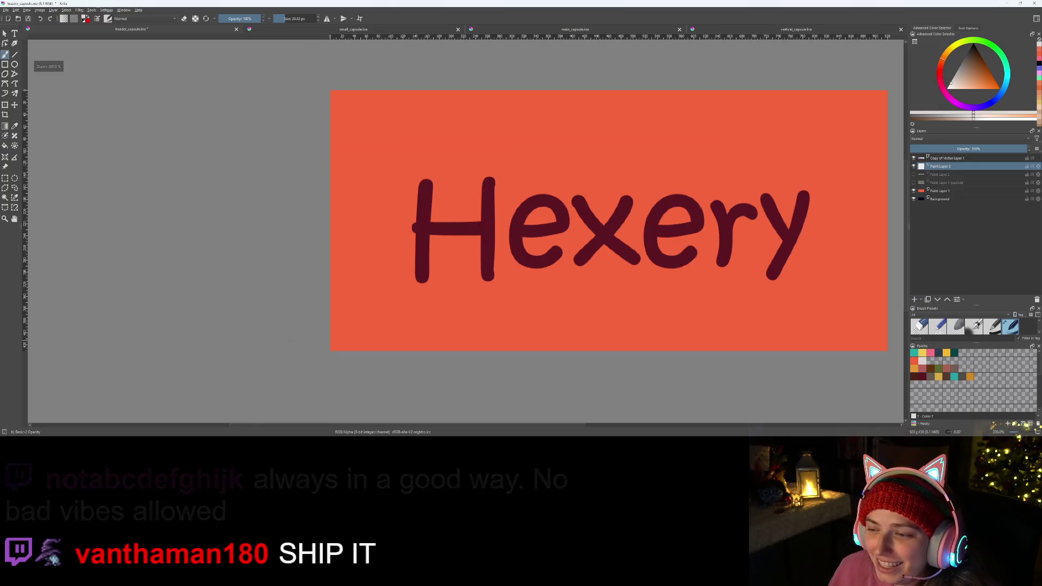
scroll(351, 322, "up", 1)
scroll(242, 325, "down", 1)
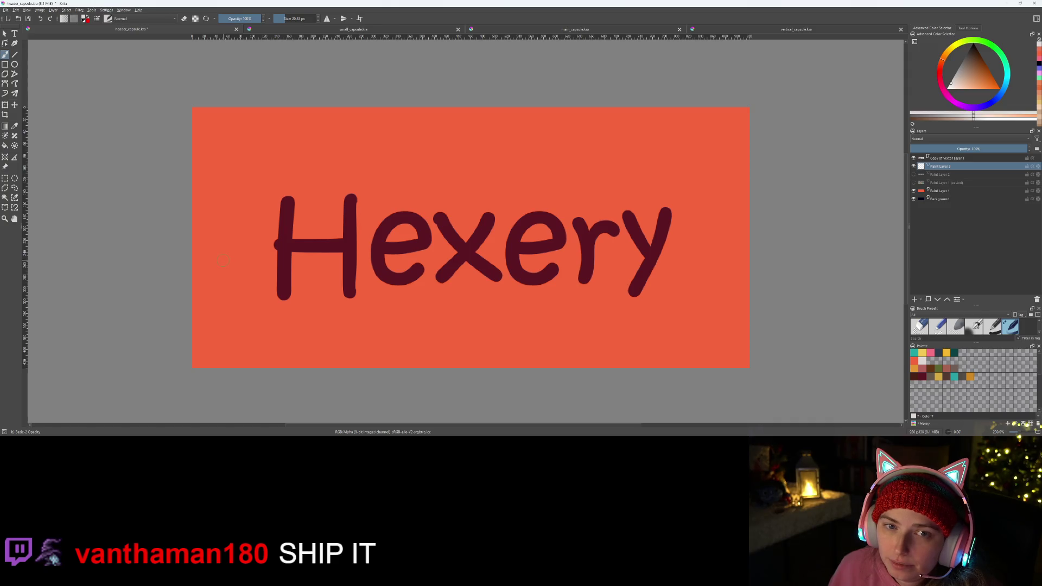
mouse_move(220, 272)
left_mouse_down()
mouse_move(259, 245)
mouse_move(413, 275)
mouse_move(594, 242)
mouse_move(780, 289)
left_mouse_up()
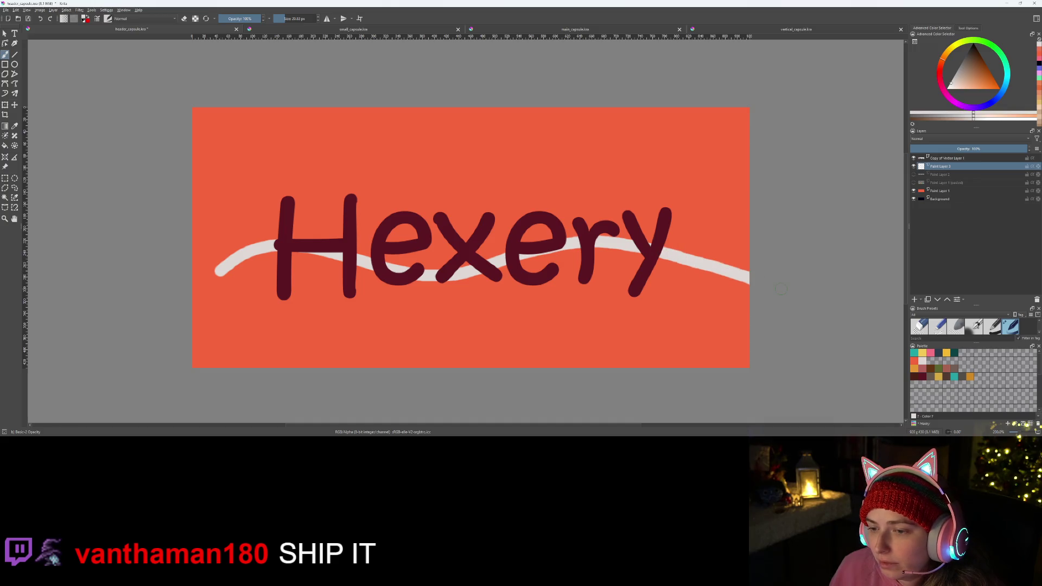
key("ctrl+z")
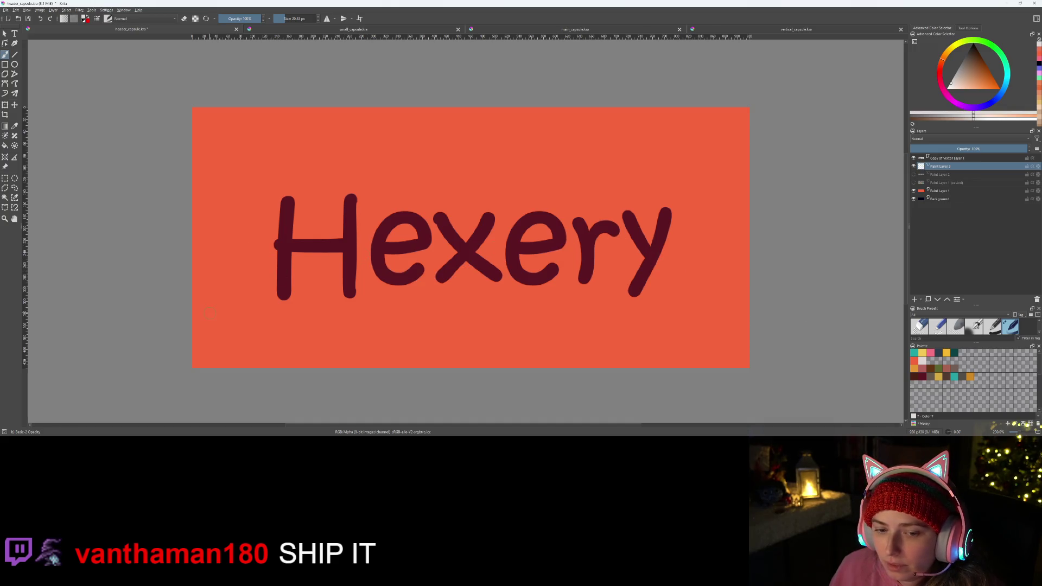
mouse_move(211, 349)
left_mouse_down()
mouse_move(342, 265)
mouse_move(456, 251)
mouse_move(609, 283)
mouse_move(730, 341)
left_mouse_up()
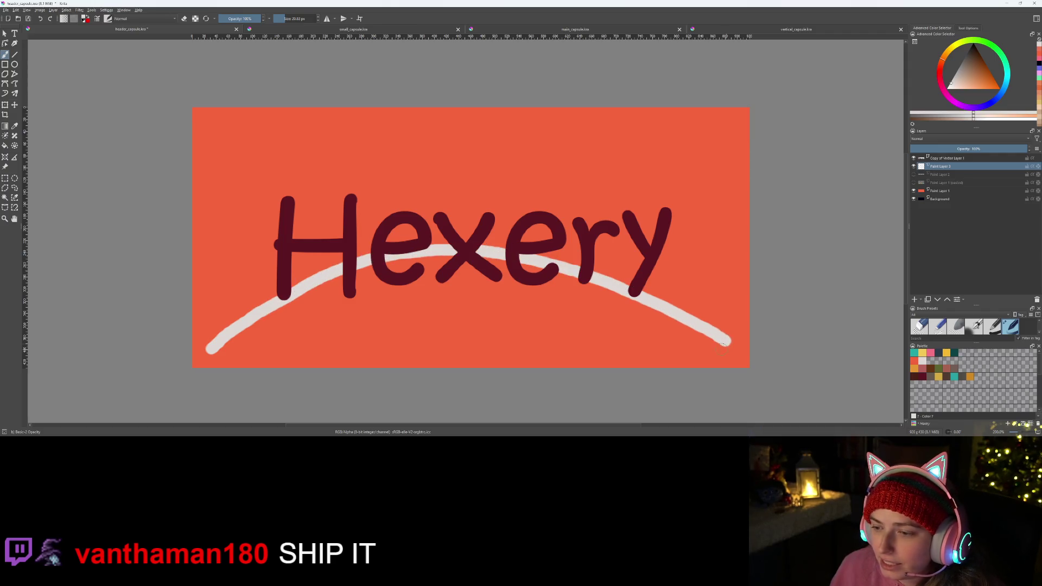
key("ctrl+z")
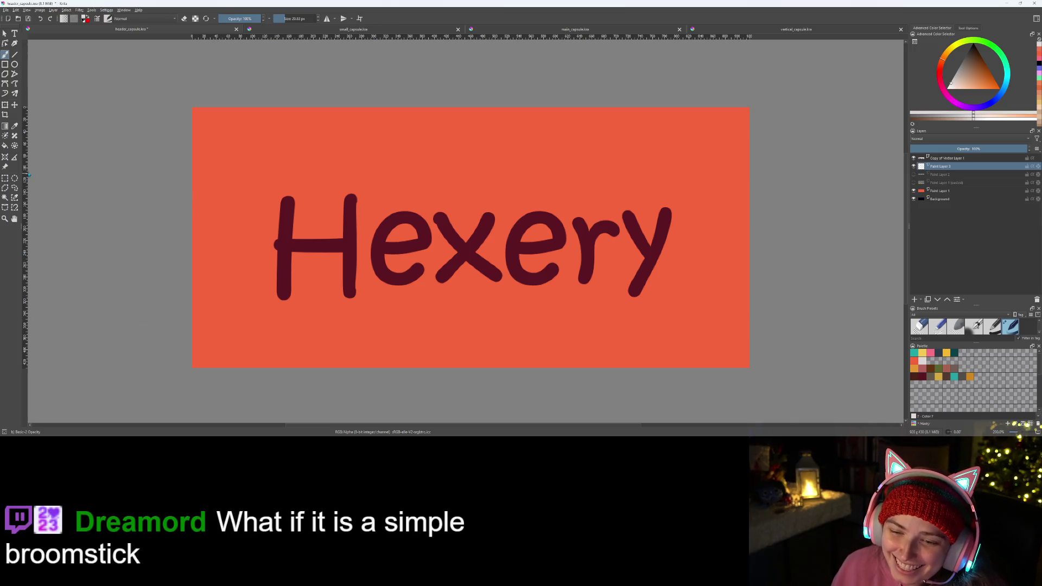
- Paint and undo several trial light grey arcs under and across Hexery
mouse_move(222, 287)
left_mouse_down()
mouse_move(278, 247)
mouse_move(515, 195)
mouse_move(646, 220)
mouse_move(744, 282)
left_mouse_up()
key("ctrl+z")
mouse_move(228, 289)
left_mouse_down()
mouse_move(383, 254)
mouse_move(584, 275)
mouse_move(697, 315)
left_mouse_up()
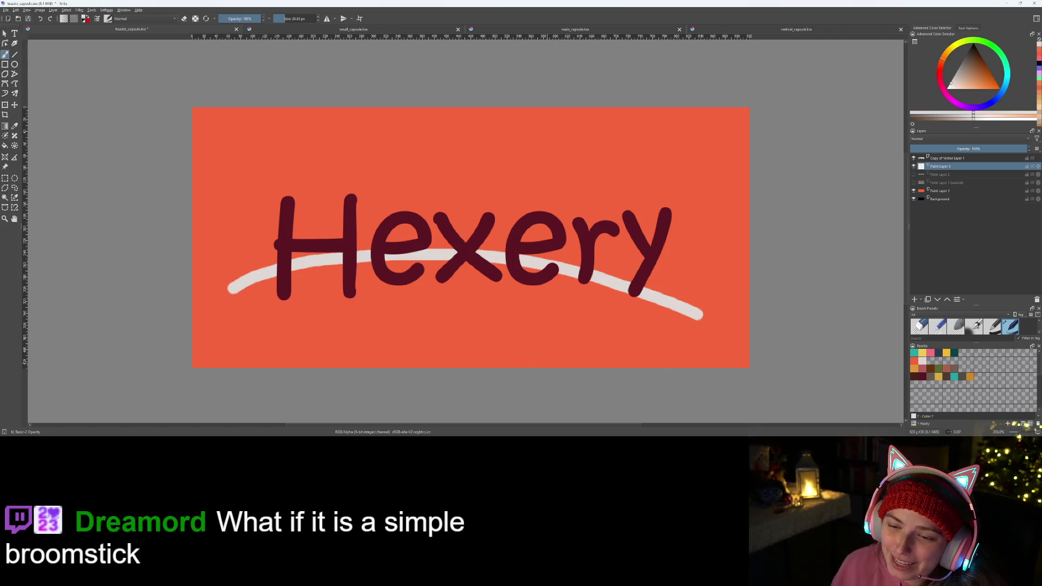
scroll(366, 358, "down", 2)
scroll(329, 378, "up", 1)
scroll(329, 378, "up", 1)
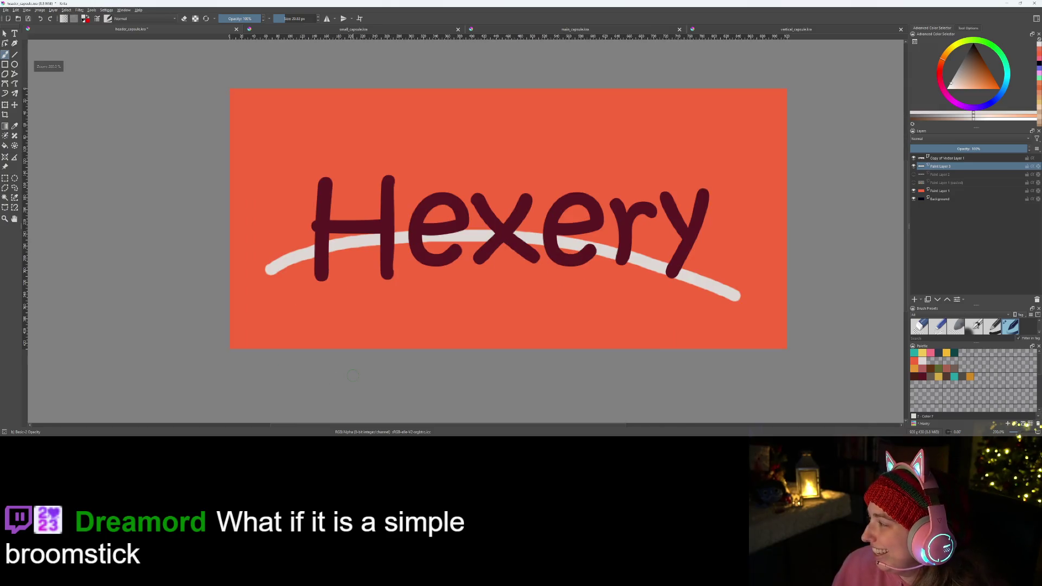
key("ctrl+z")
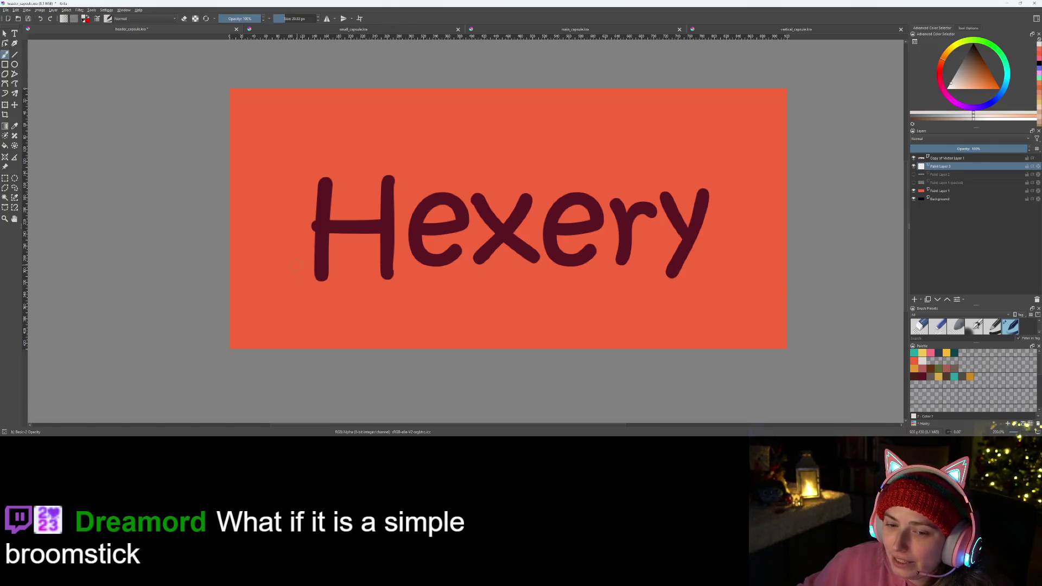
mouse_move(286, 275)
left_mouse_down()
mouse_move(369, 239)
mouse_move(538, 234)
mouse_move(729, 276)
left_mouse_up()
key("ctrl+z")
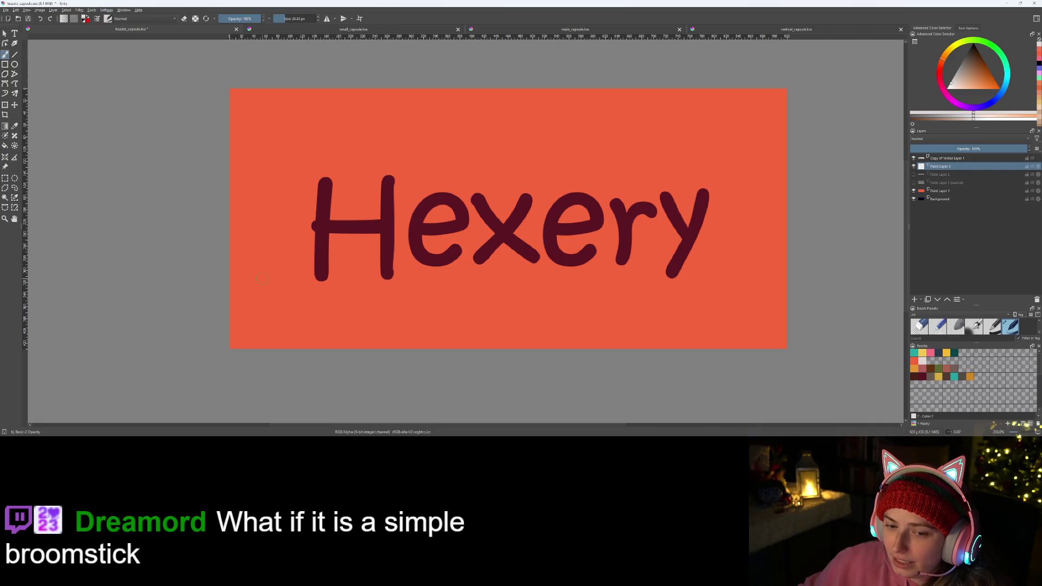
mouse_move(268, 283)
left_mouse_down()
mouse_move(317, 254)
mouse_move(497, 231)
mouse_move(710, 260)
left_mouse_up()
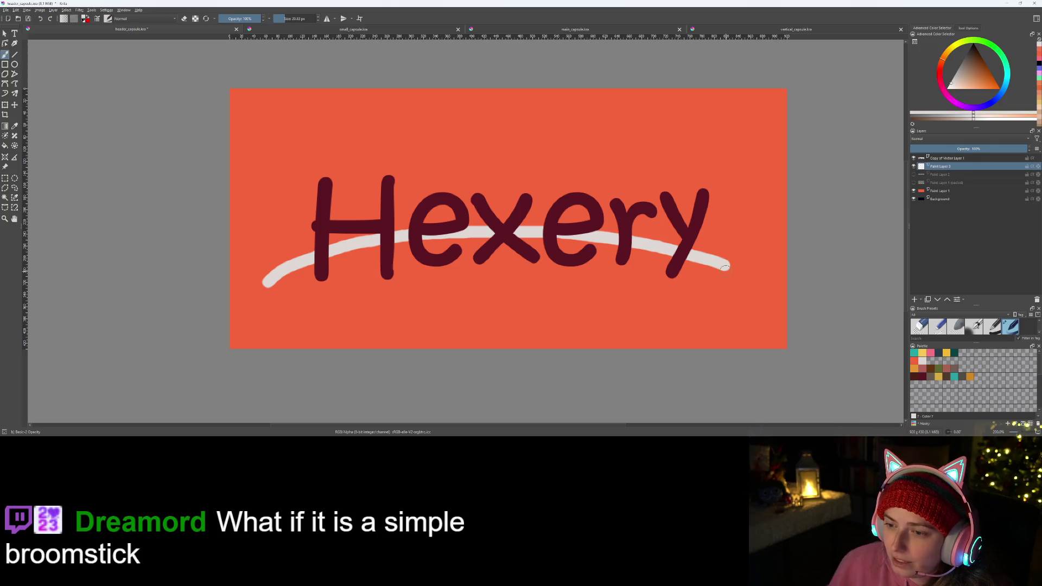
scroll(725, 266, "down", 2)
scroll(530, 281, "up", 3)
scroll(521, 280, "up", 1)
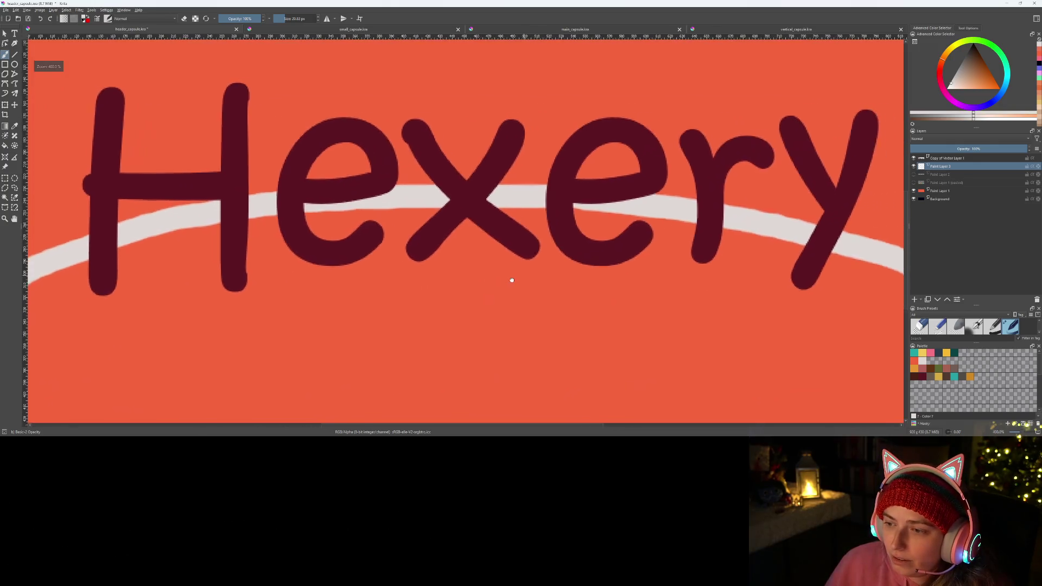
scroll(399, 274, "down", 1)
key("ctrl+z")
- Repaint the grey arc from left of the H to past the y, keeping the final one
mouse_move(148, 283)
left_mouse_down()
mouse_move(445, 240)
mouse_move(743, 252)
left_mouse_up()
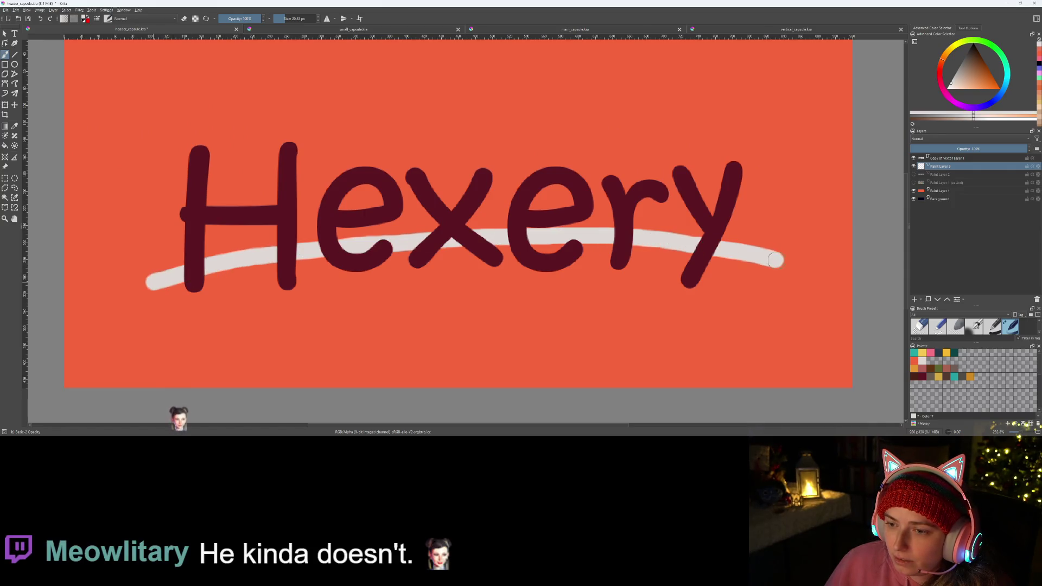
key("ctrl+z")
mouse_move(153, 267)
left_mouse_down()
mouse_move(193, 247)
mouse_move(438, 238)
mouse_move(788, 276)
mouse_move(806, 290)
left_mouse_up()
key("ctrl+z")
mouse_move(142, 270)
left_mouse_down()
mouse_move(304, 223)
mouse_move(814, 294)
left_mouse_up()
key("ctrl+z")
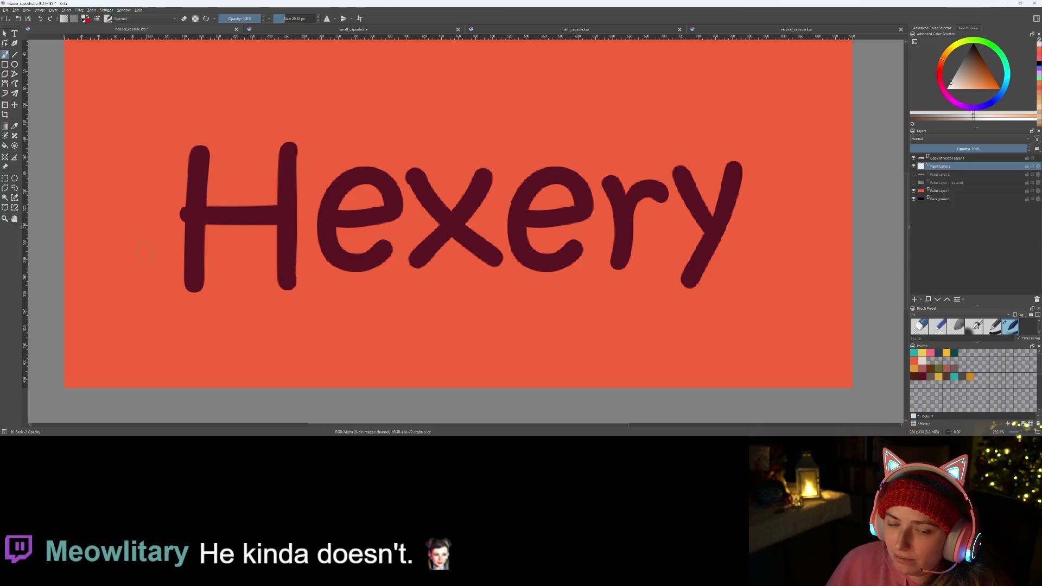
mouse_move(137, 261)
left_mouse_down()
mouse_move(317, 226)
mouse_move(700, 252)
mouse_move(763, 280)
left_mouse_up()
scroll(600, 329, "down", 2)
scroll(596, 334, "down", 1)
scroll(564, 336, "up", 2)
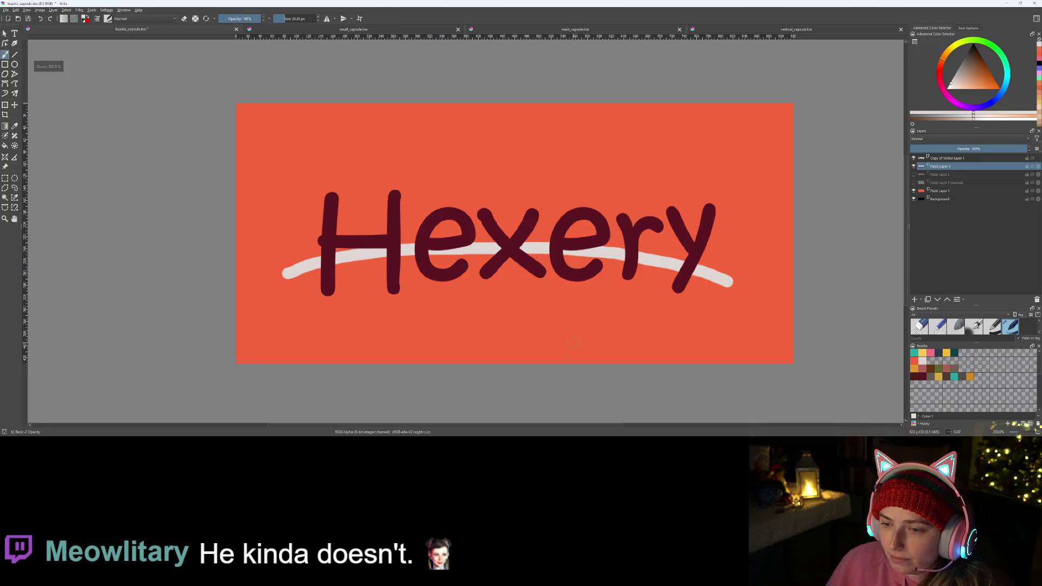
- Nudge the grey arc slightly up and right with the Move tool, then return to the brush
key("t")
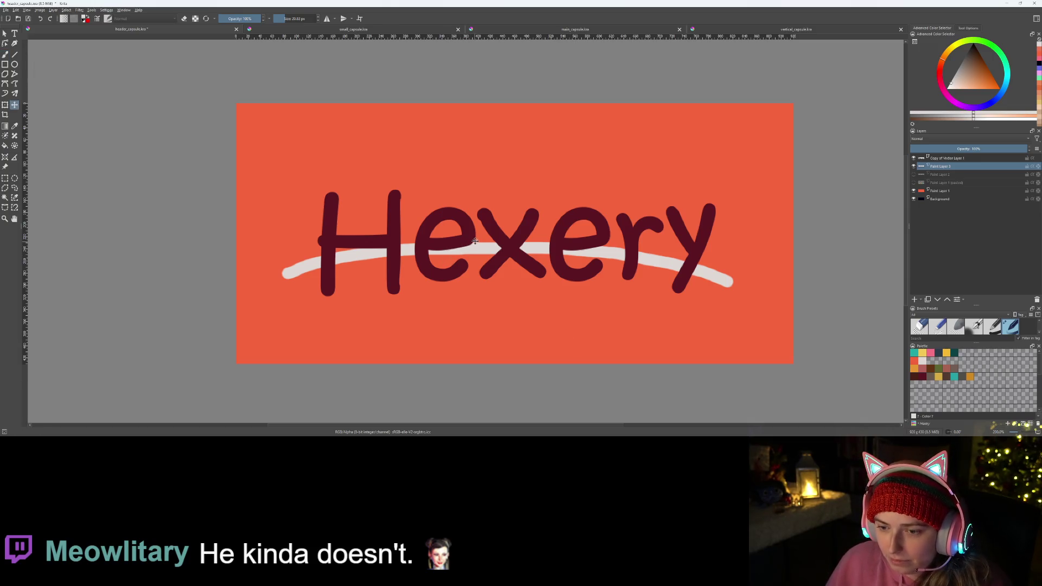
left_click_drag(477, 244, 480, 246)
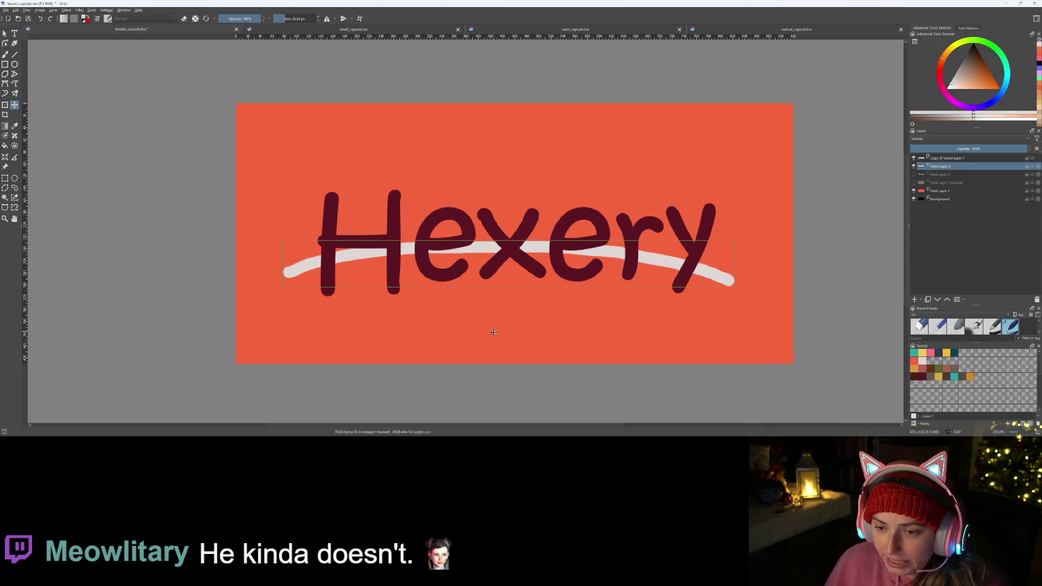
key("b")
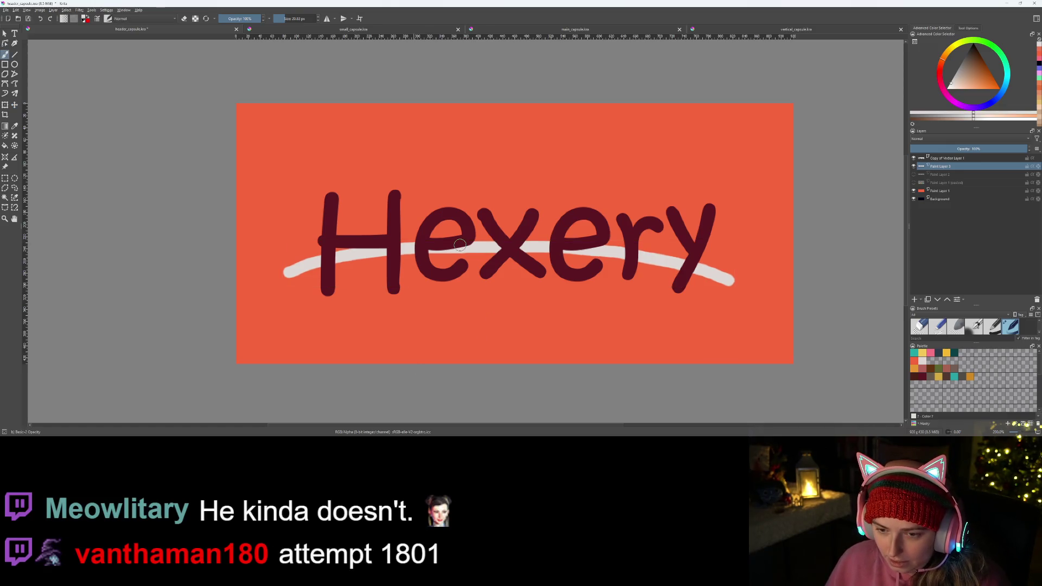
left_click(937, 192)
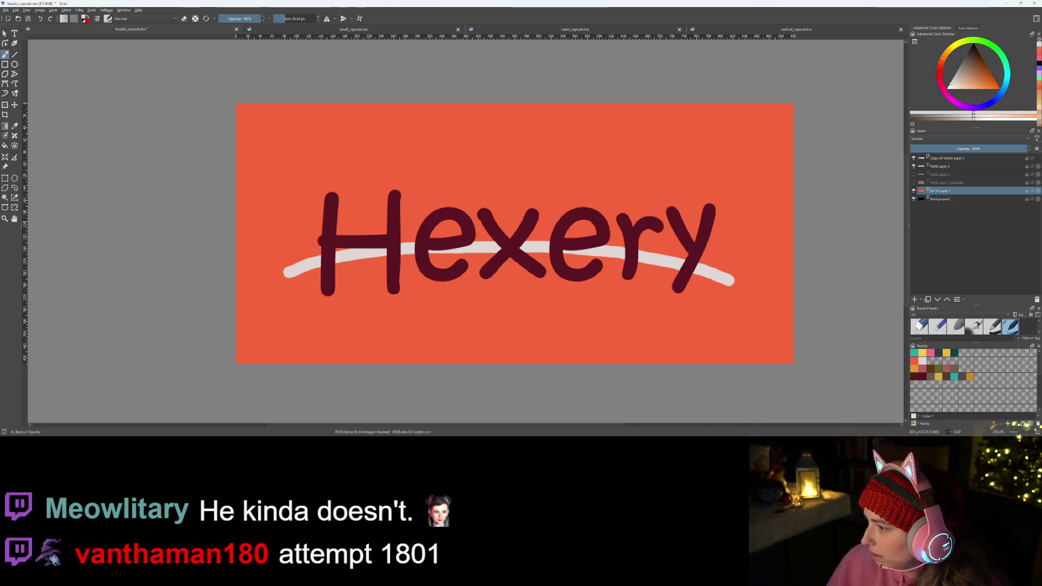
- Fill the background with trial colours: dark teal, dark slate blue, pink and orange
key("f")
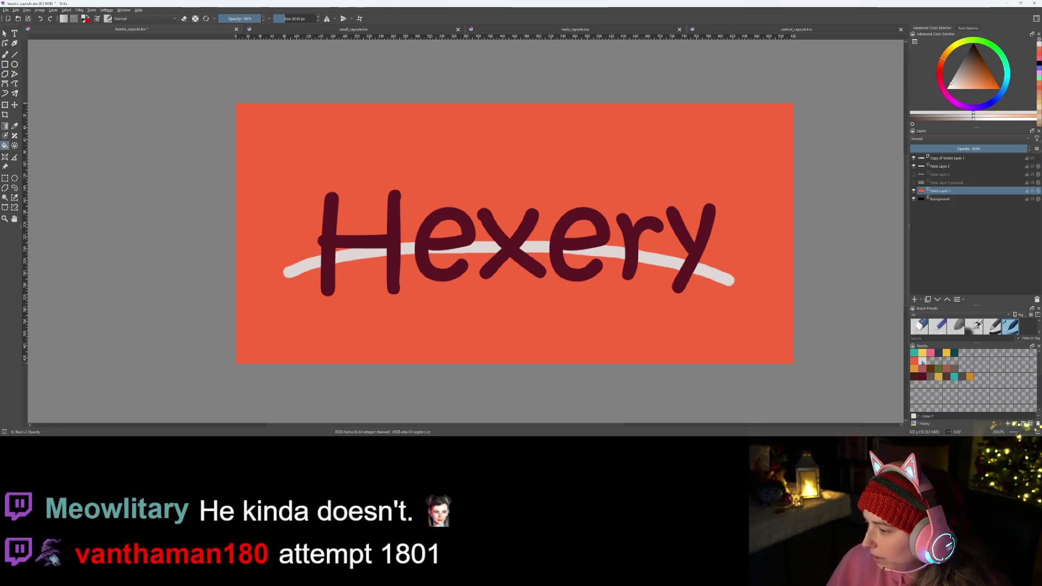
left_click(914, 361)
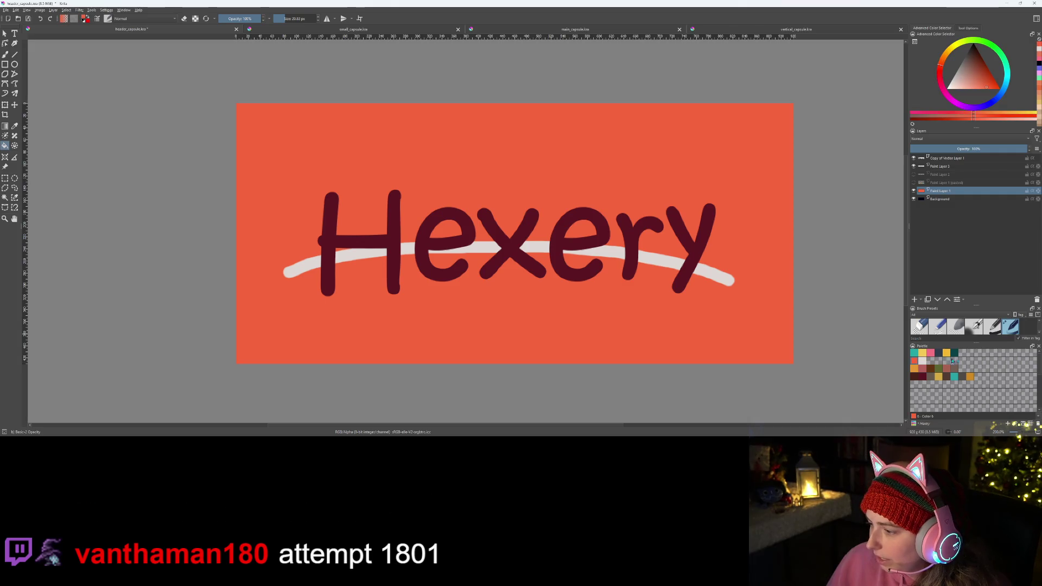
left_click(955, 354)
left_click(702, 333)
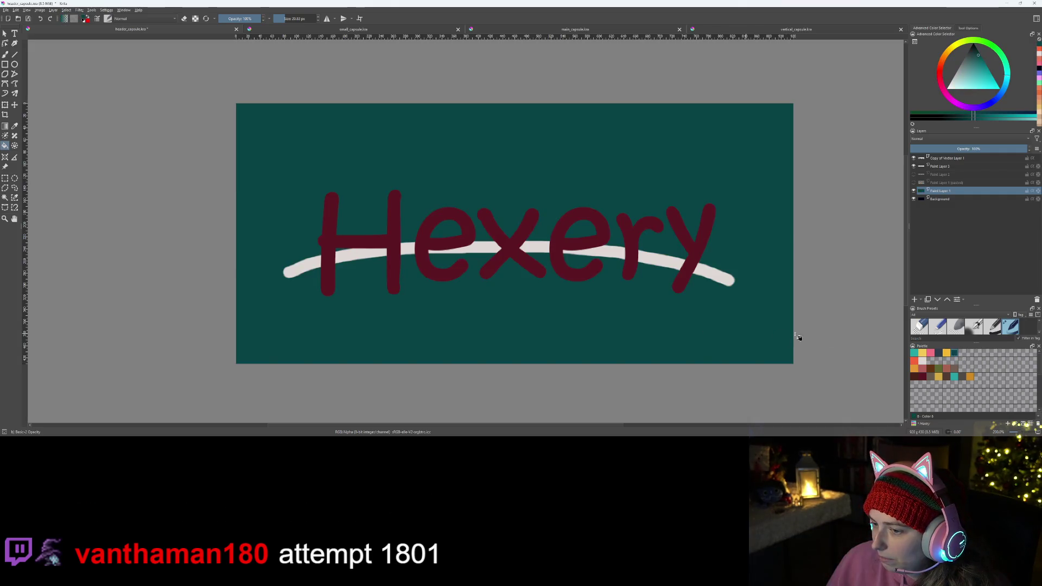
left_click(939, 353)
left_click(703, 310)
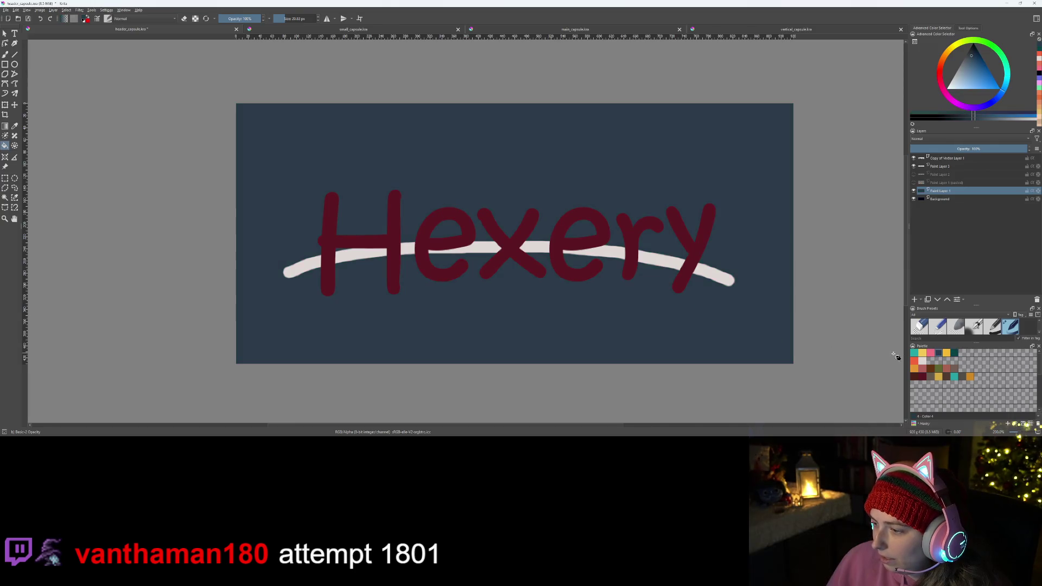
left_click(932, 354)
left_click(685, 322)
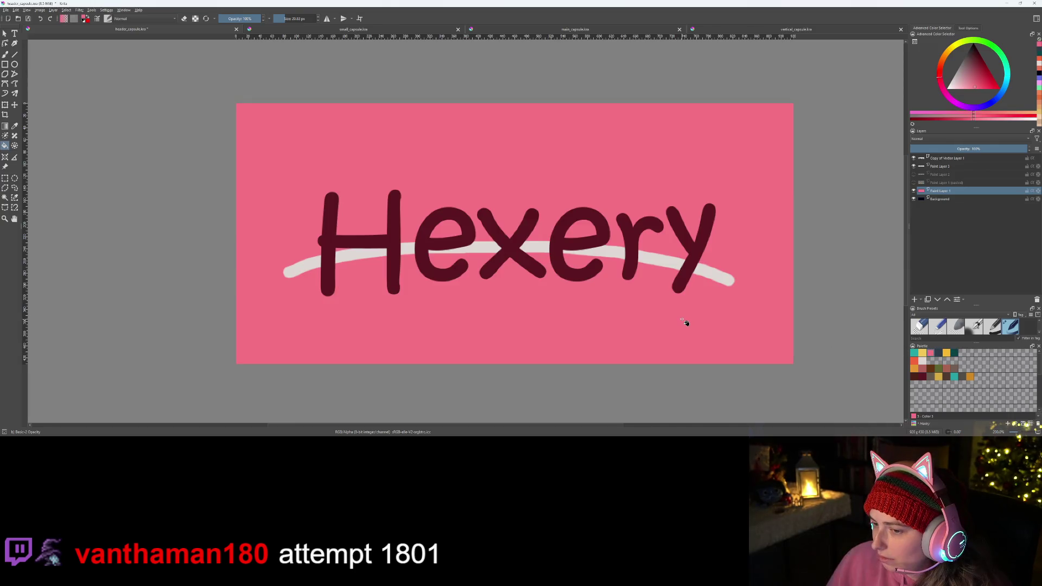
left_click(970, 379)
left_click(739, 338)
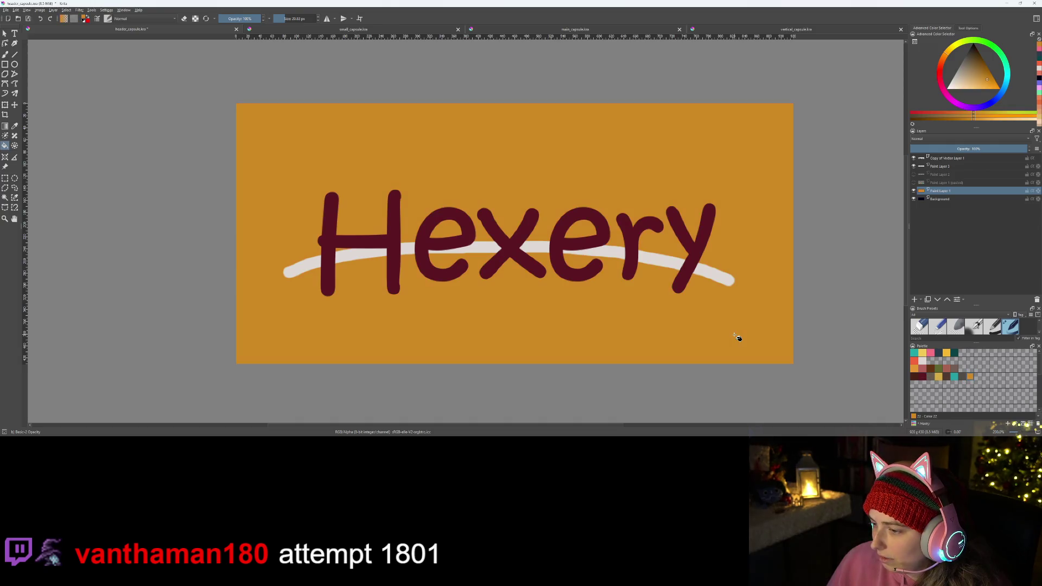
- Try gold, dark maroon and dusty rose backgrounds, settling on the orange-red Color 6 swatch
left_click(940, 377)
left_click(736, 326)
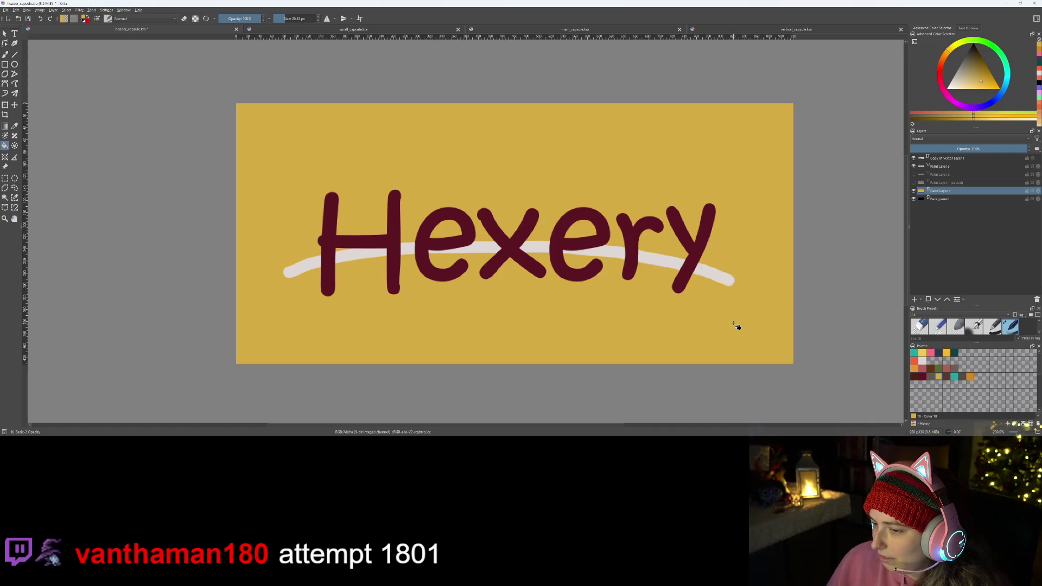
left_click(924, 377)
left_click(750, 331)
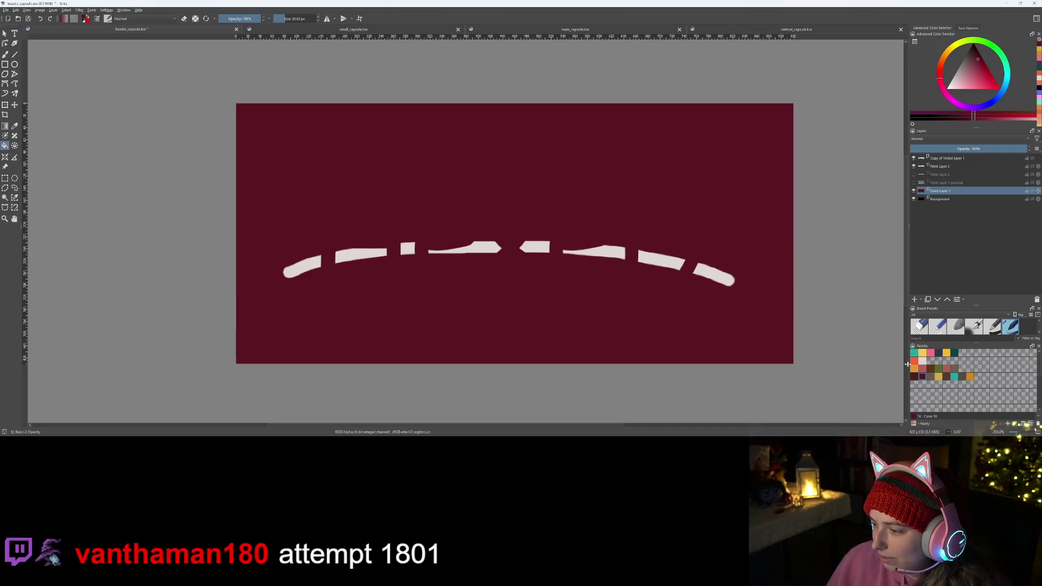
left_click(923, 371)
left_click(770, 334)
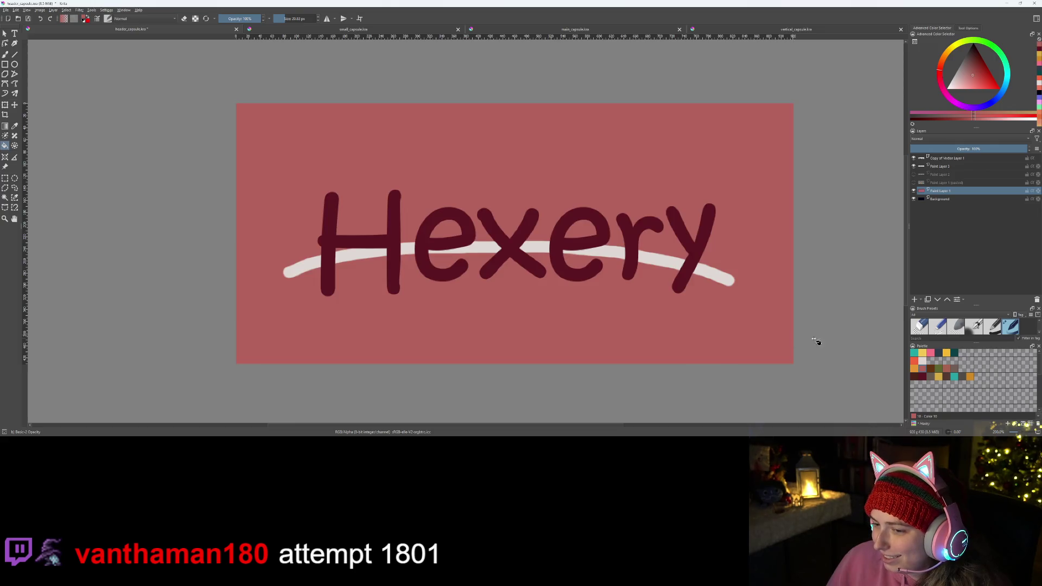
left_click(914, 361)
left_click(781, 355)
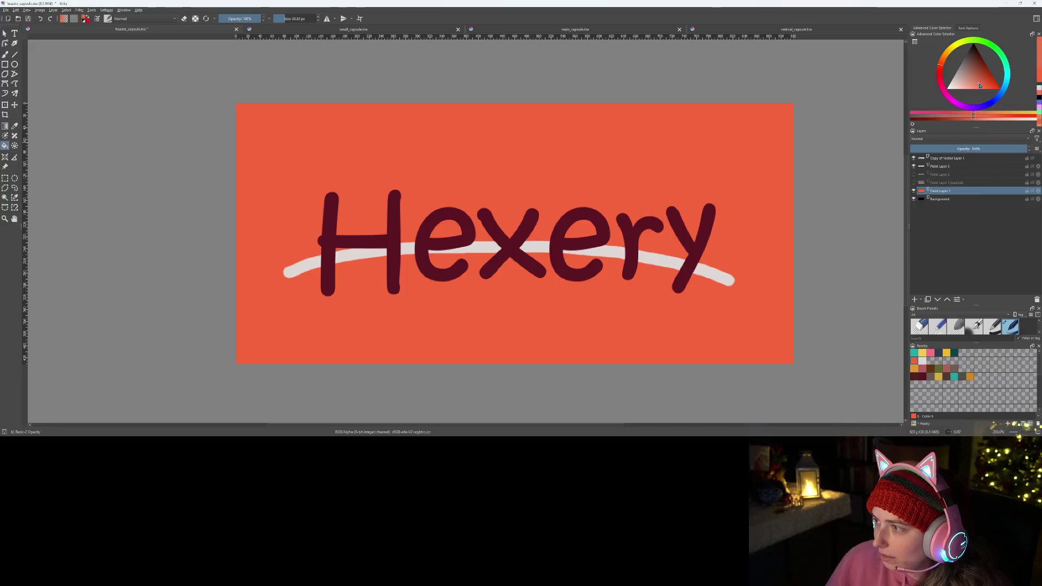
- Tweak the red in the Advanced Color Selector, refilling with salmon-rose, deeper red and lighter salmon
left_click_drag(978, 85, 978, 81)
left_click(681, 218)
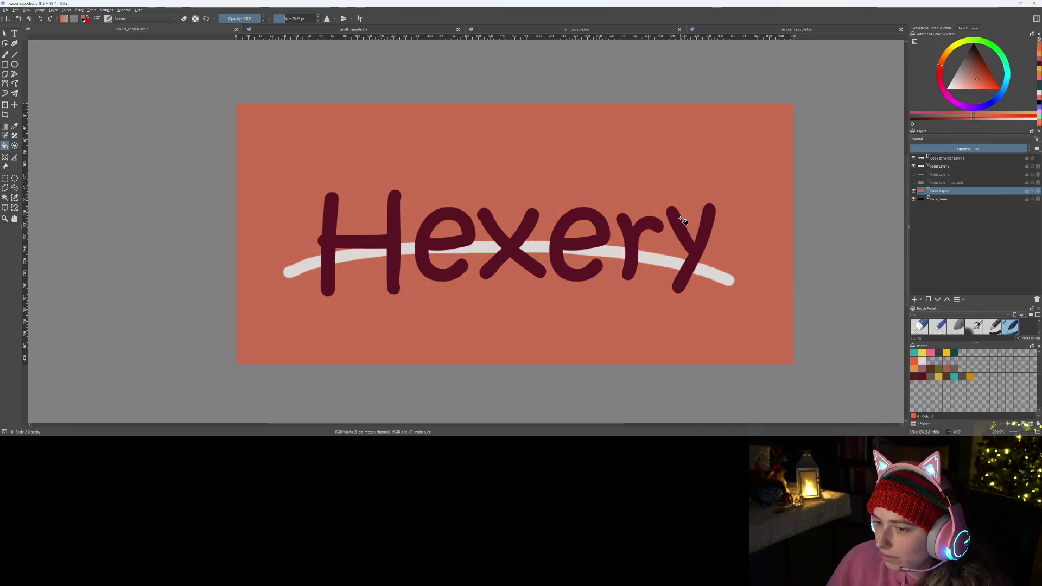
left_click(986, 87)
left_click(666, 231)
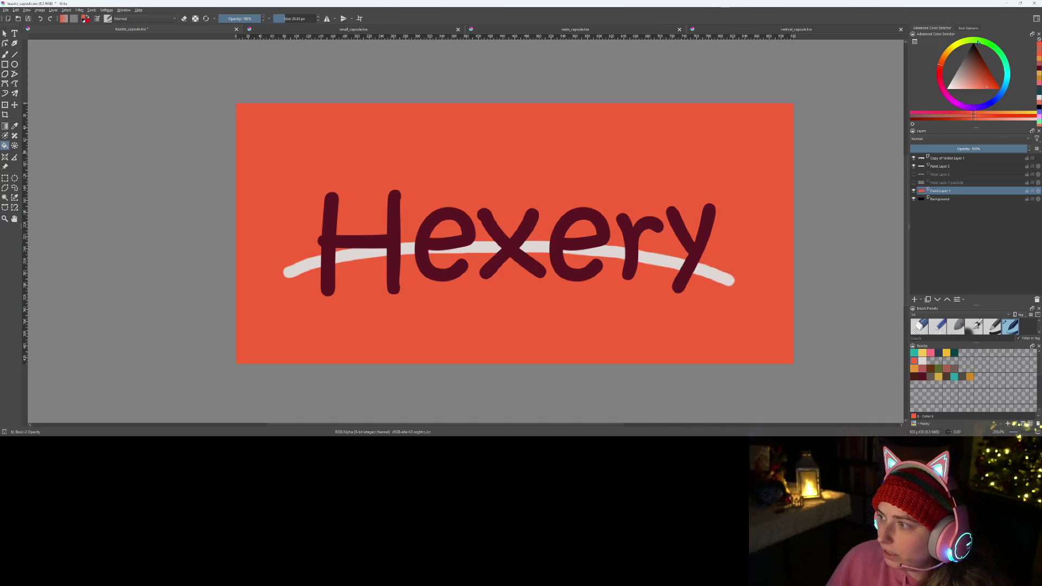
left_click(992, 80)
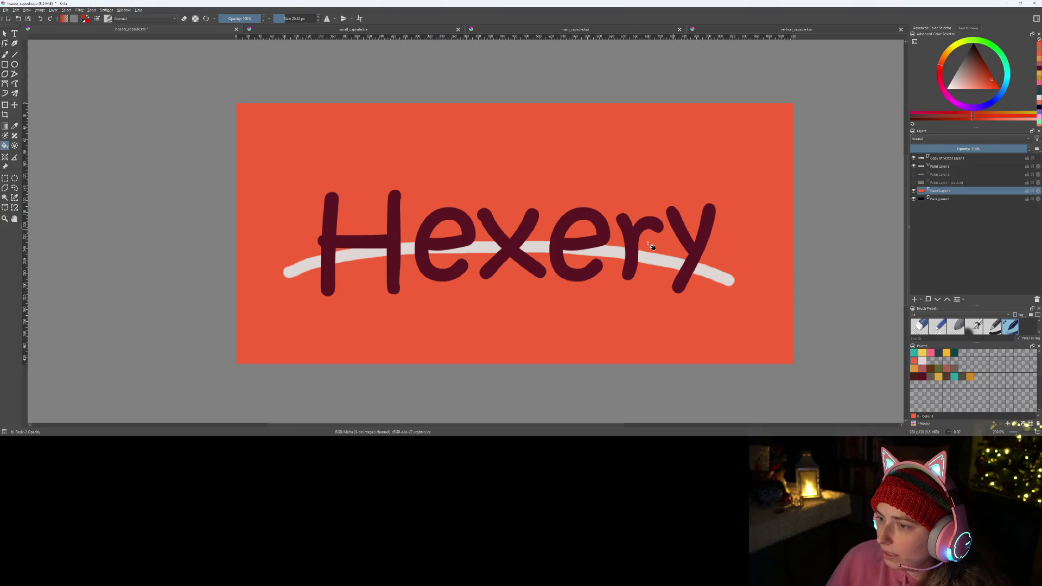
left_click(646, 249)
left_click(985, 82)
left_click(982, 86)
- Refill the background with saturated orange-red and add Paint Layer 4 on top
key("shift+BackSpace")
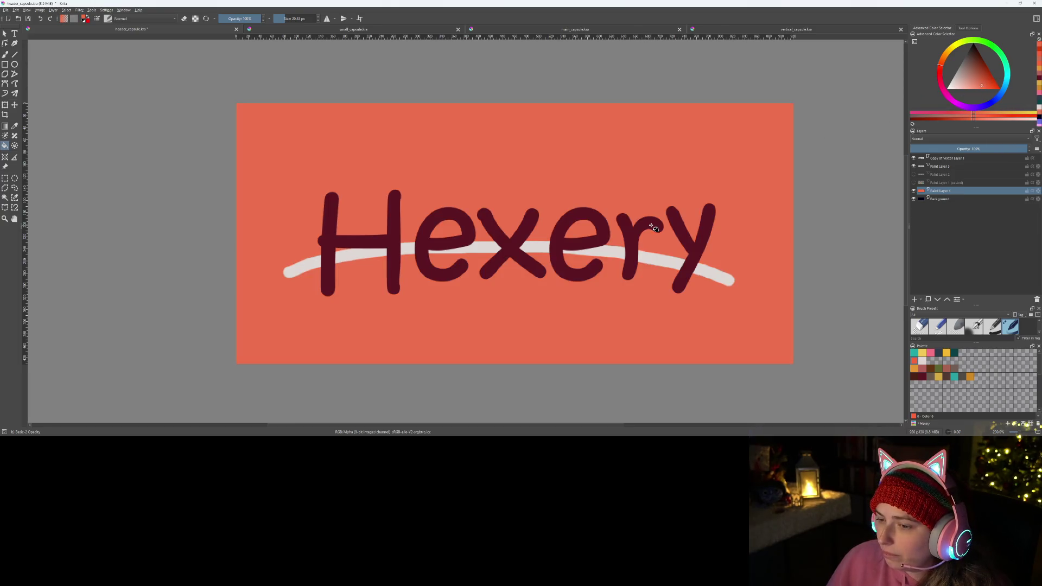
left_click(915, 361)
left_click(707, 321)
scroll(699, 373, "down", 4)
scroll(692, 368, "up", 4)
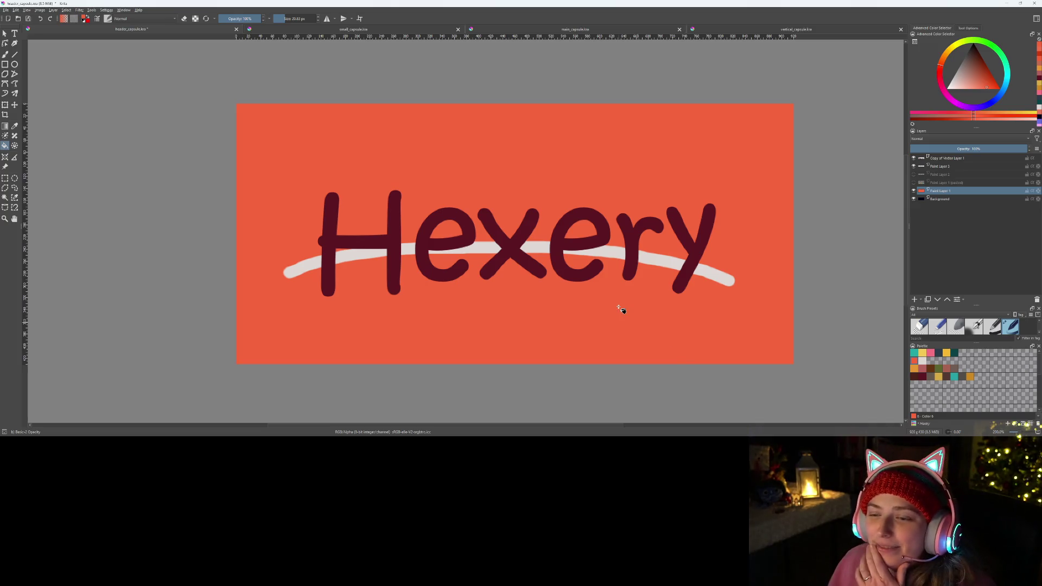
scroll(564, 310, "down", 1)
scroll(561, 309, "up", 1)
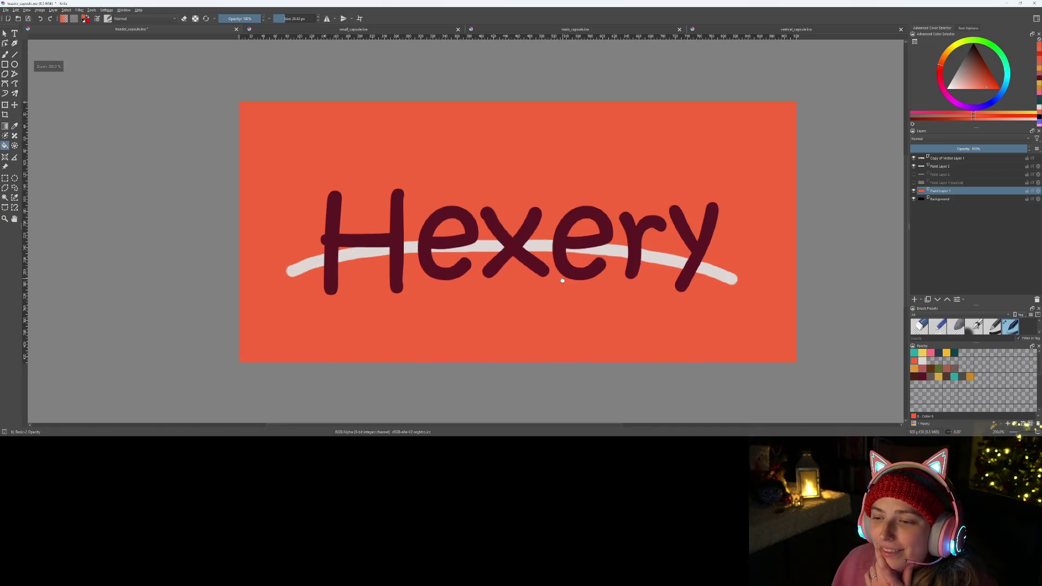
scroll(559, 305, "up", 1)
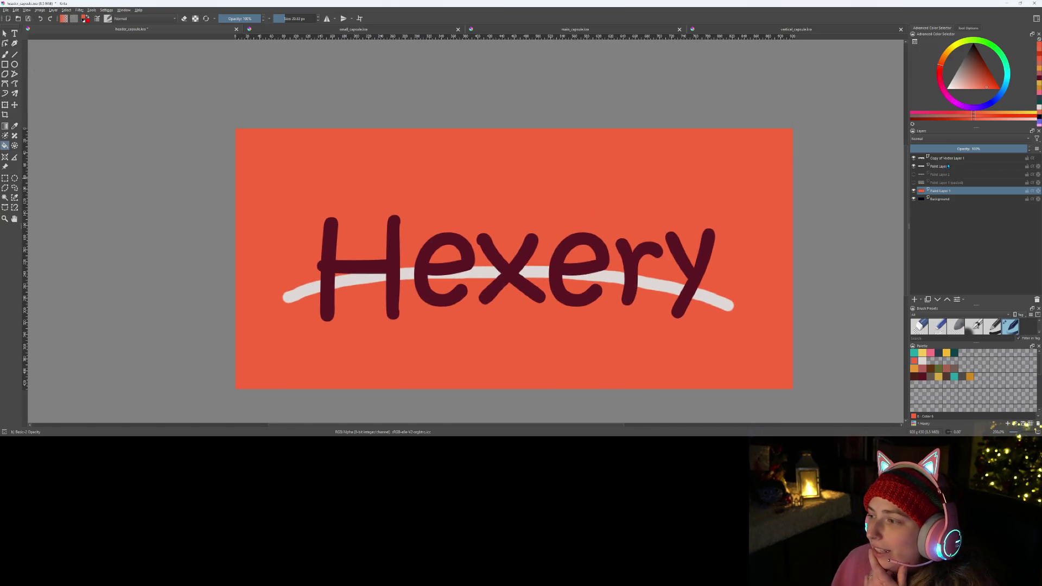
left_click(914, 300)
- Select the Copy of Vector Layer 1 title layer and inspect the layer options menus
key("b")
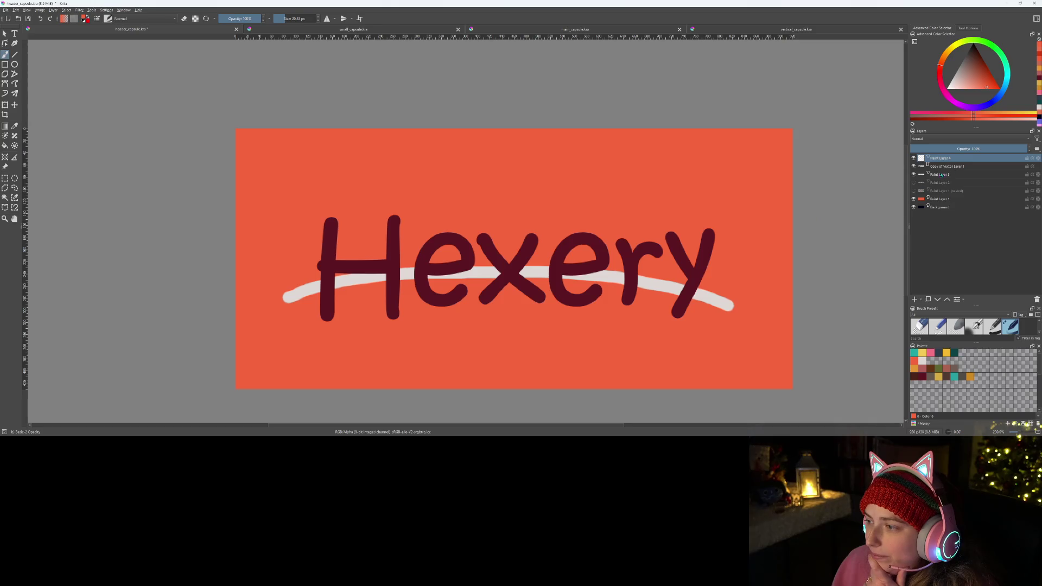
left_click(949, 165)
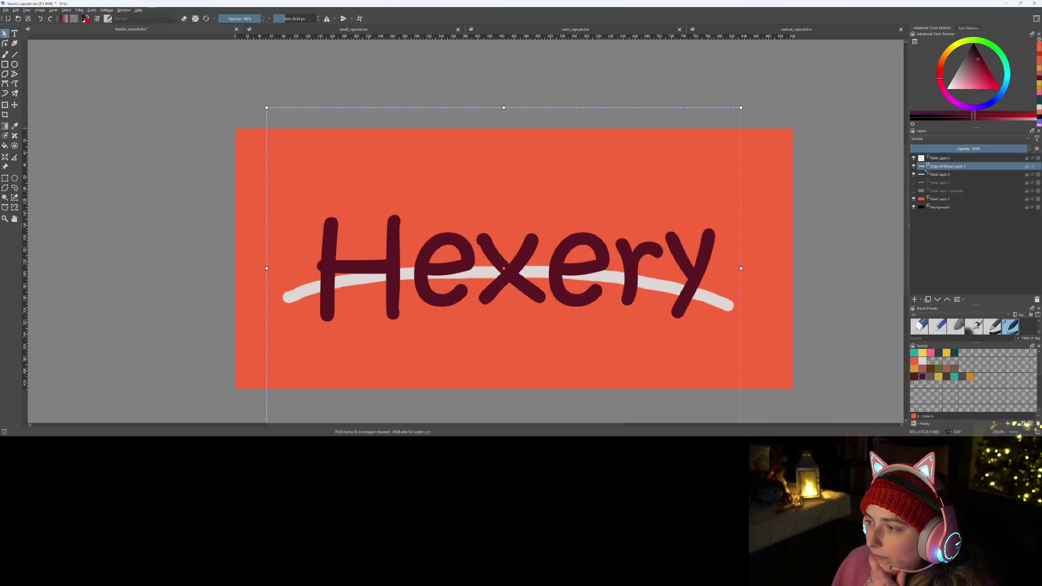
mouse_move(922, 166)
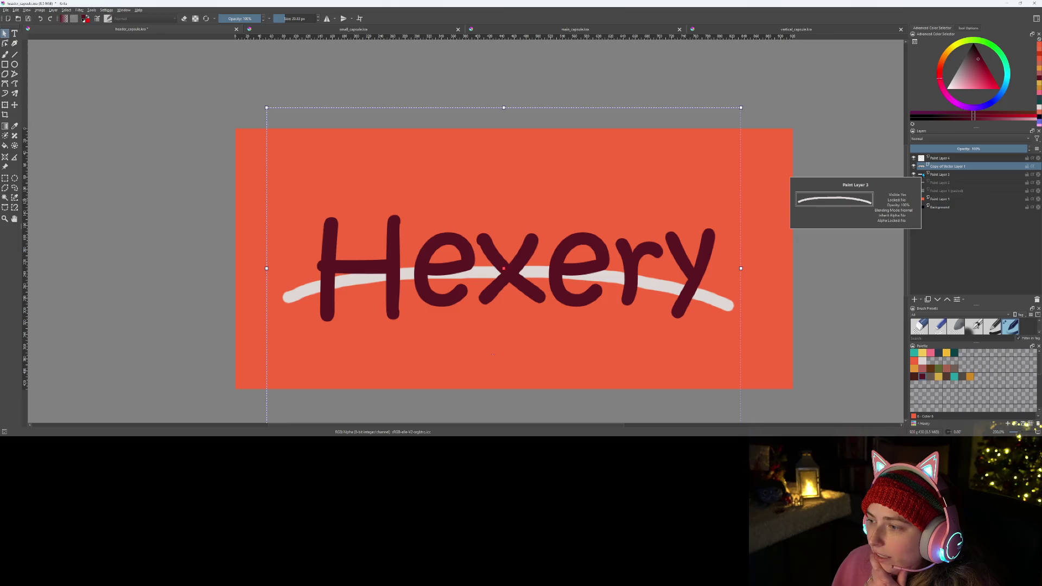
right_click(941, 175)
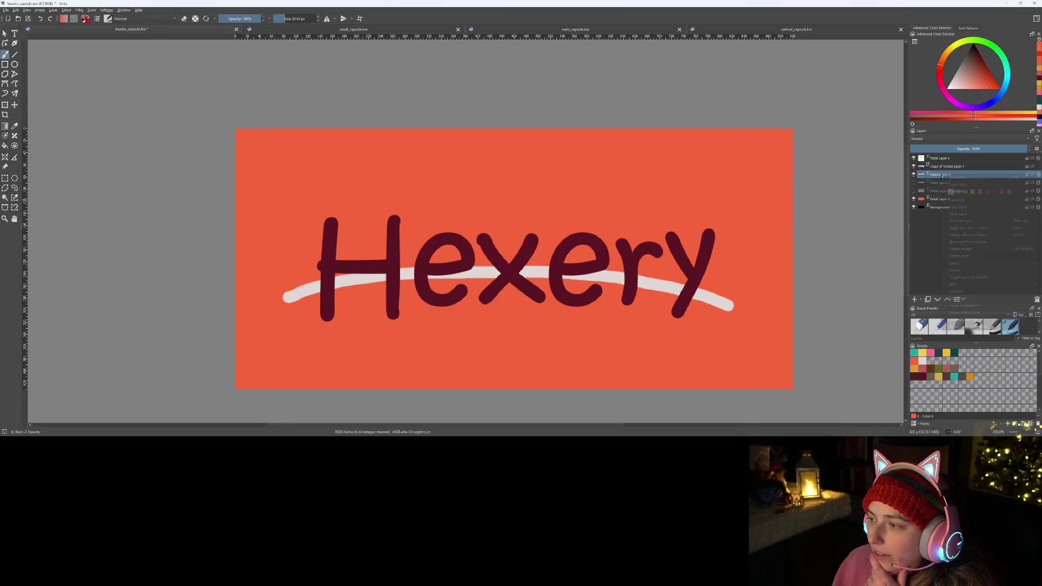
mouse_move(971, 298)
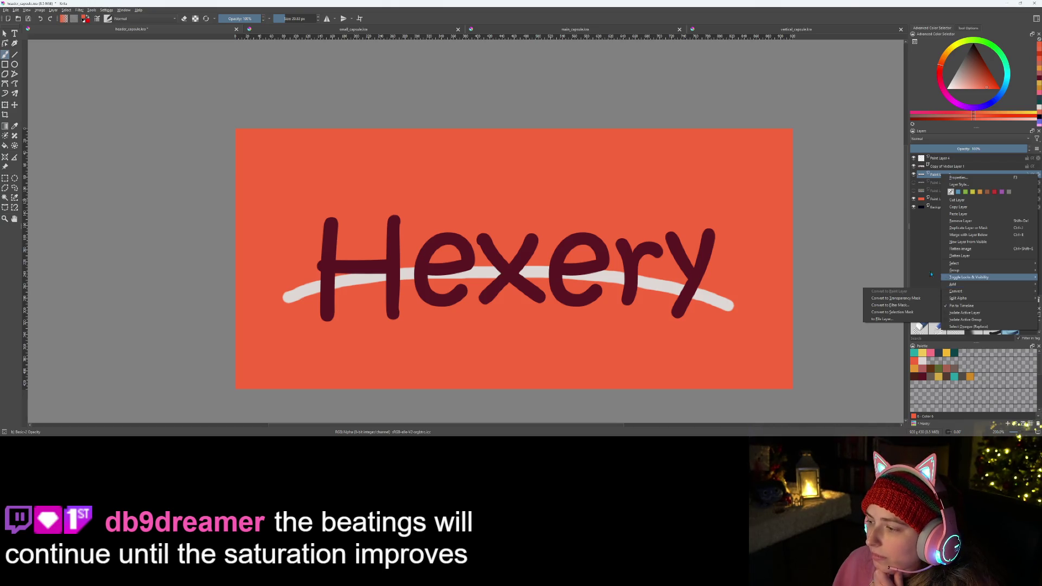
left_click(950, 159)
right_click(949, 167)
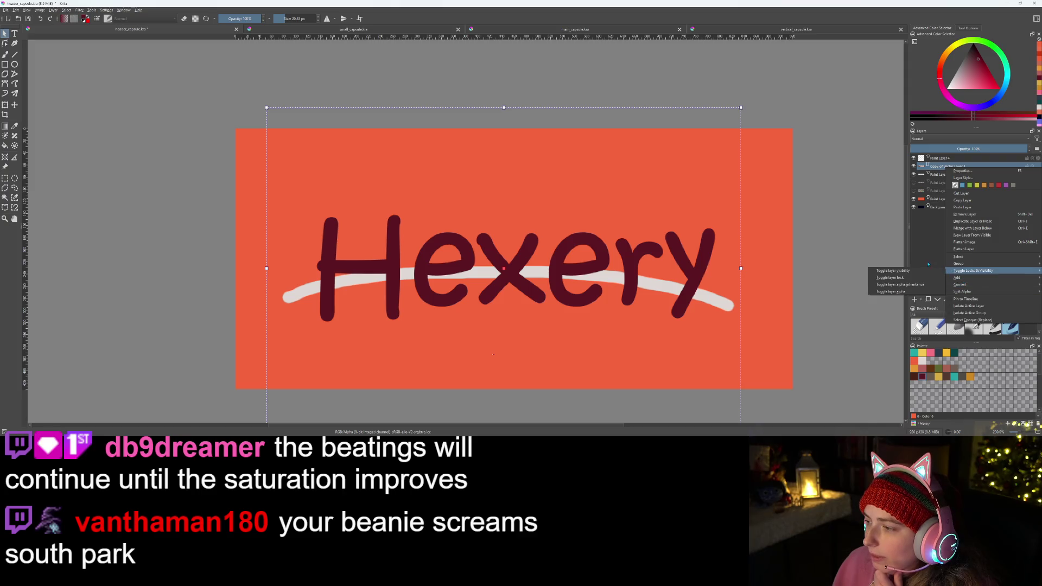
left_click(917, 284)
- Add a vector layer above the title, test painting on it, then delete it
left_click(921, 300)
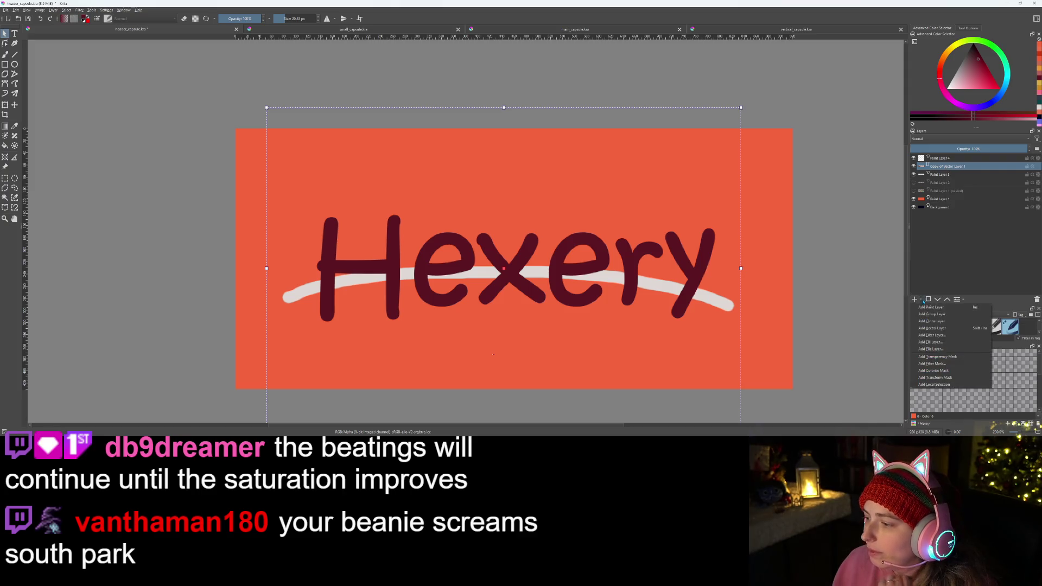
left_click(943, 331)
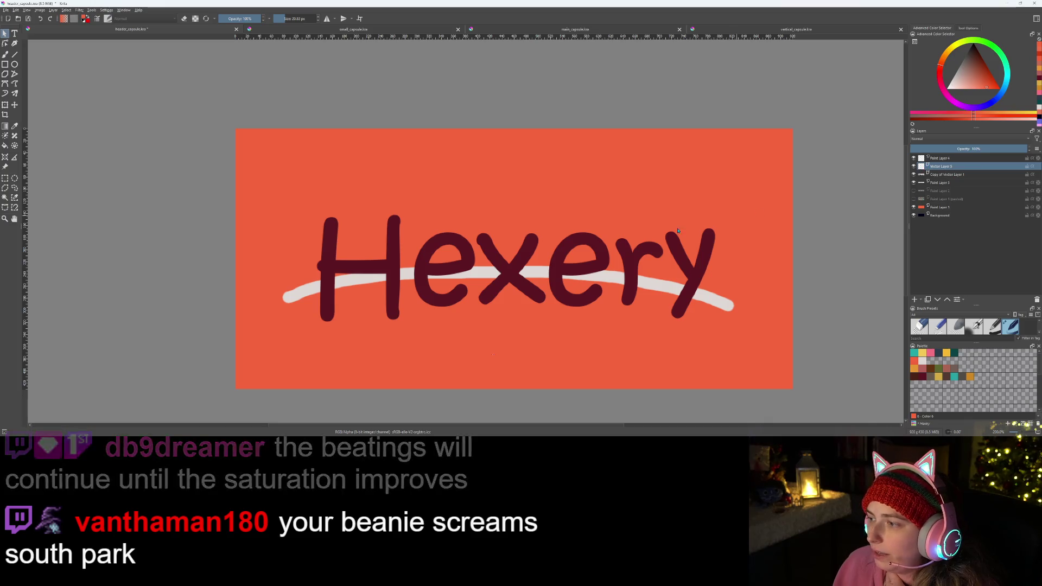
key("b")
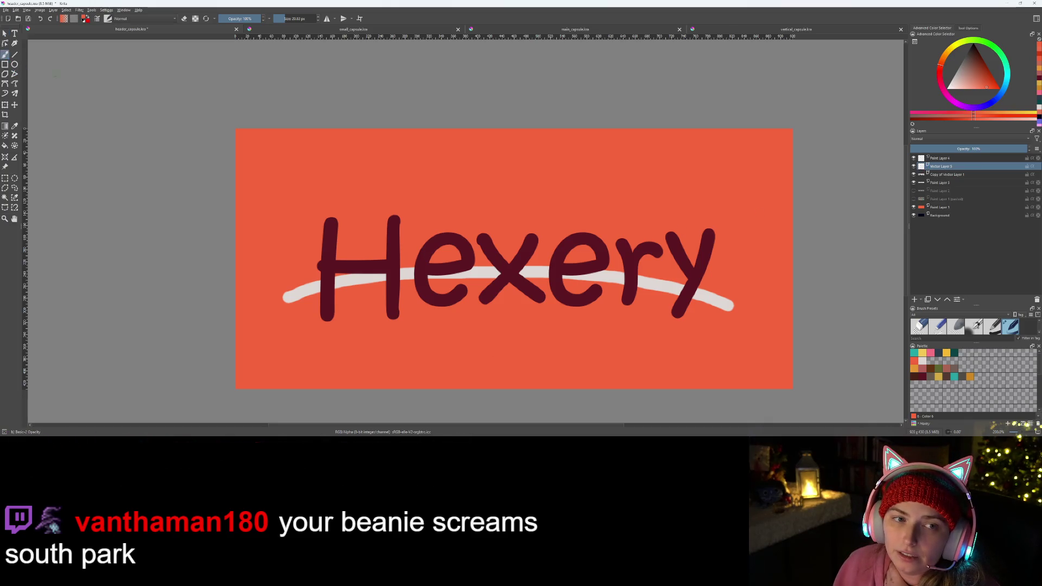
left_click(389, 217)
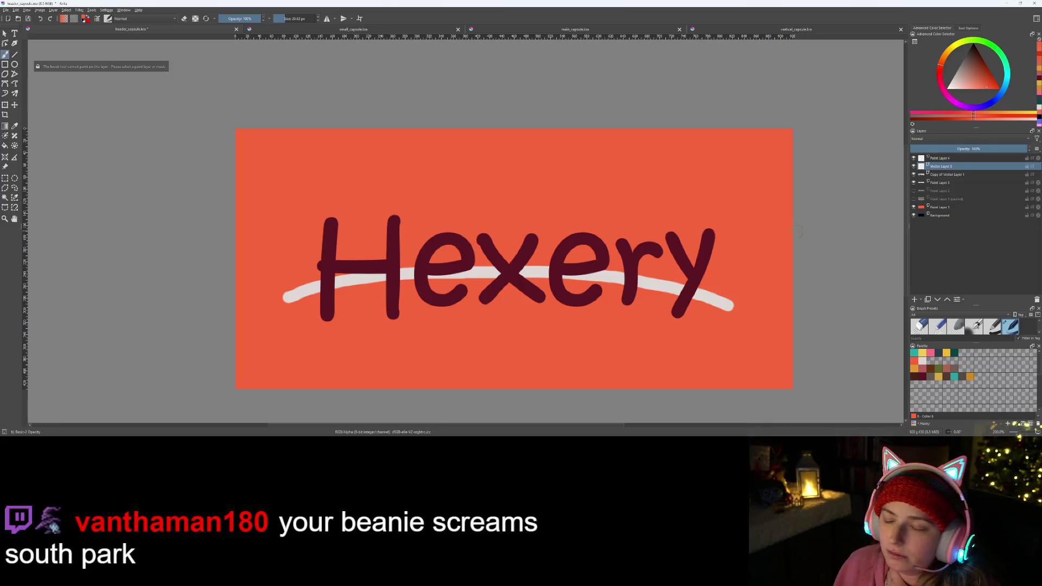
right_click(947, 165)
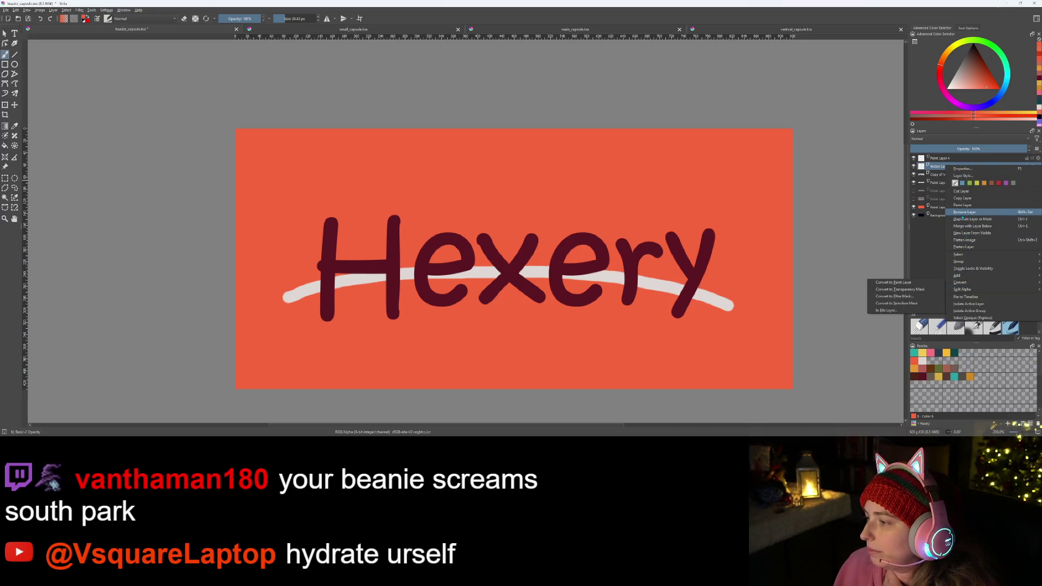
left_click(964, 213)
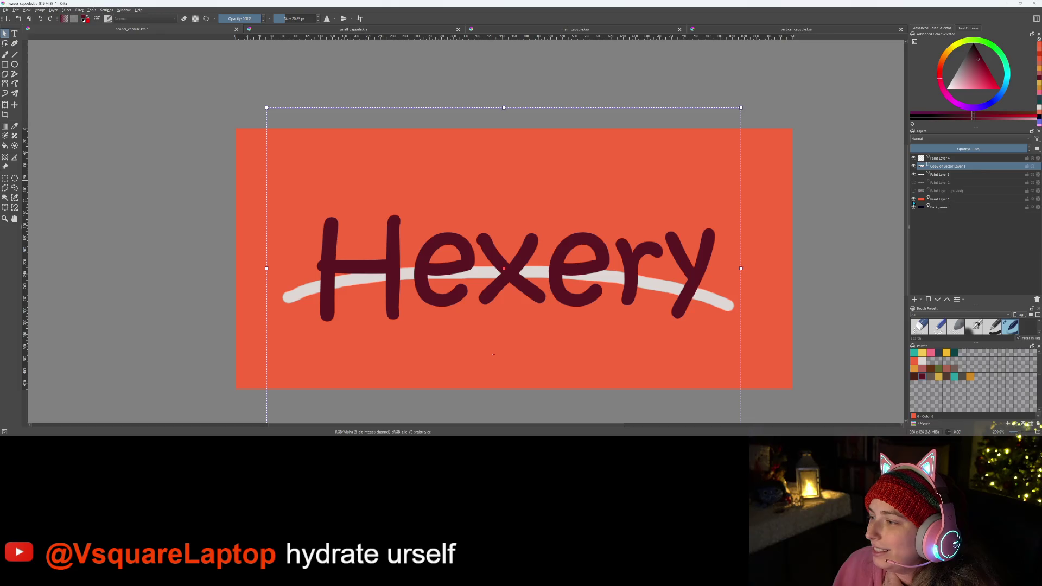
- Hide the orange background and base layers, save the banner, and open File > Export
left_click(914, 199)
left_click(914, 207)
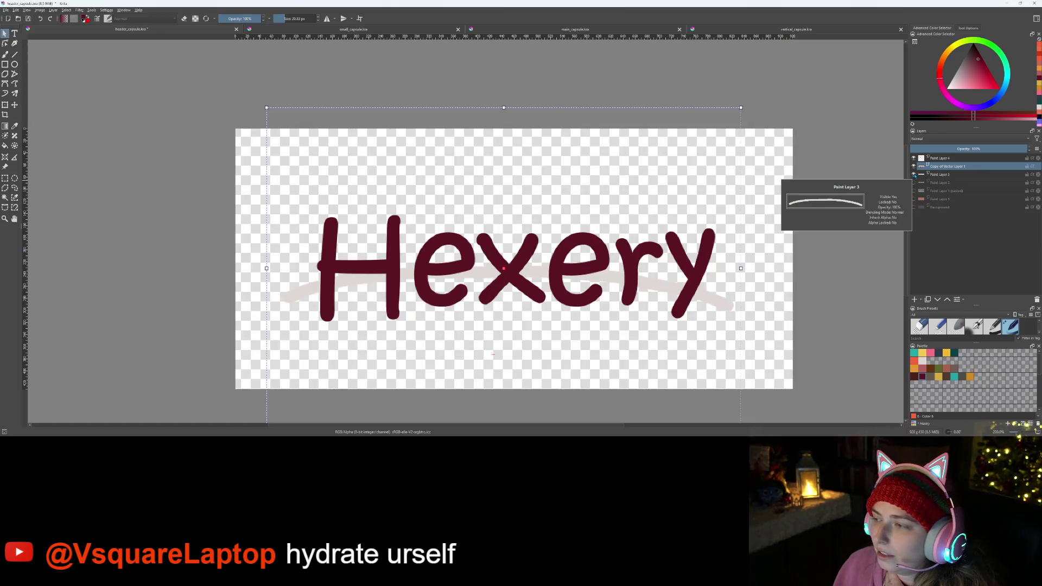
left_click(5, 10)
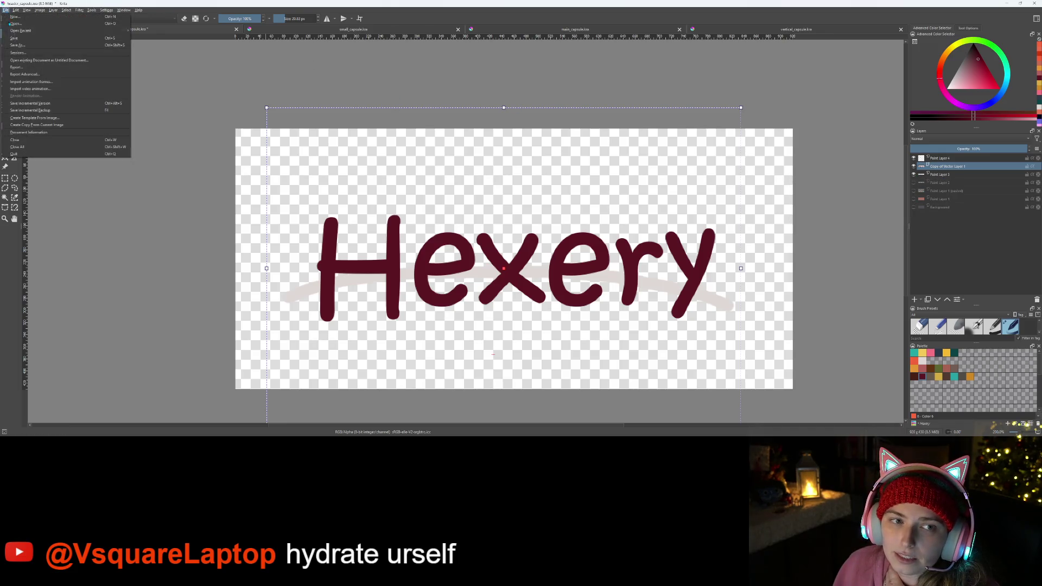
left_click(19, 40)
left_click(5, 9)
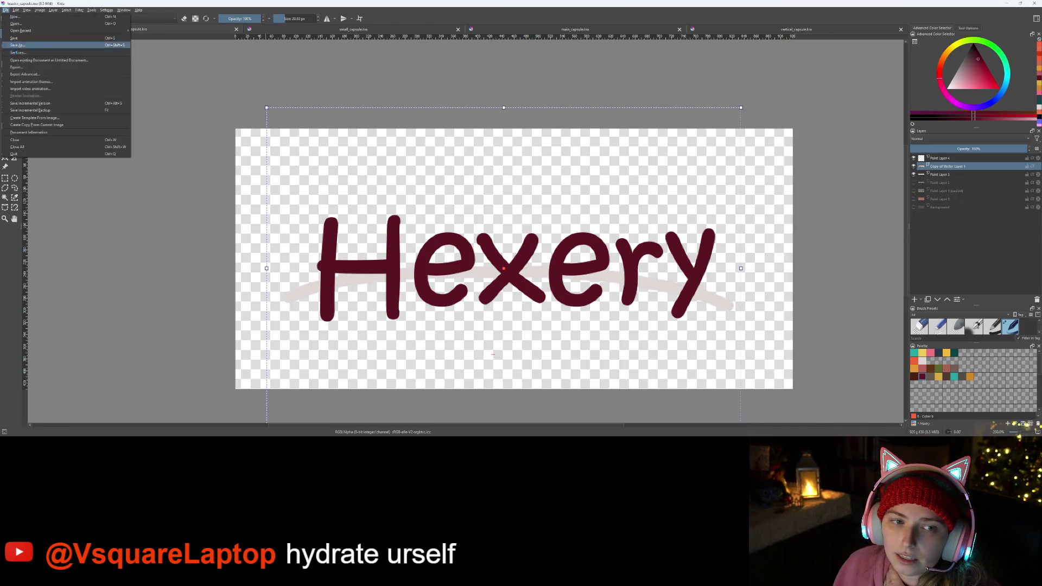
left_click(41, 76)
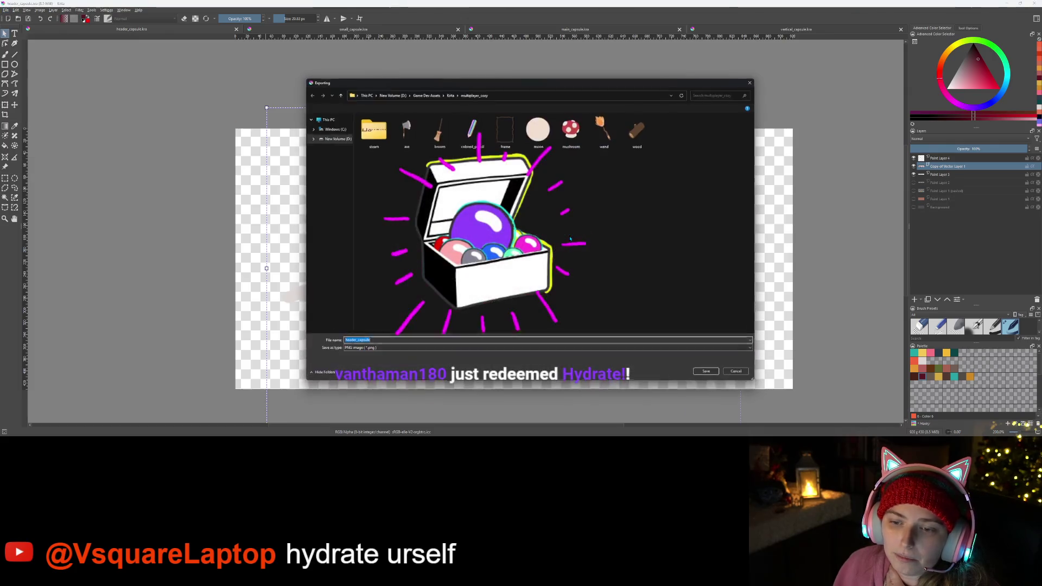
- Expand the 'Save as type' list to see every export format
left_click(441, 349)
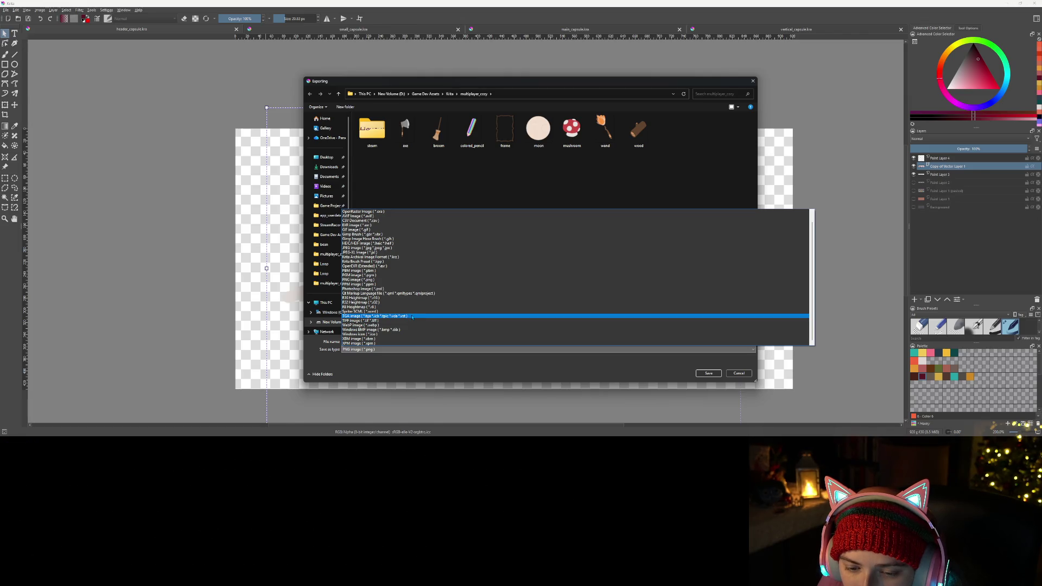
- Browse the format list again, close it keeping PNG, and switch to the browser
left_click(545, 366)
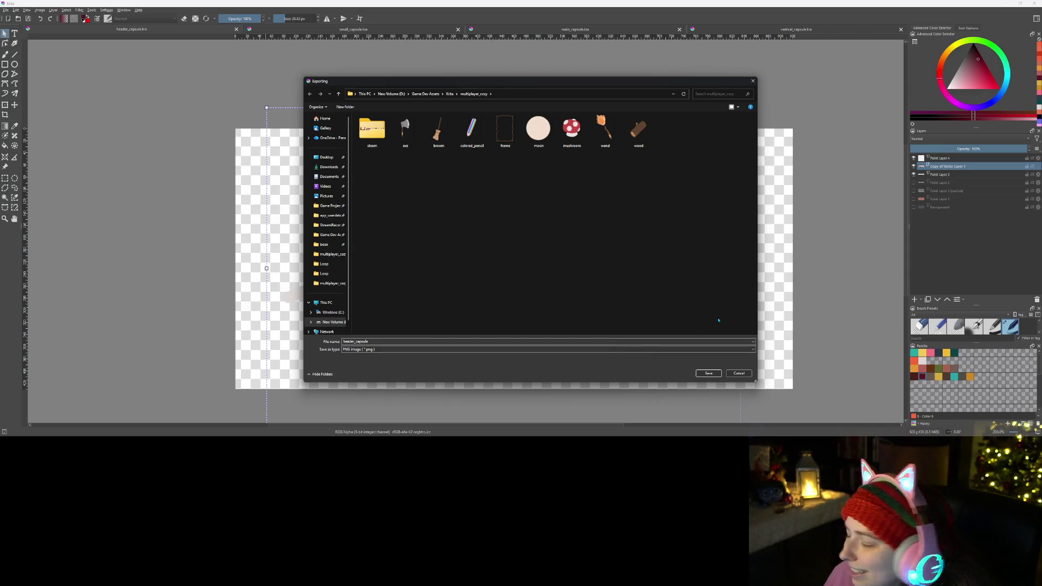
left_click(485, 350)
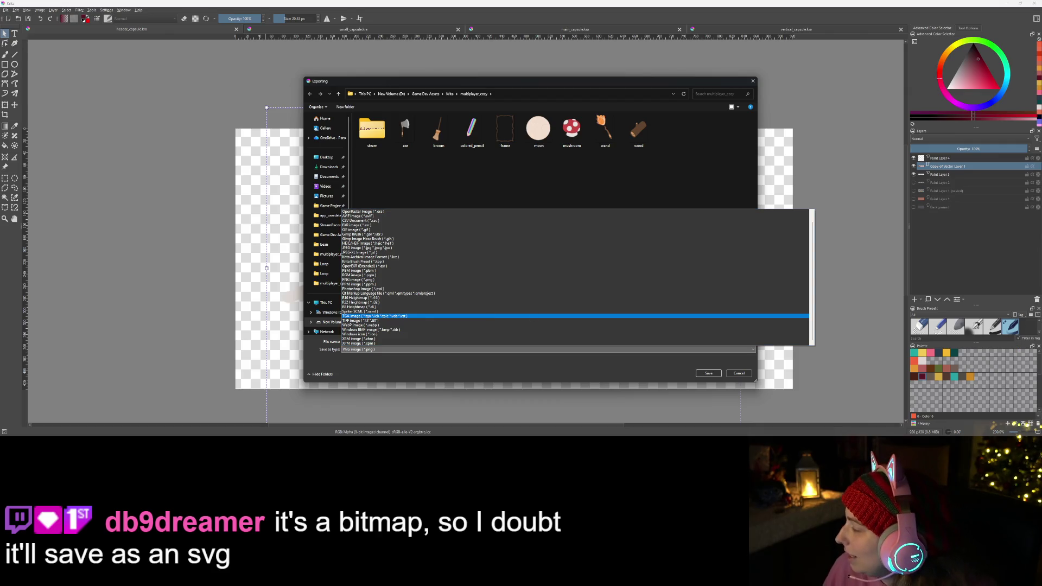
left_click(1007, 7)
left_click(1007, 6)
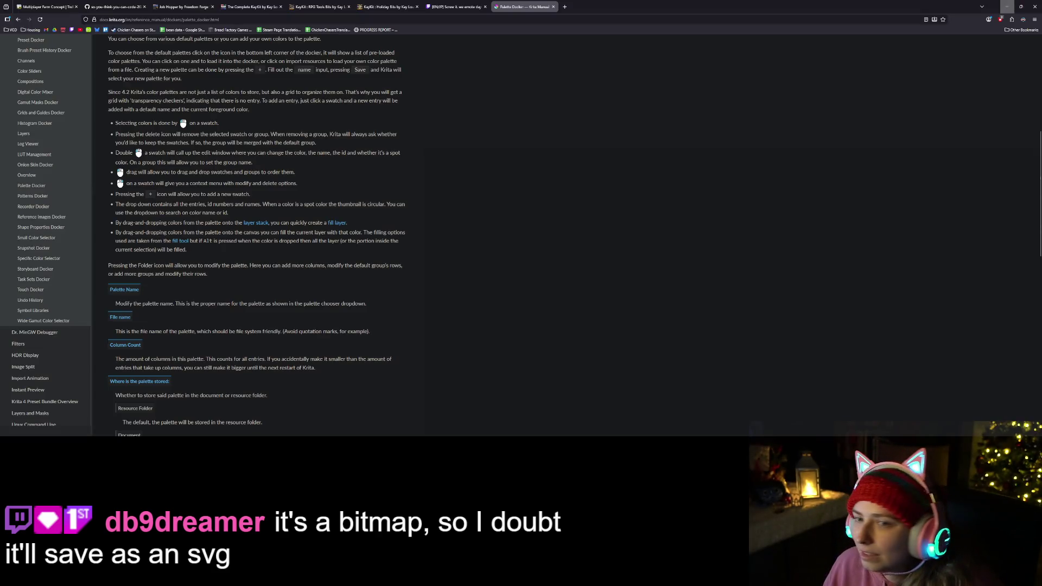
- Search Google for 'svg equivalent' in a new tab and skim the results
left_click(564, 6)
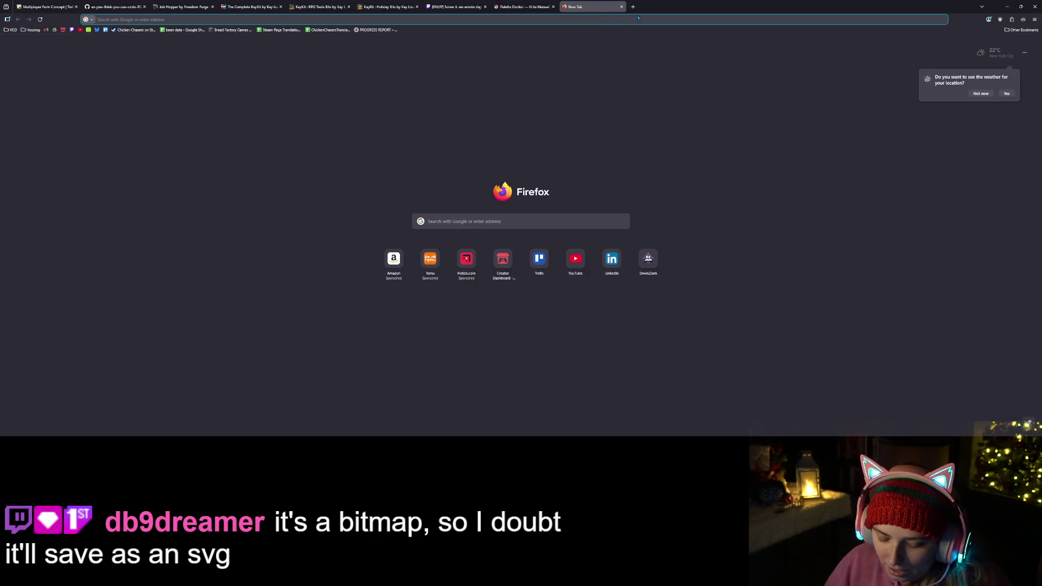
type("svg equi")
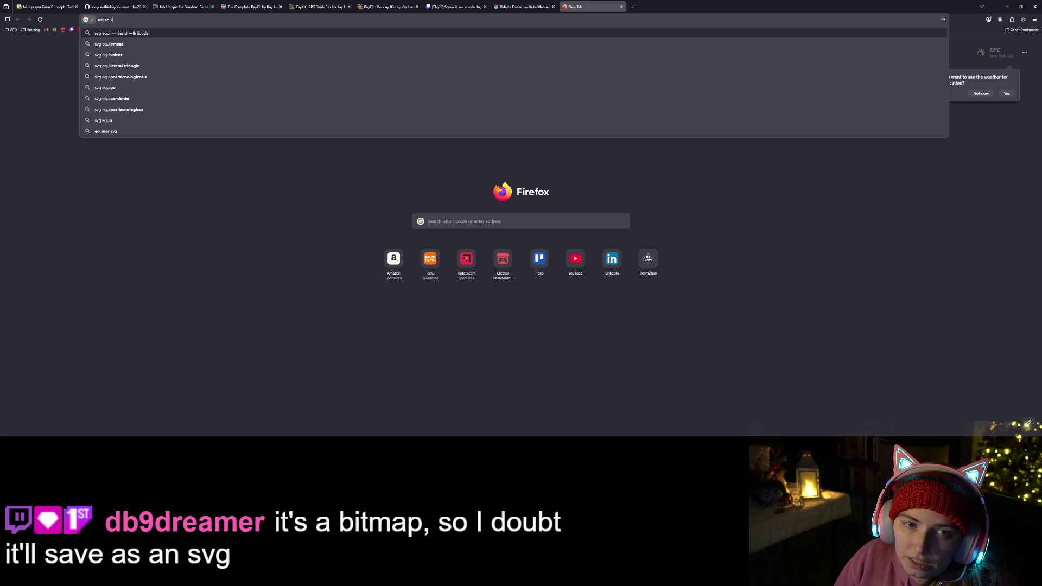
type("valent")
key("Return")
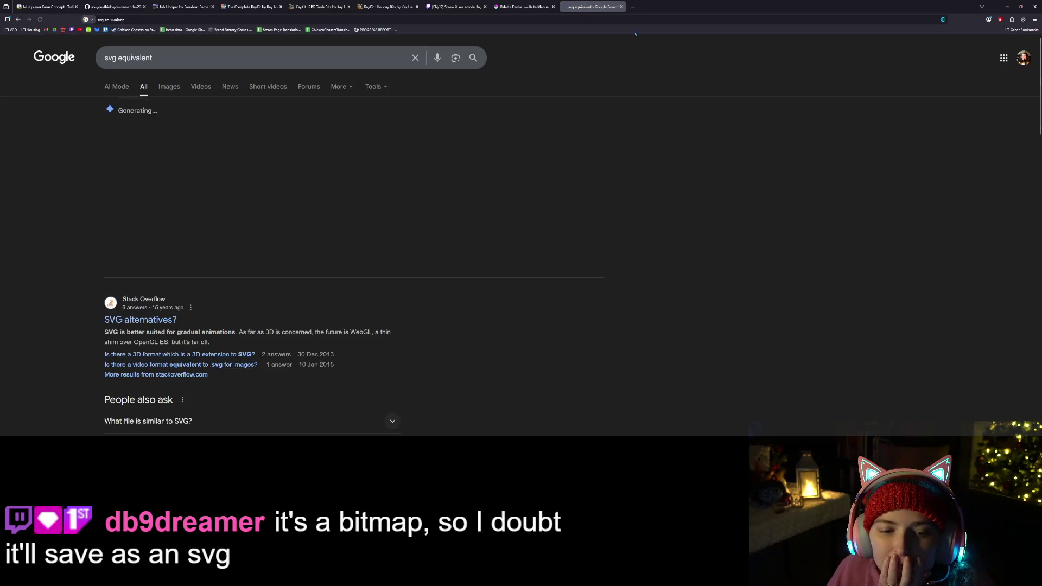
scroll(301, 309, "down", 3)
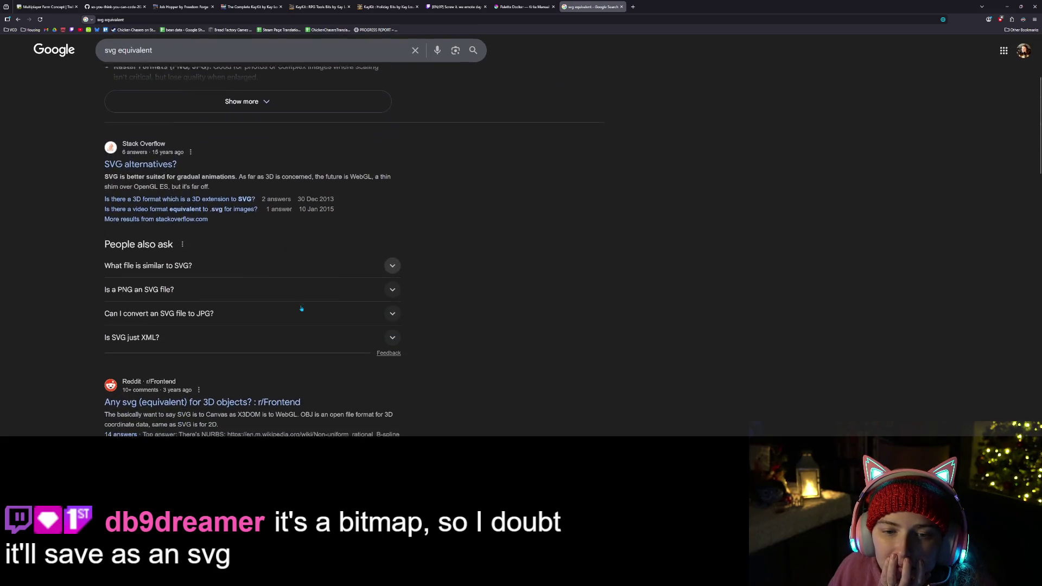
scroll(302, 309, "down", 1)
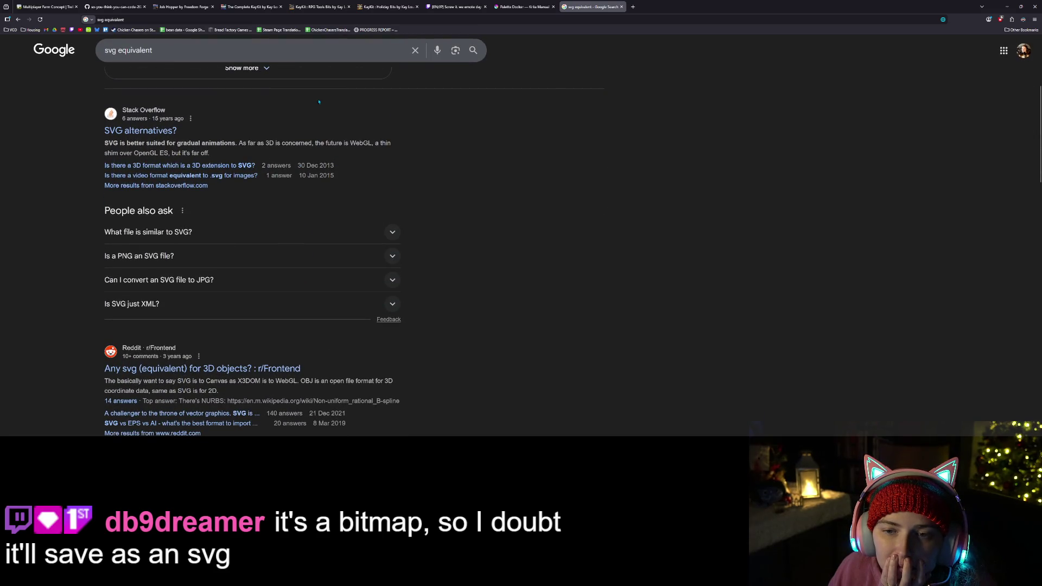
- Change the search to 'scalable image file types' and run it
left_click(239, 45)
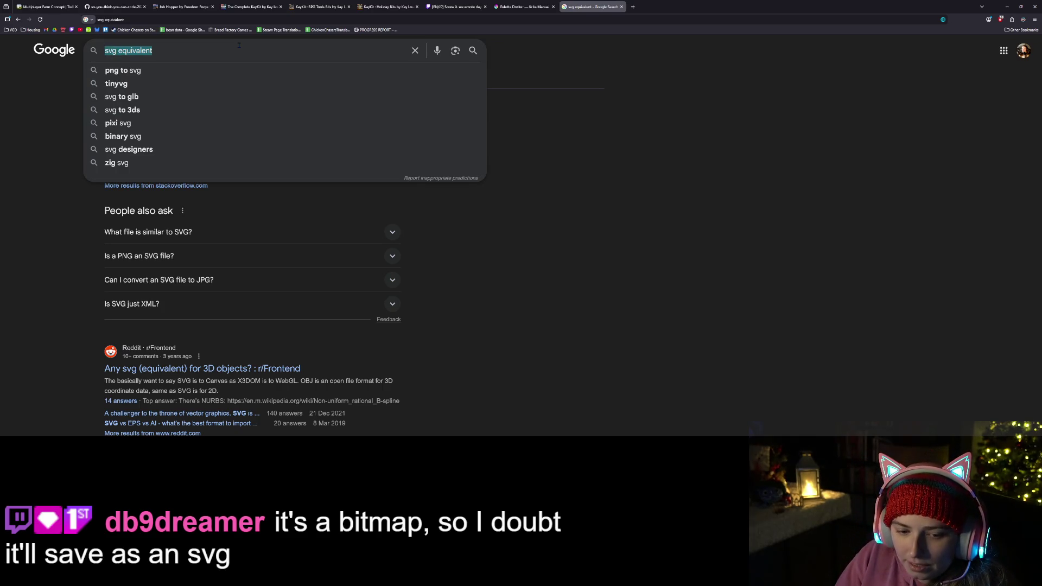
type("scalable ")
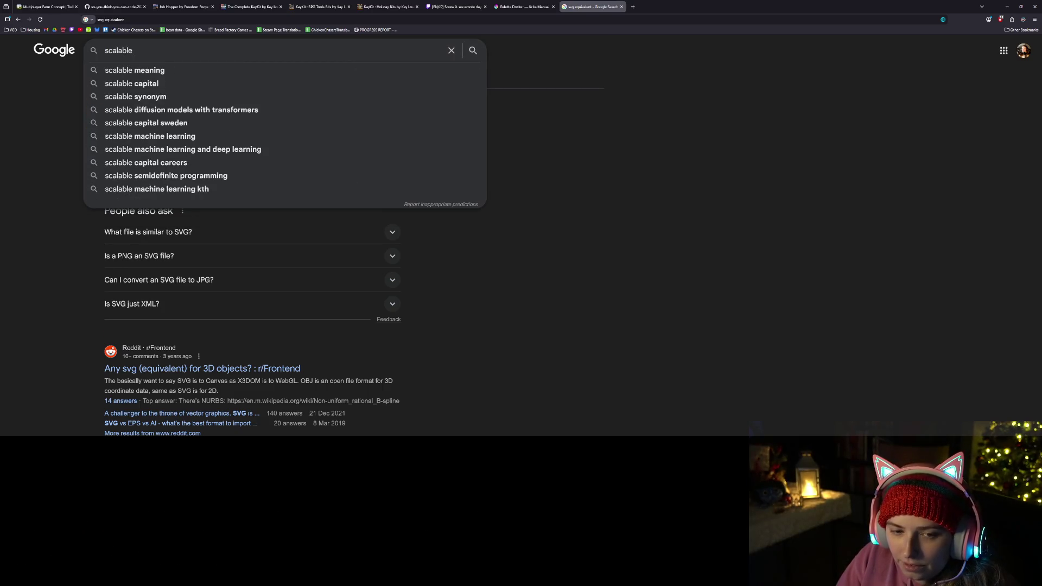
type("image file")
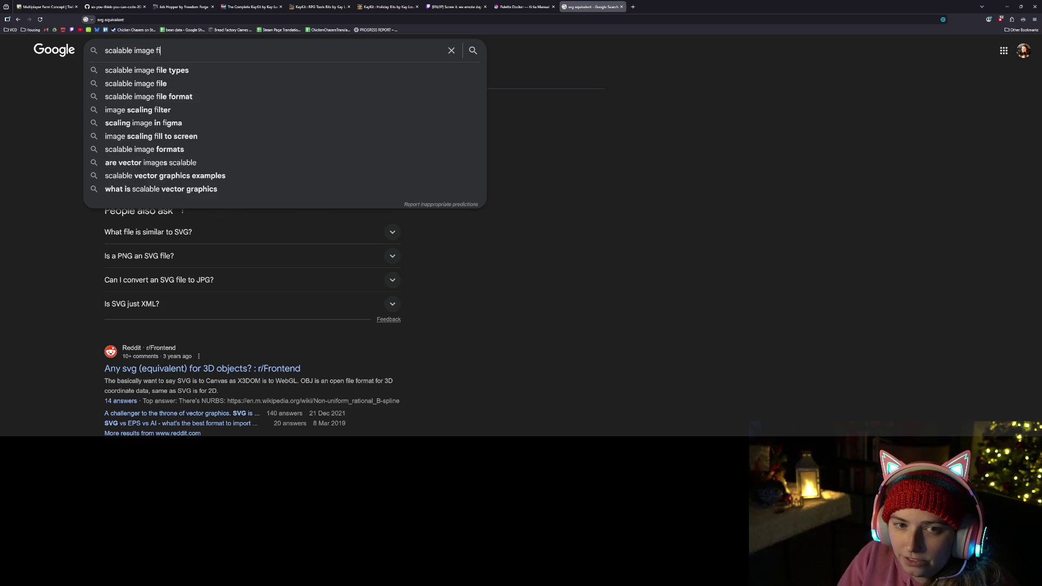
key("Down")
key("Return")
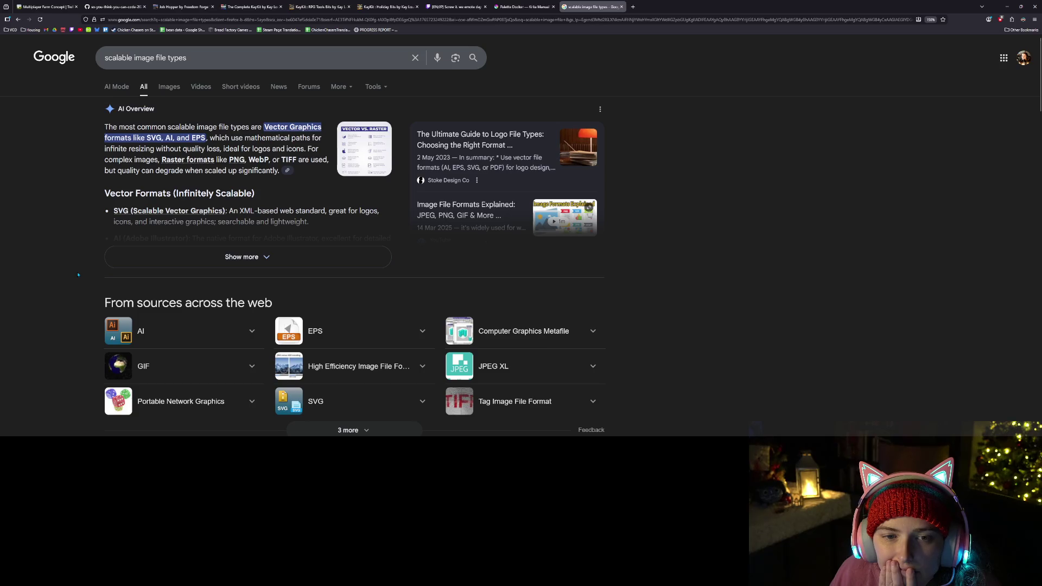
- Read through results listing AI, EPS, SVG and PNG formats, then return to Krita
scroll(78, 274, "down", 3)
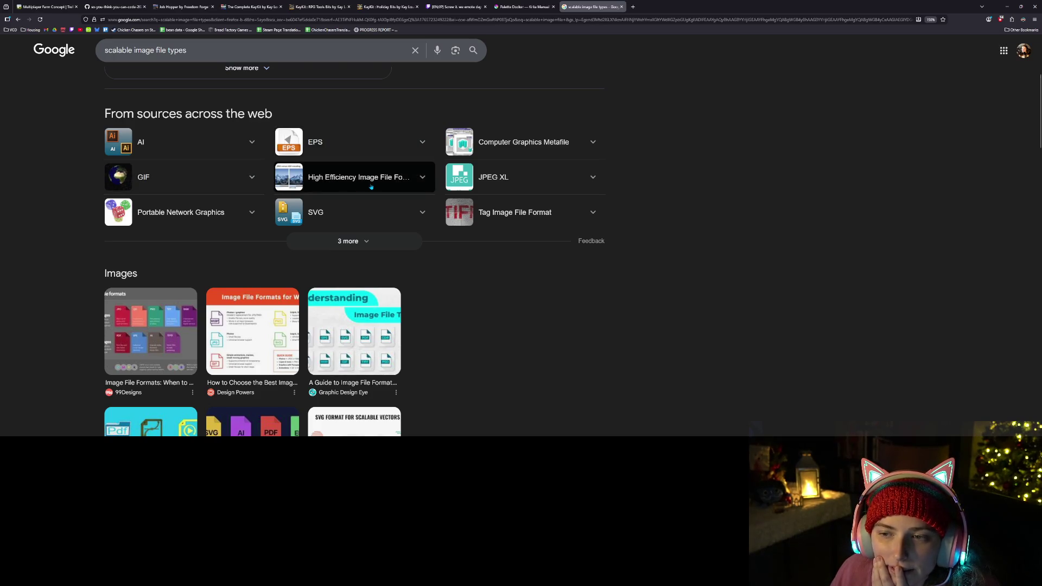
scroll(518, 240, "down", 5)
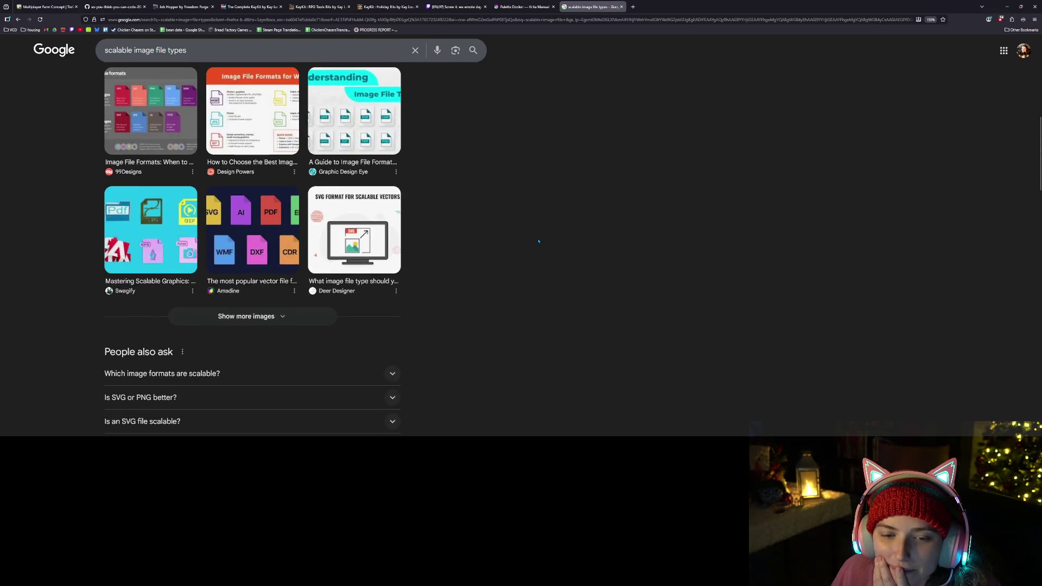
scroll(539, 241, "down", 2)
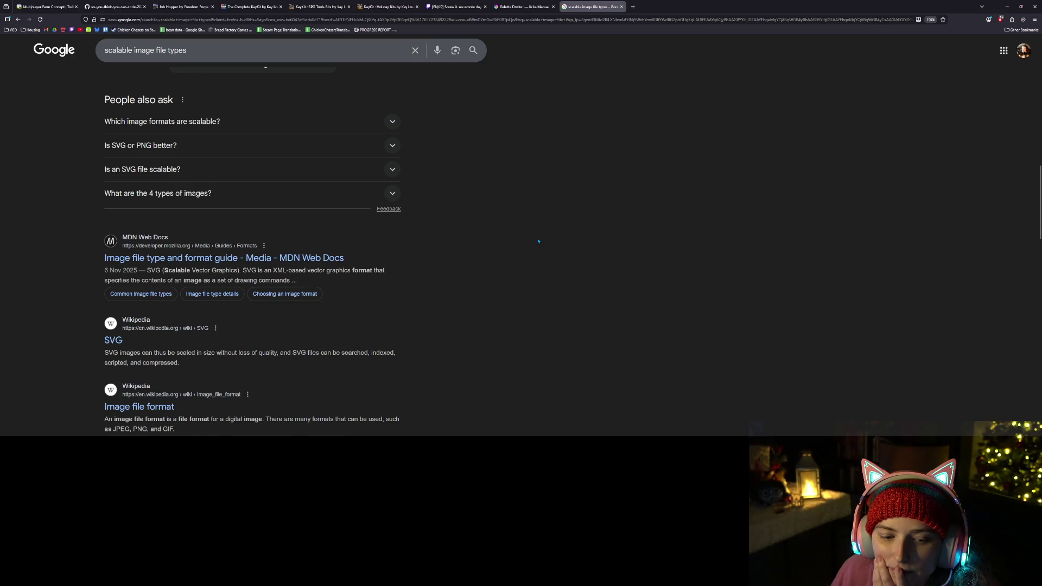
scroll(539, 241, "down", 2)
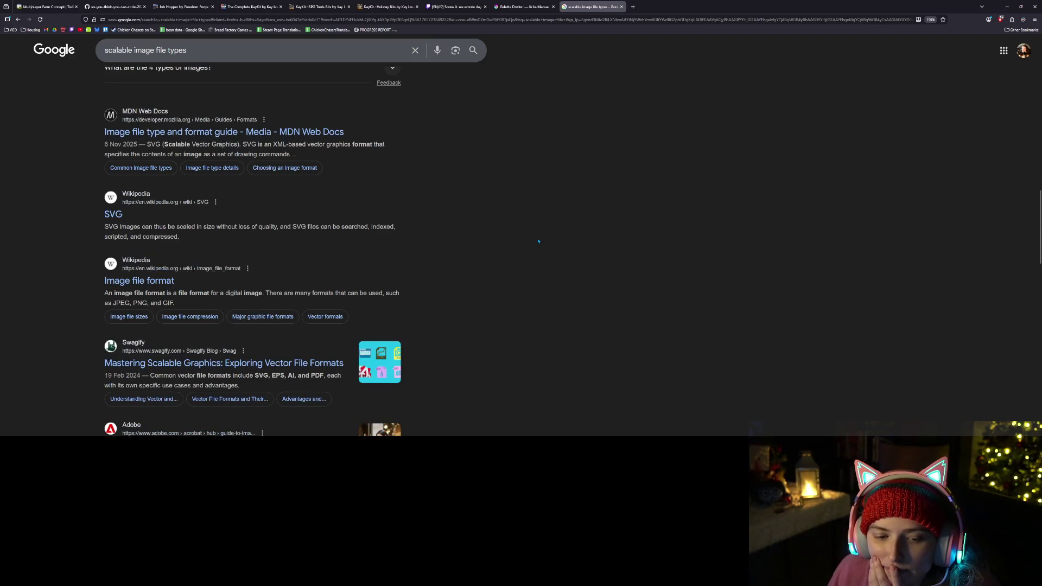
scroll(539, 241, "down", 3)
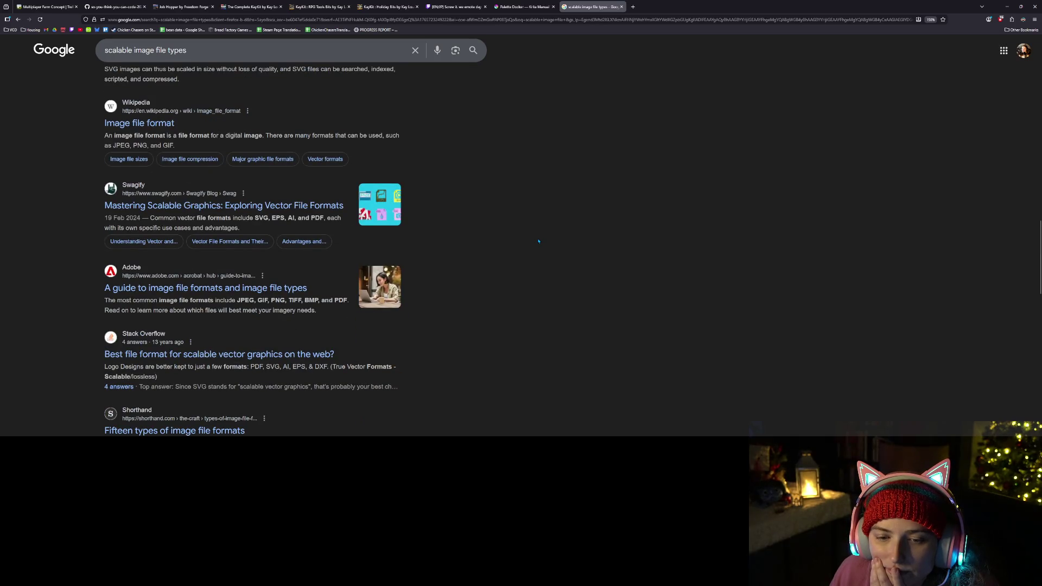
scroll(537, 243, "up", 8)
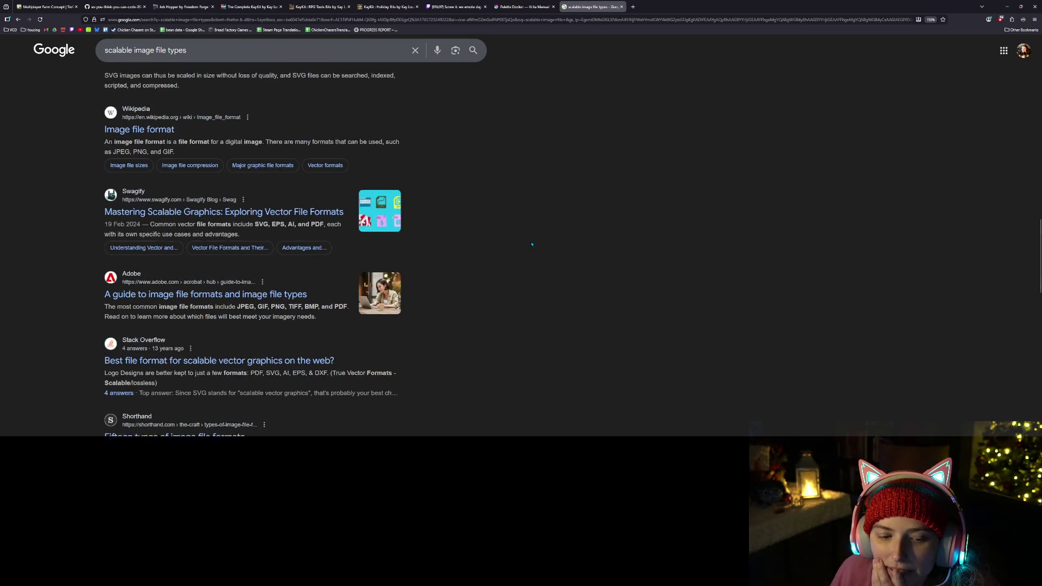
scroll(659, 291, "up", 5)
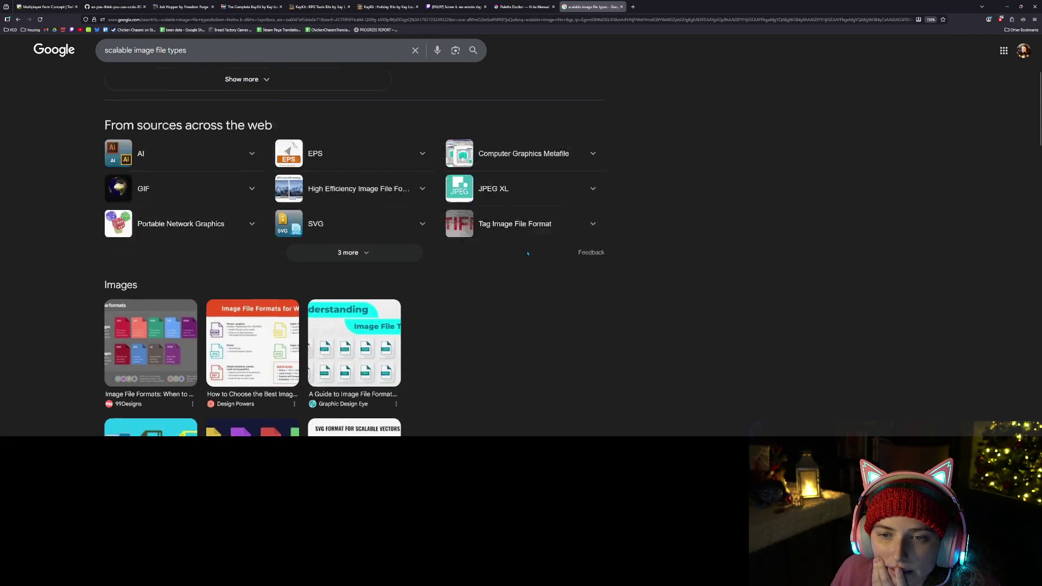
scroll(660, 290, "up", 2)
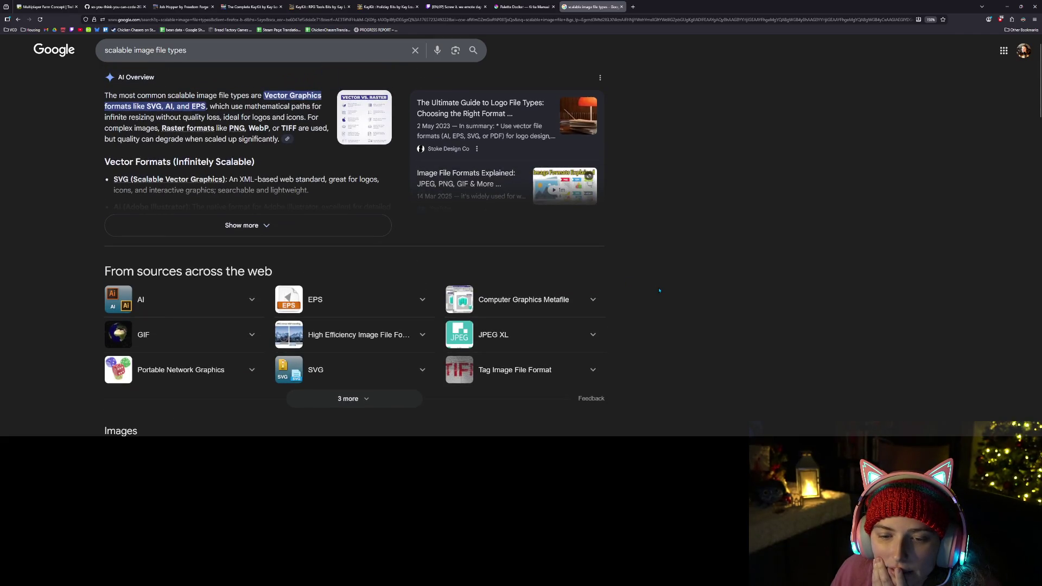
scroll(659, 291, "down", 2)
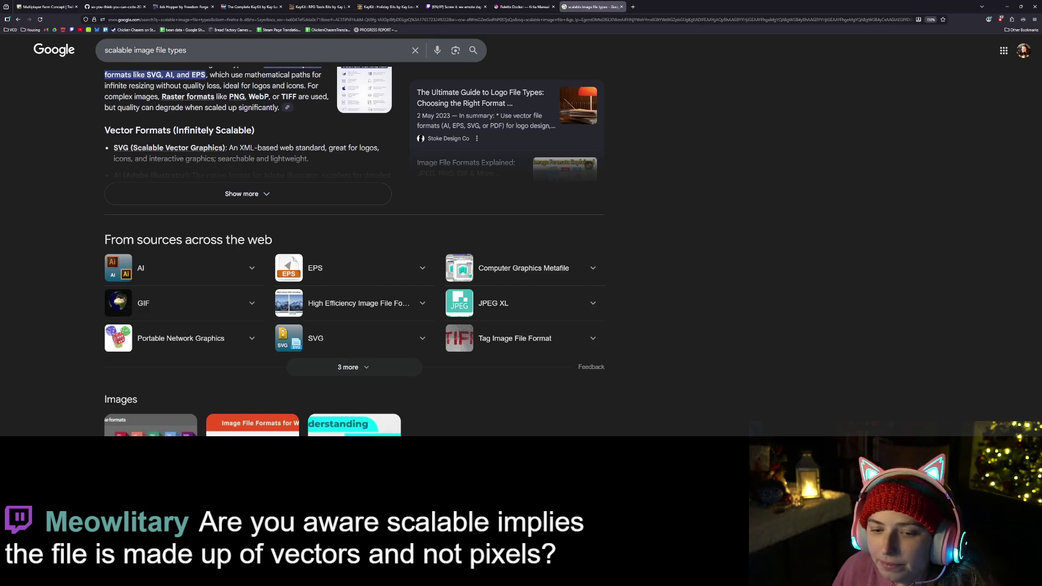
key("alt+Tab")
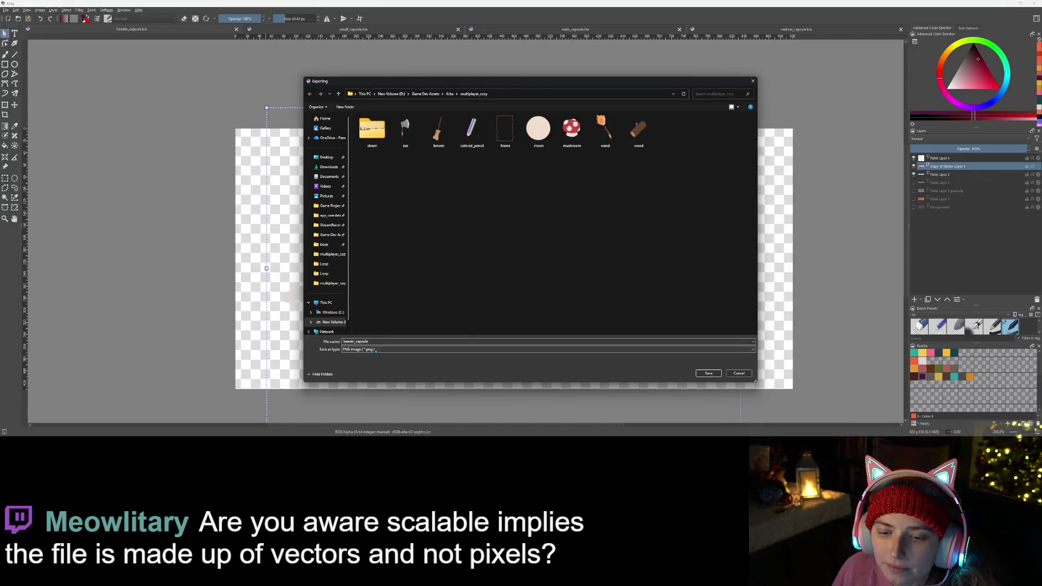
- Review the Save as type formats, keep PNG, and cancel the export
left_click(373, 350)
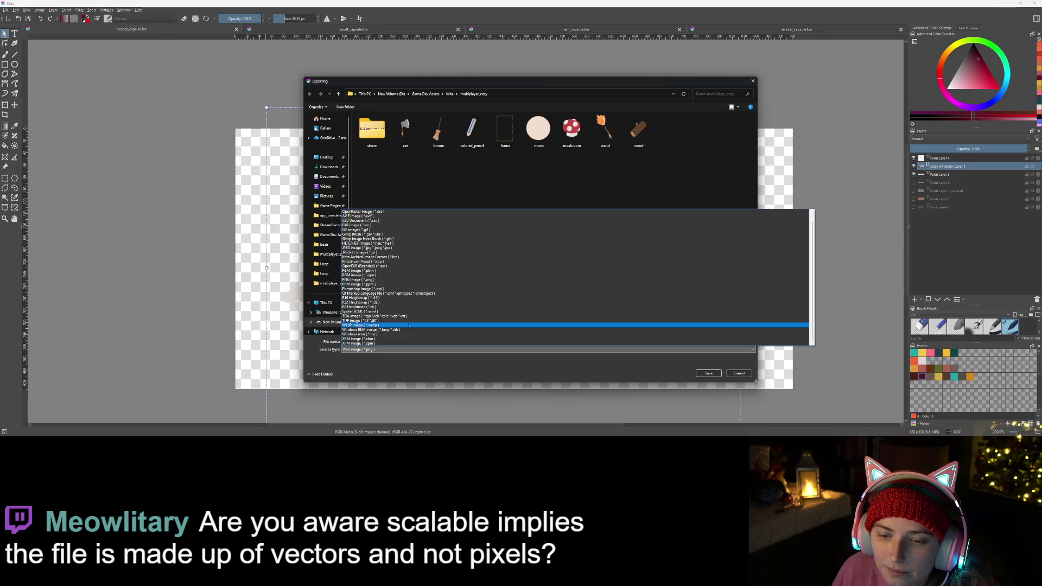
scroll(398, 304, "up", 1)
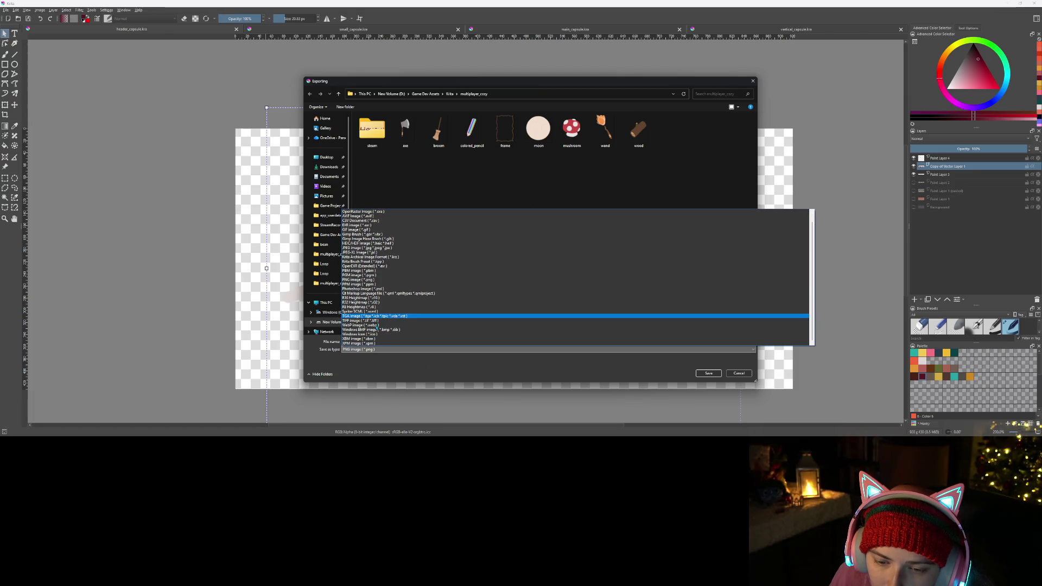
left_click(446, 372)
left_click(739, 373)
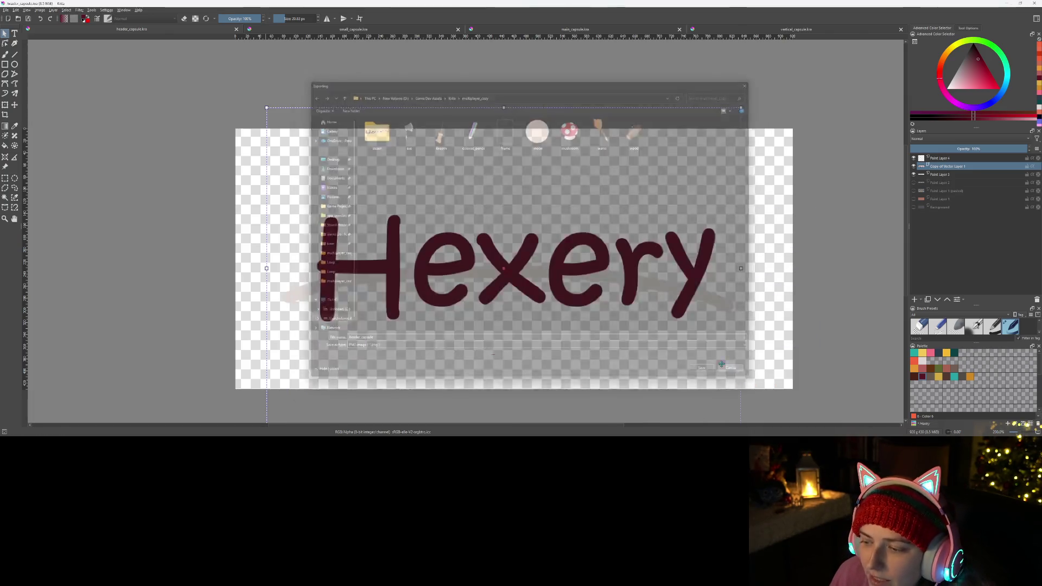
left_click(6, 10)
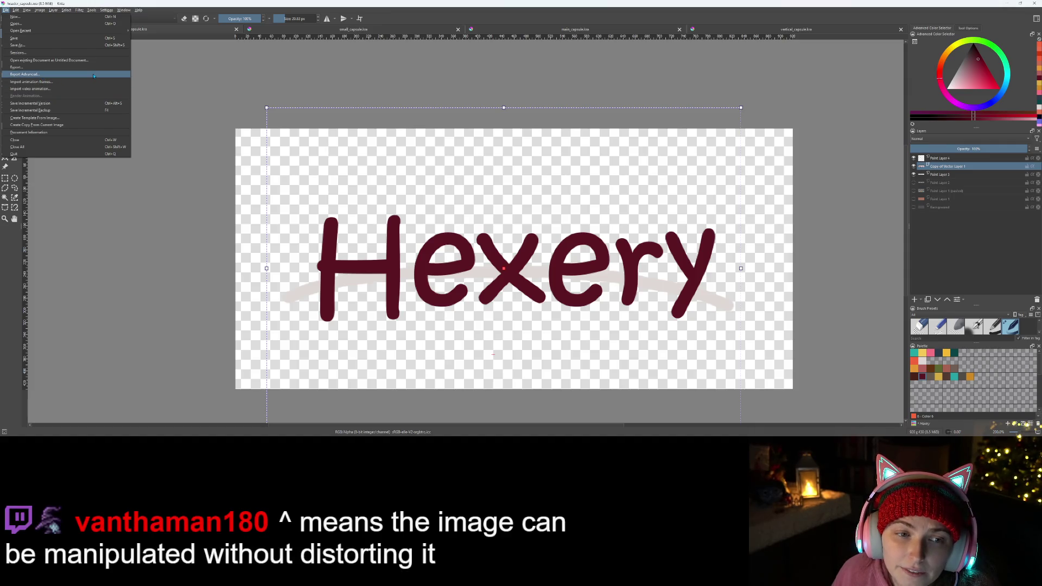
- Reopen the PNG export dialog, keep PNG as the file type, cancel without saving, and select Paint Layer 3
left_click(94, 74)
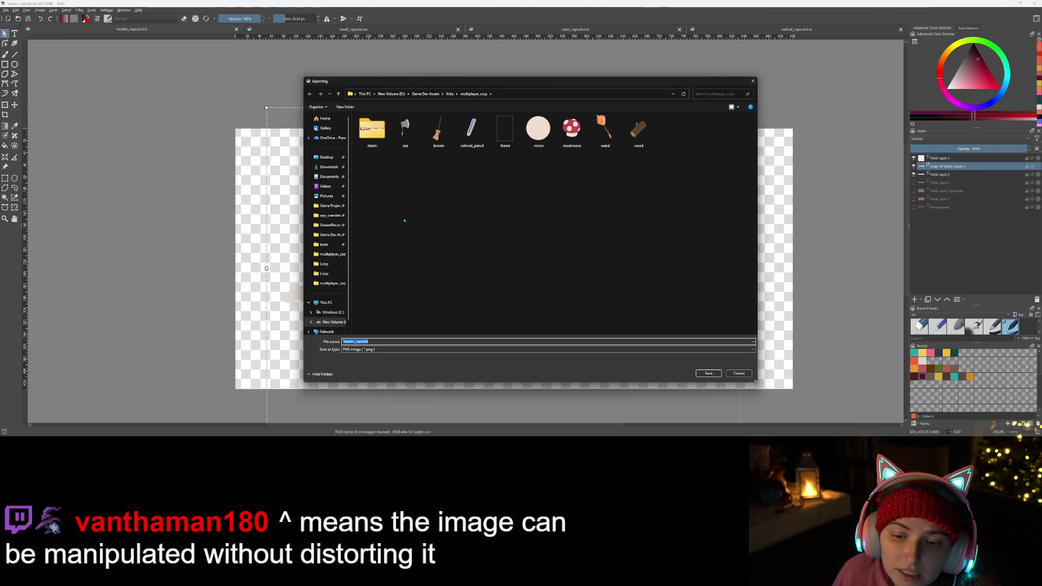
left_click(507, 350)
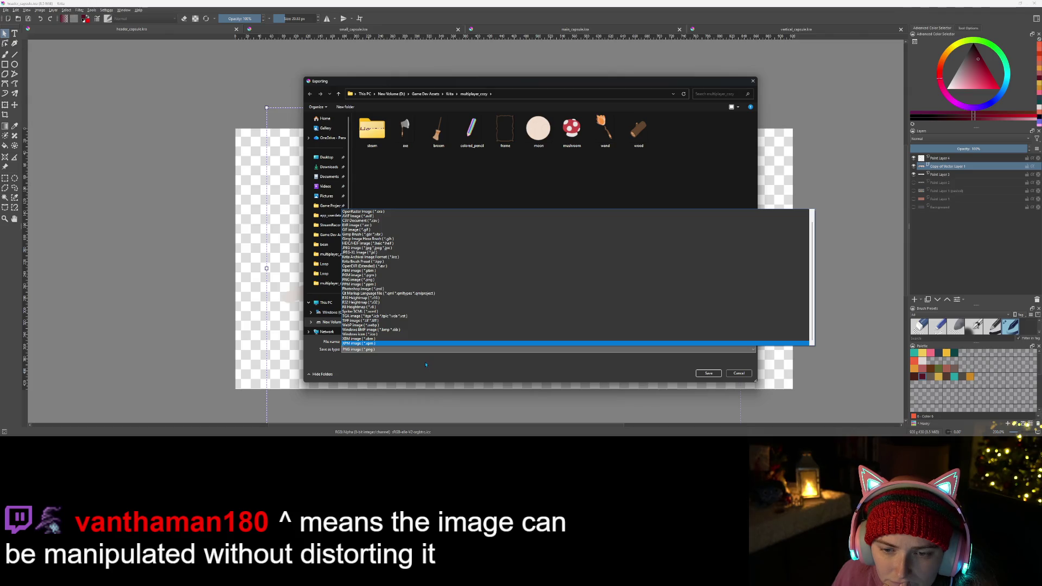
left_click(426, 364)
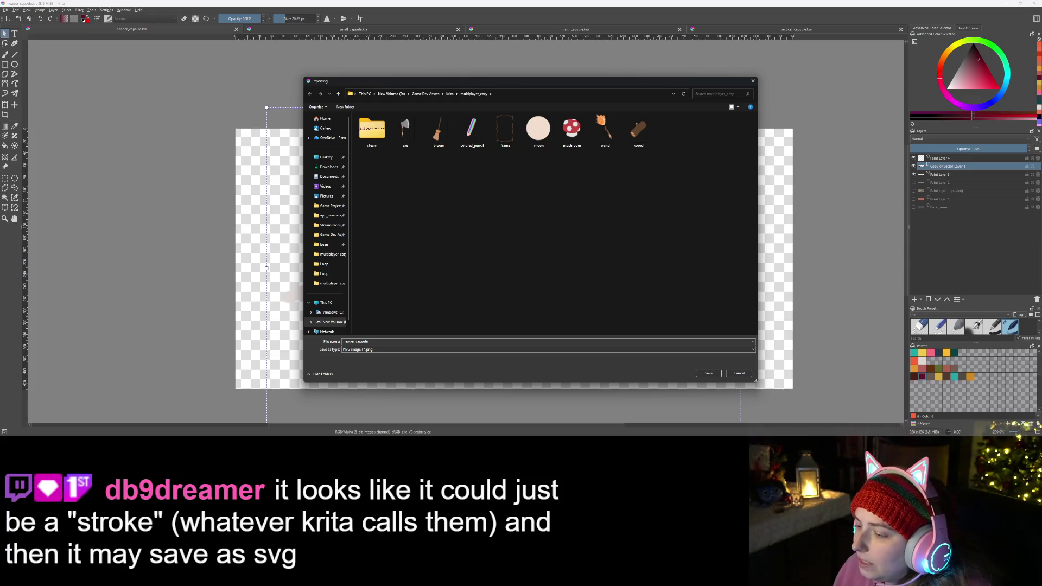
left_click(740, 373)
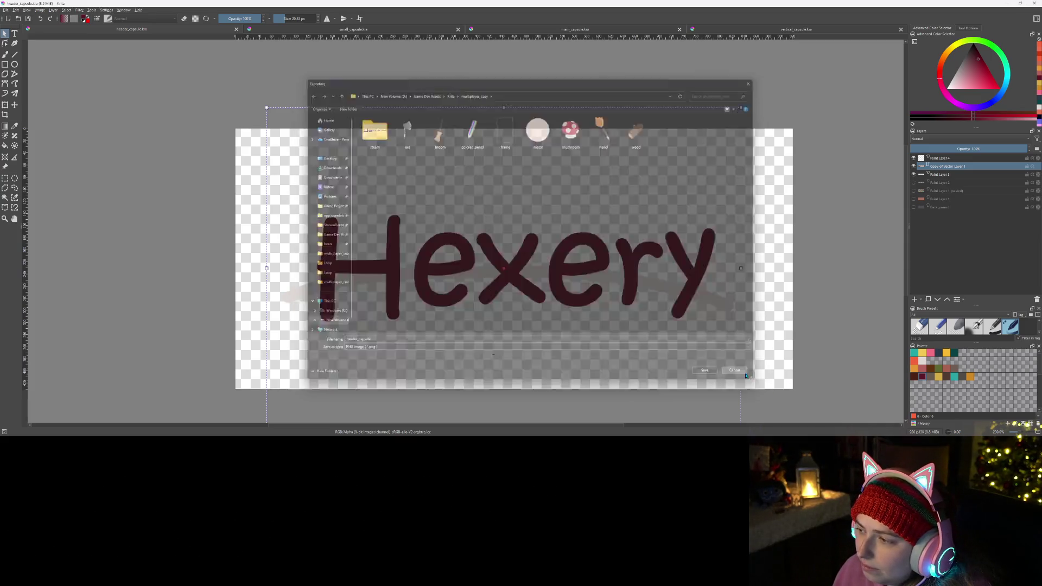
left_click(950, 175)
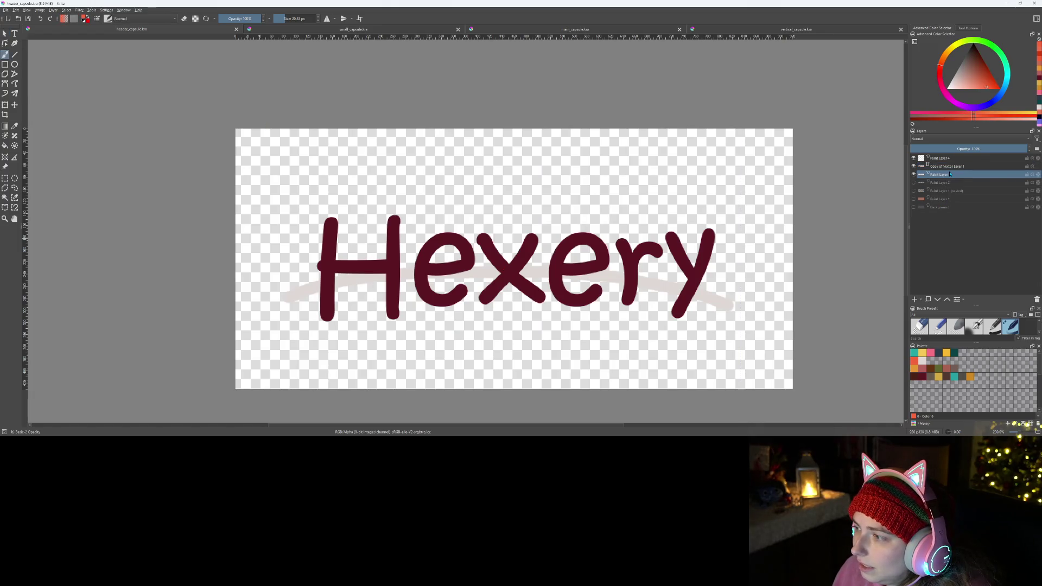
- Hide Paint Layer 3's pale arc, show the orange background layer, and add a new vector layer
right_click(950, 175)
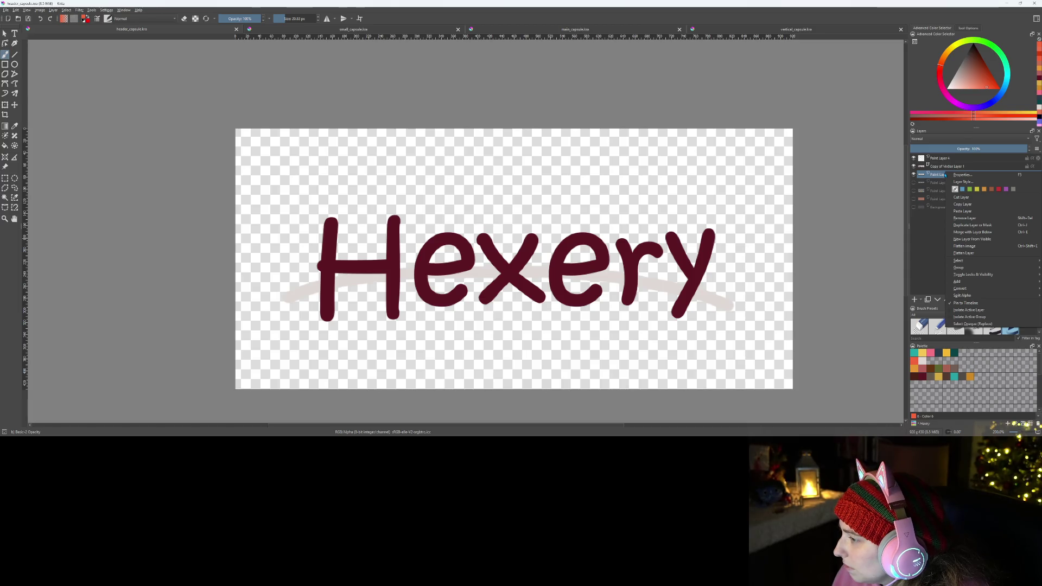
left_click(923, 276)
left_click(913, 174)
left_click(913, 198)
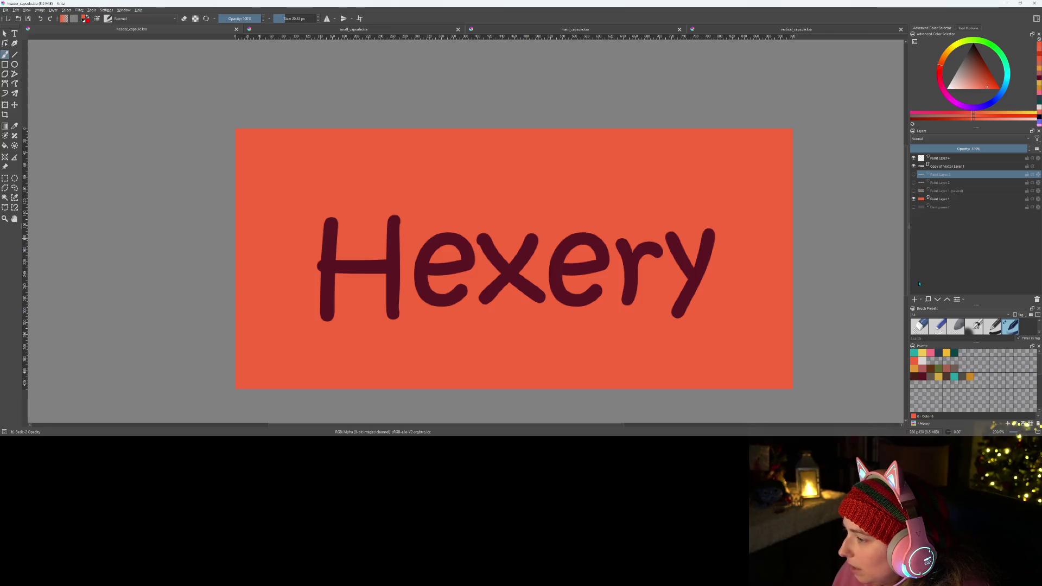
left_click(921, 300)
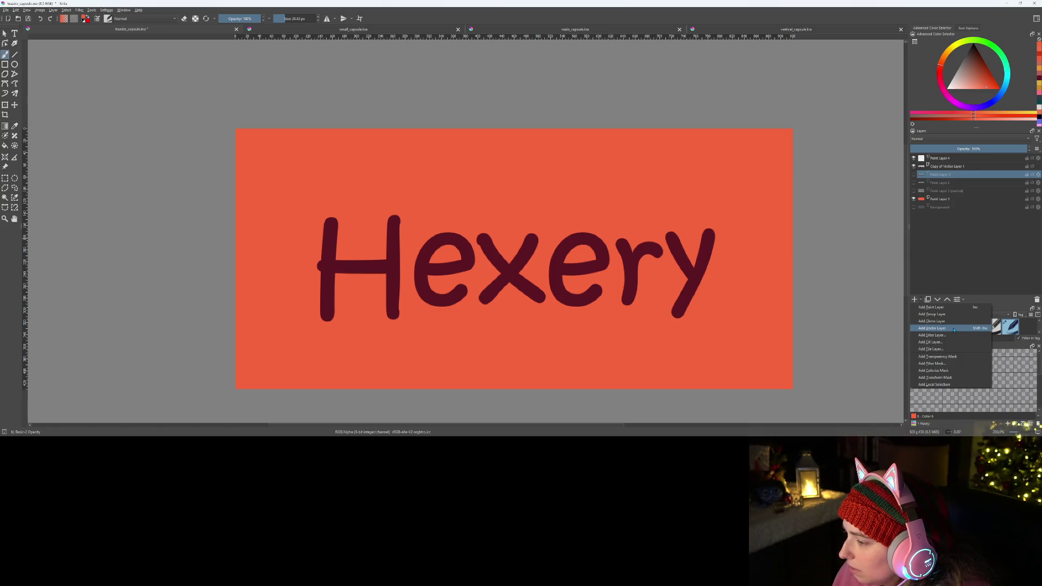
left_click(953, 328)
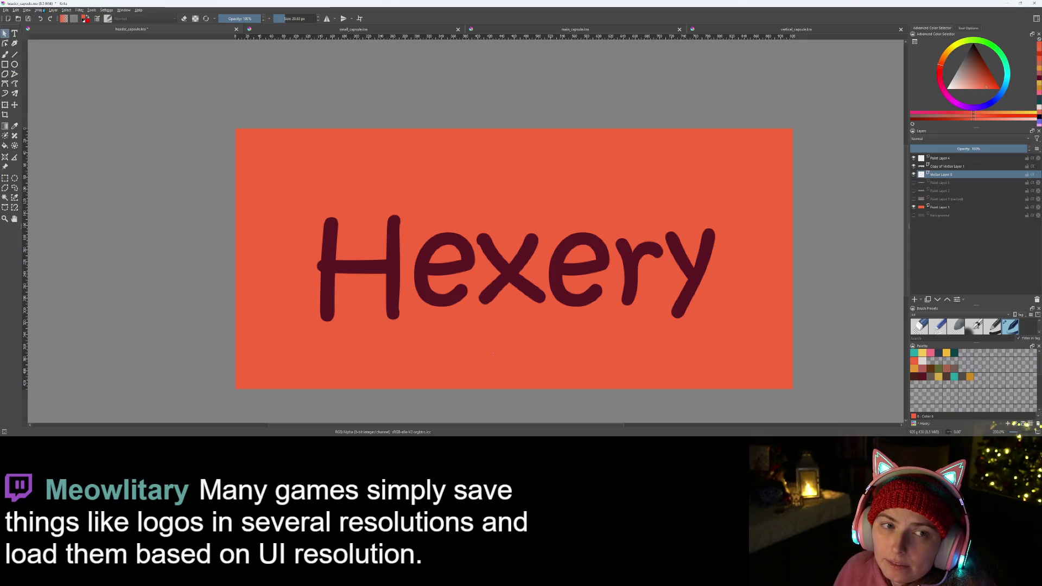
- Load the Small_Vector workspace layout from Window > Workspace
left_click(39, 11)
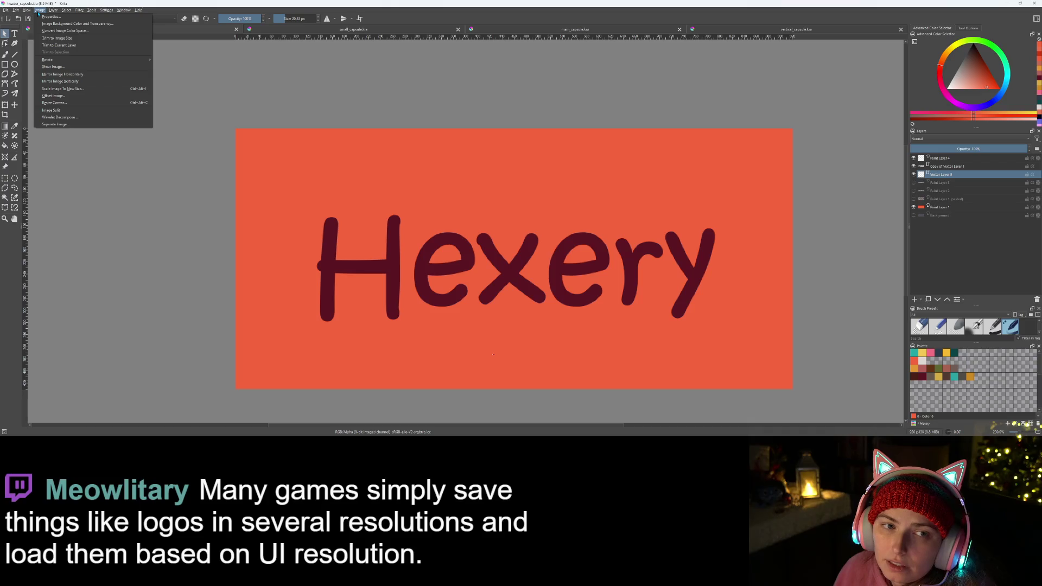
mouse_move(56, 11)
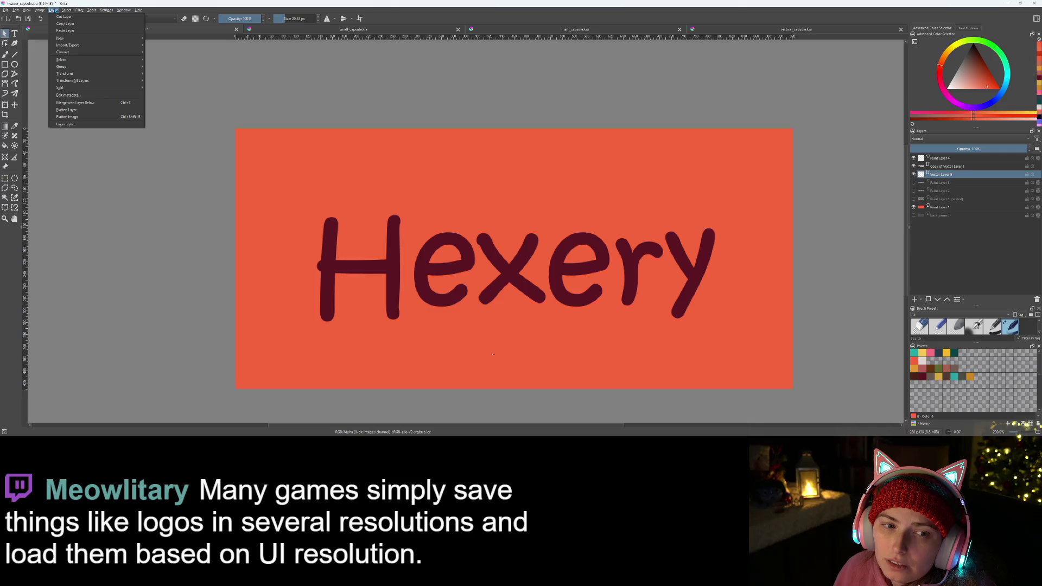
mouse_move(124, 10)
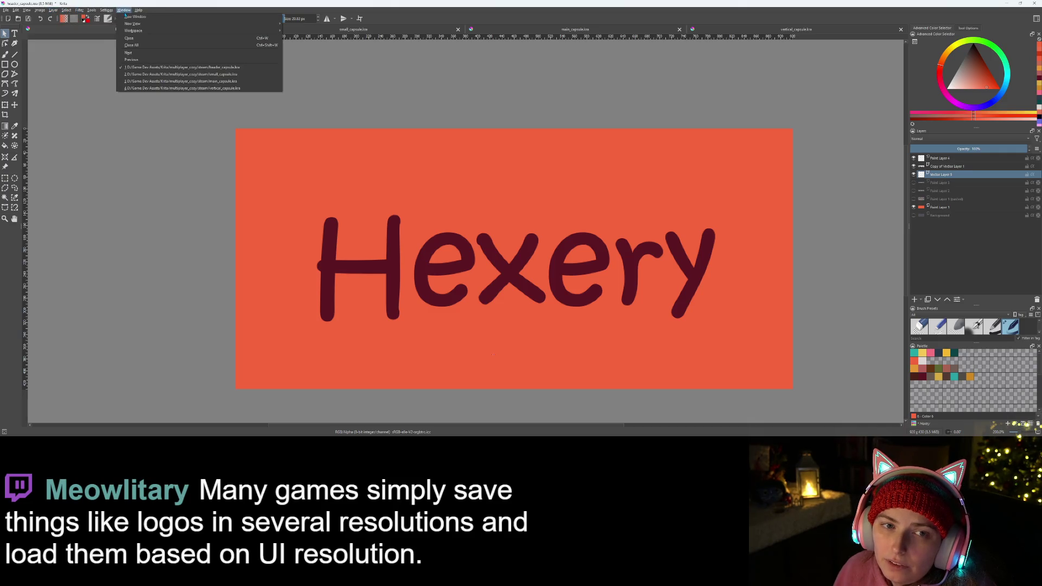
mouse_move(238, 33)
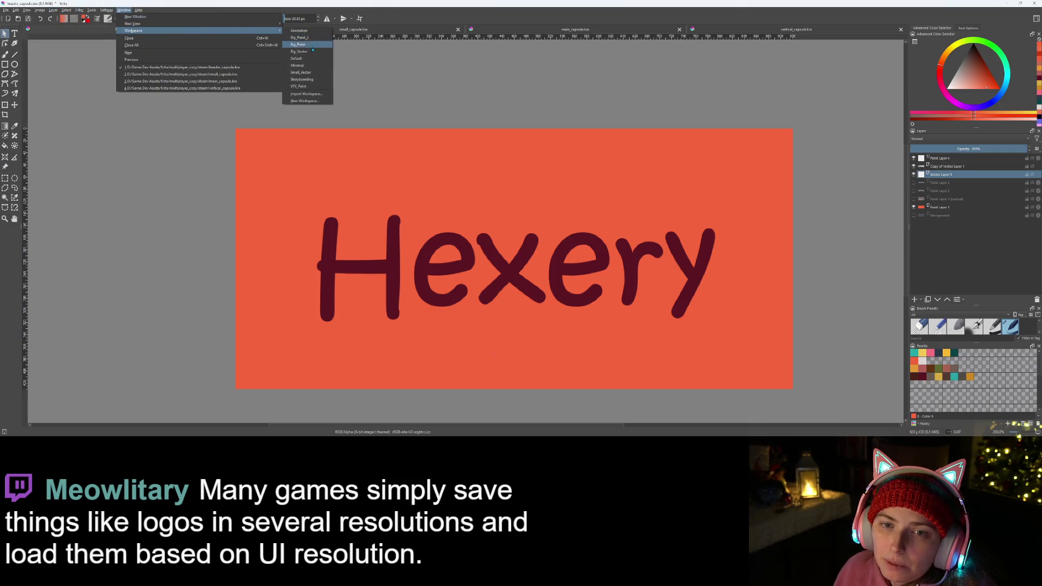
left_click(319, 73)
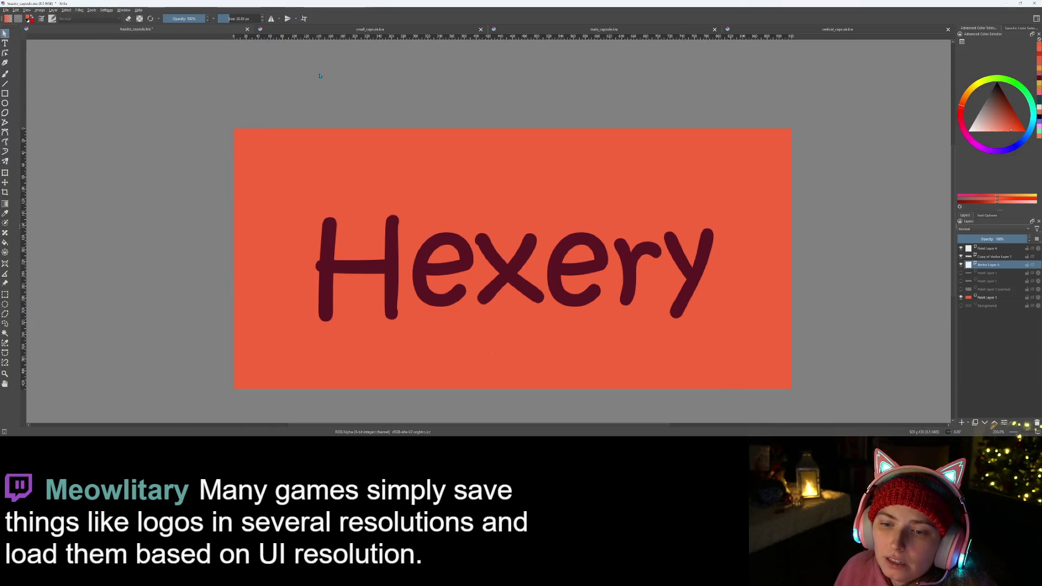
scroll(556, 208, "down", 1)
scroll(741, 269, "up", 1)
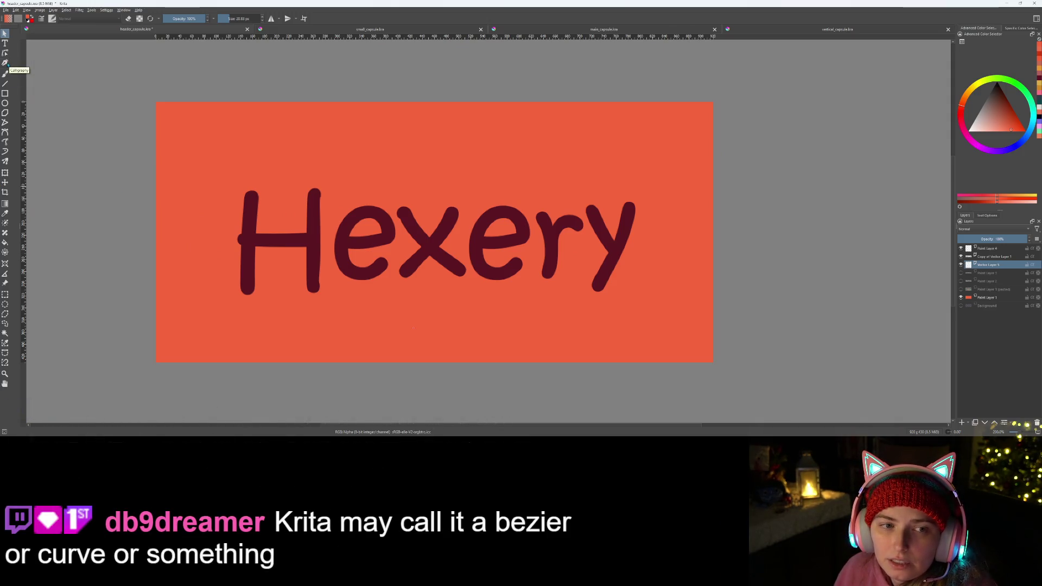
left_click(6, 63)
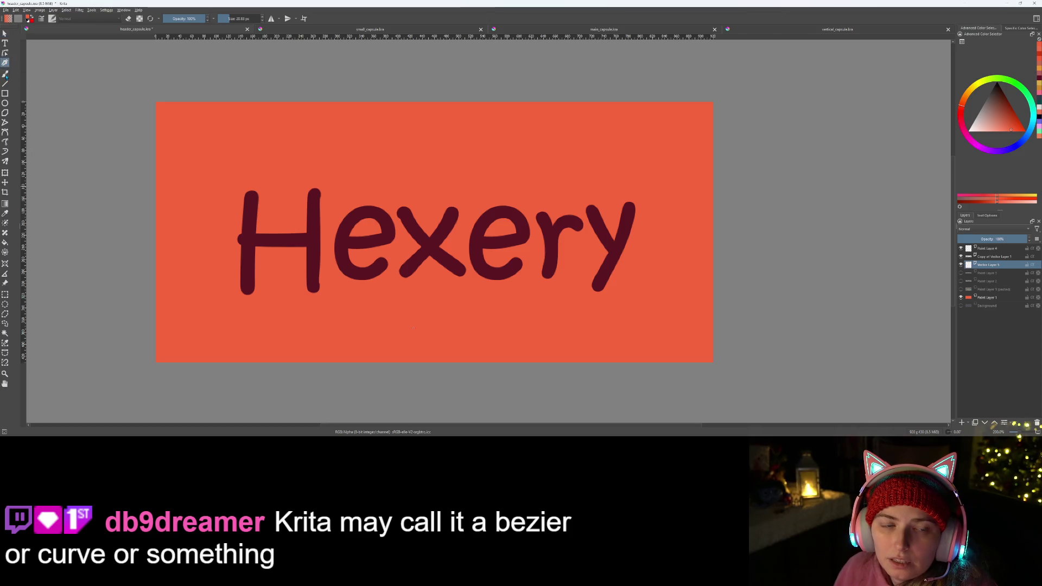
left_click(5, 74)
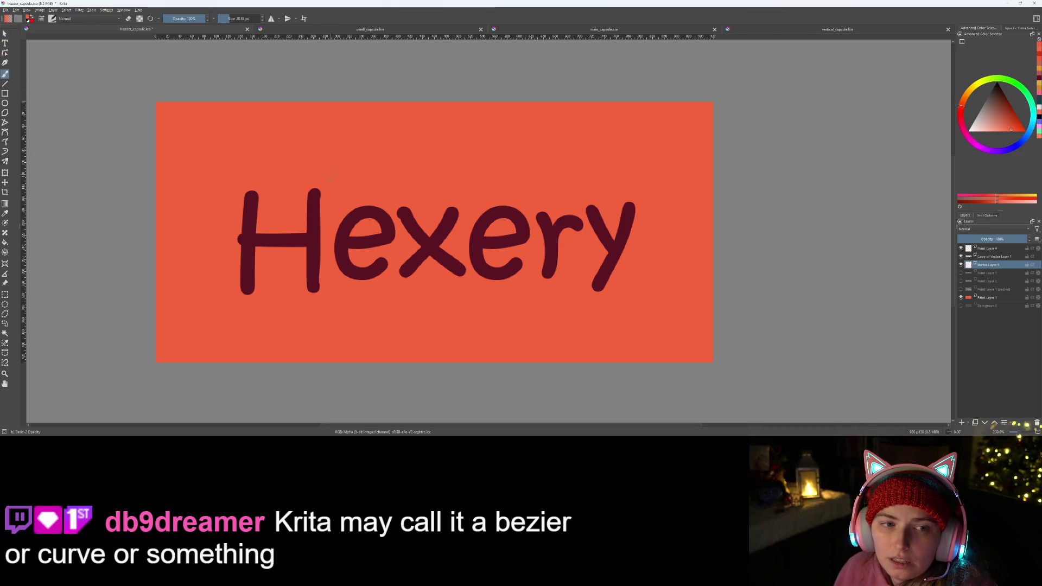
left_click(231, 250)
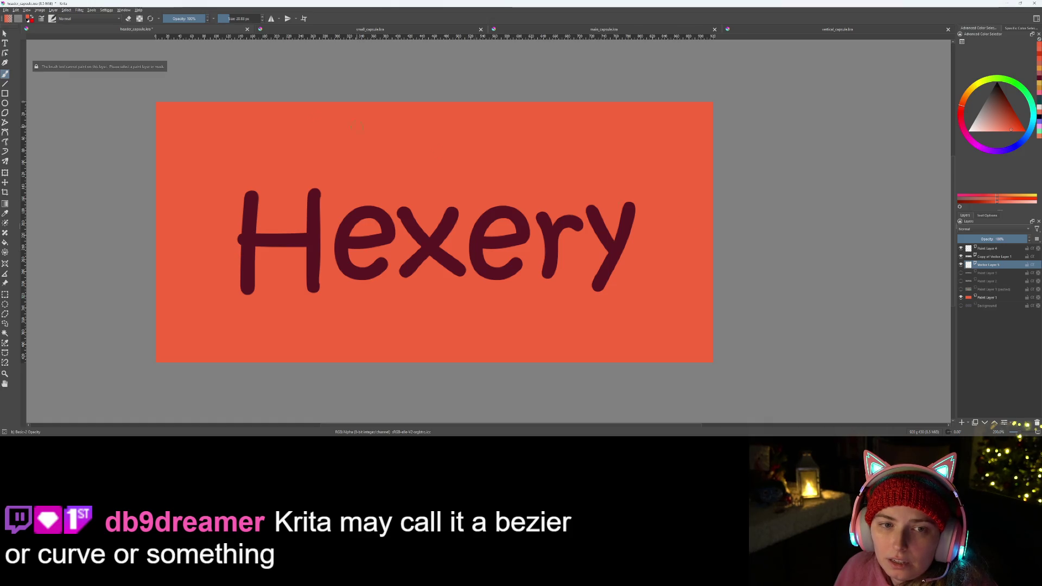
left_click(5, 63)
left_click_drag(277, 213, 461, 236)
left_click_drag(228, 285, 380, 199)
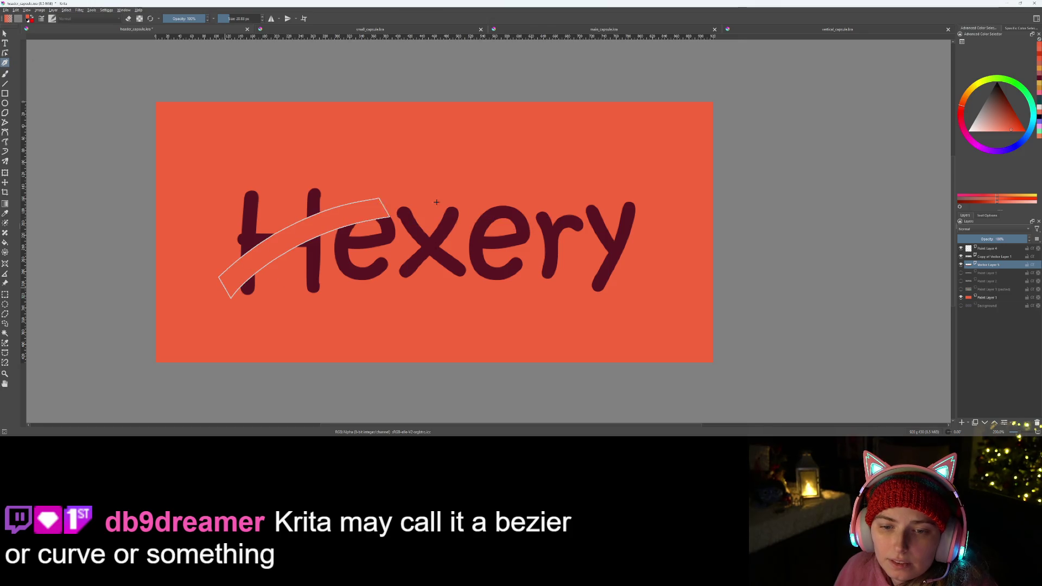
left_click_drag(206, 253, 659, 194)
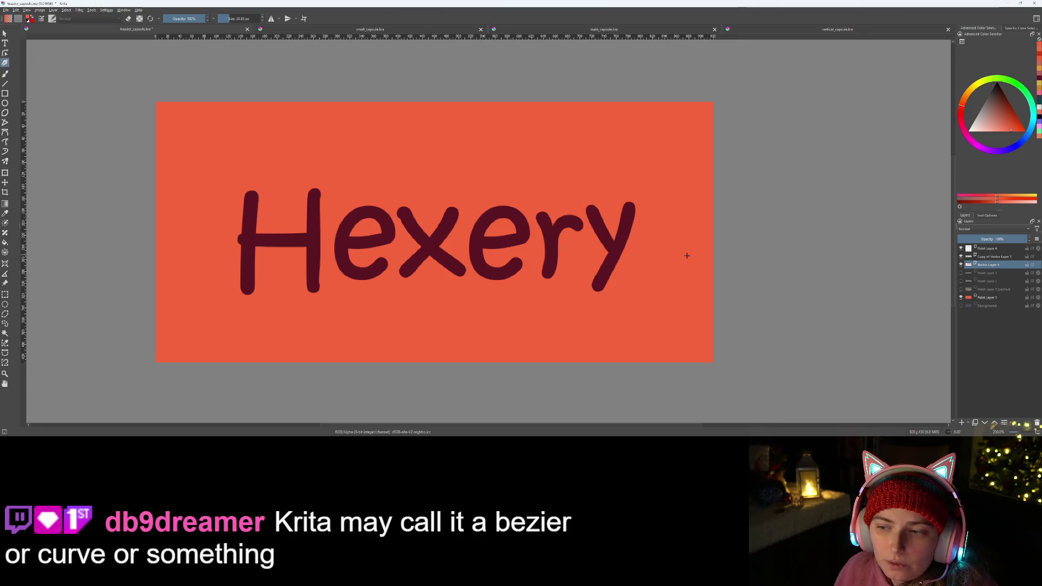
mouse_move(235, 170)
left_mouse_down()
mouse_move(260, 196)
mouse_move(581, 268)
mouse_move(610, 211)
mouse_move(402, 238)
mouse_move(489, 147)
mouse_move(225, 253)
mouse_move(404, 228)
mouse_move(247, 285)
mouse_move(461, 318)
left_mouse_up()
key("ctrl+z")
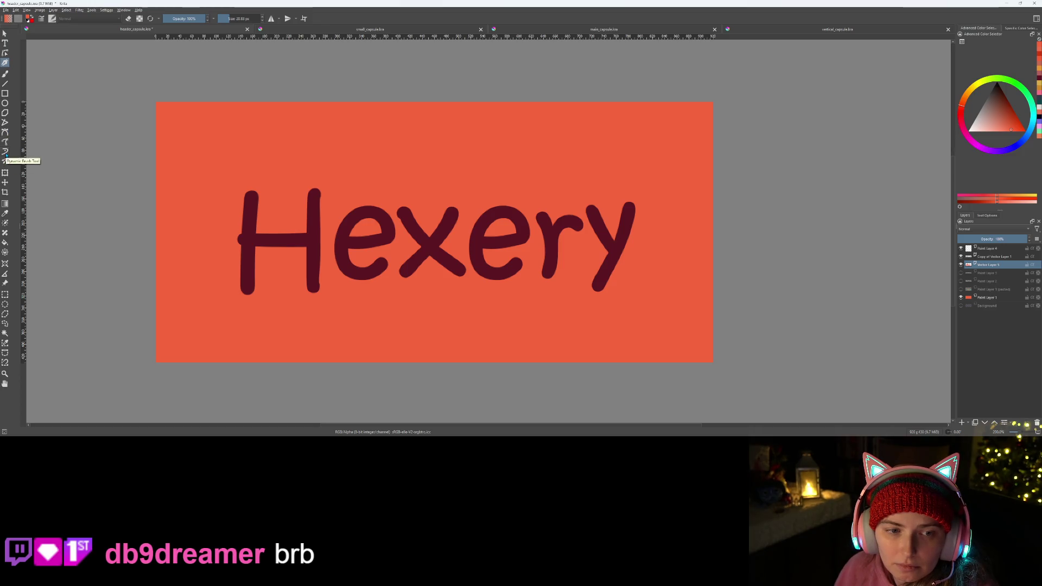
left_click(5, 152)
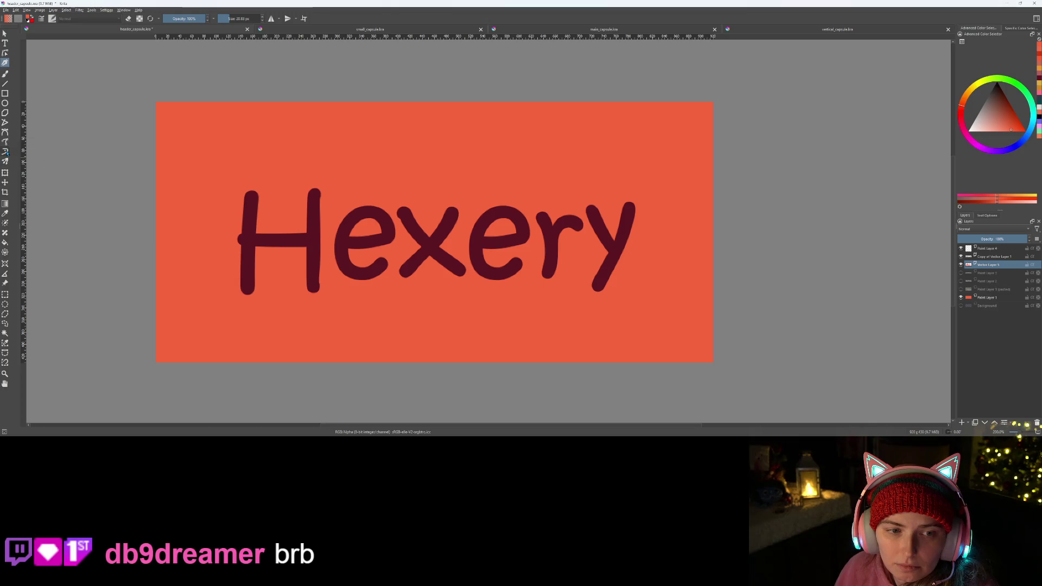
left_click(253, 286)
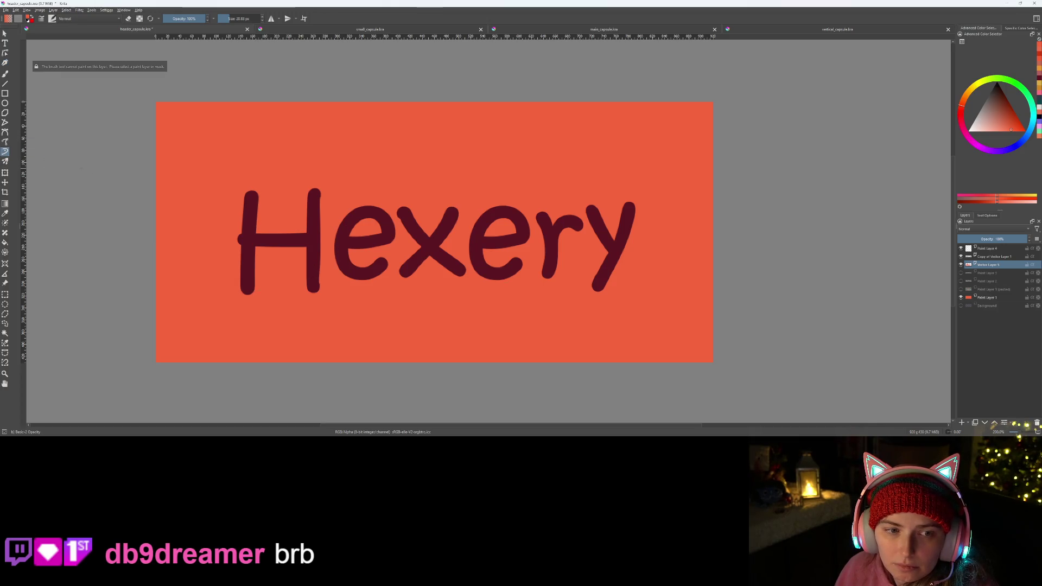
left_click(4, 132)
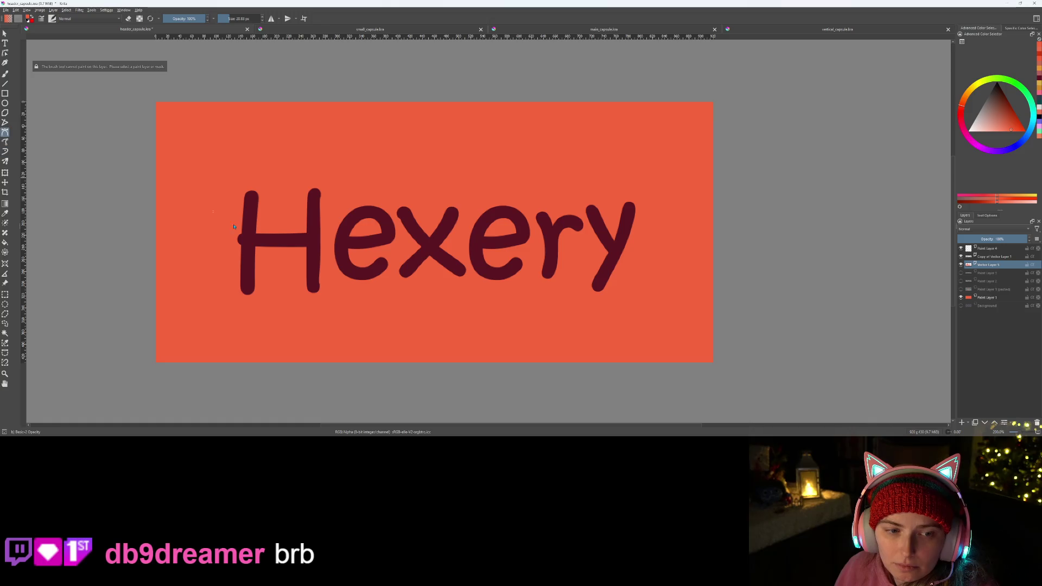
left_click(211, 289)
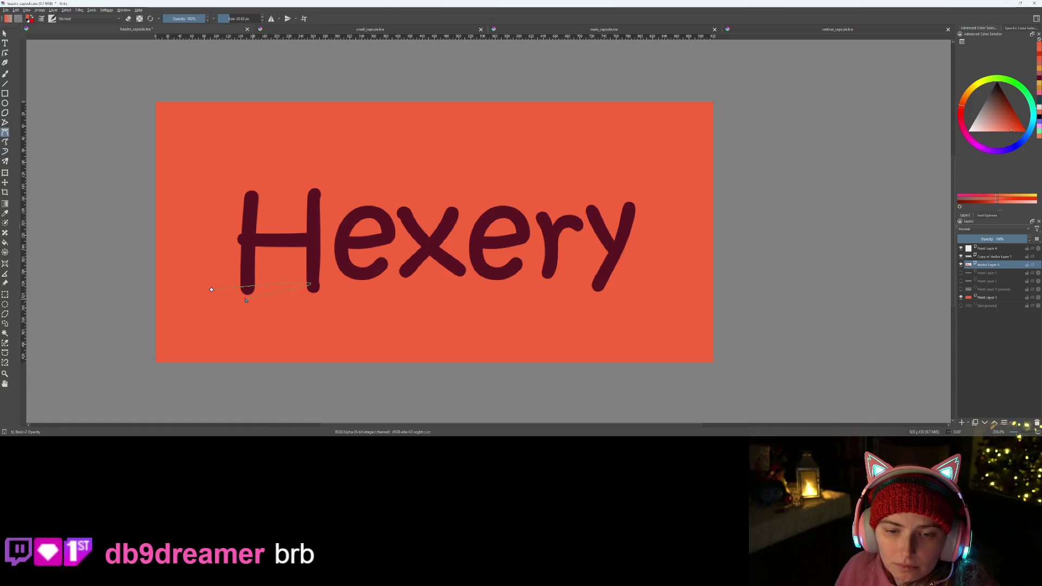
key("Escape")
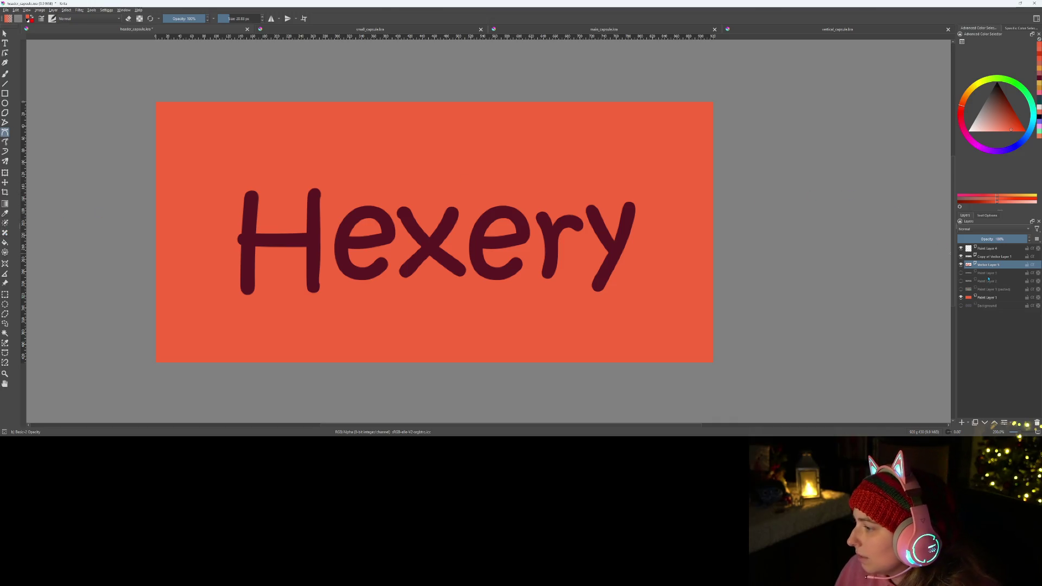
mouse_move(993, 265)
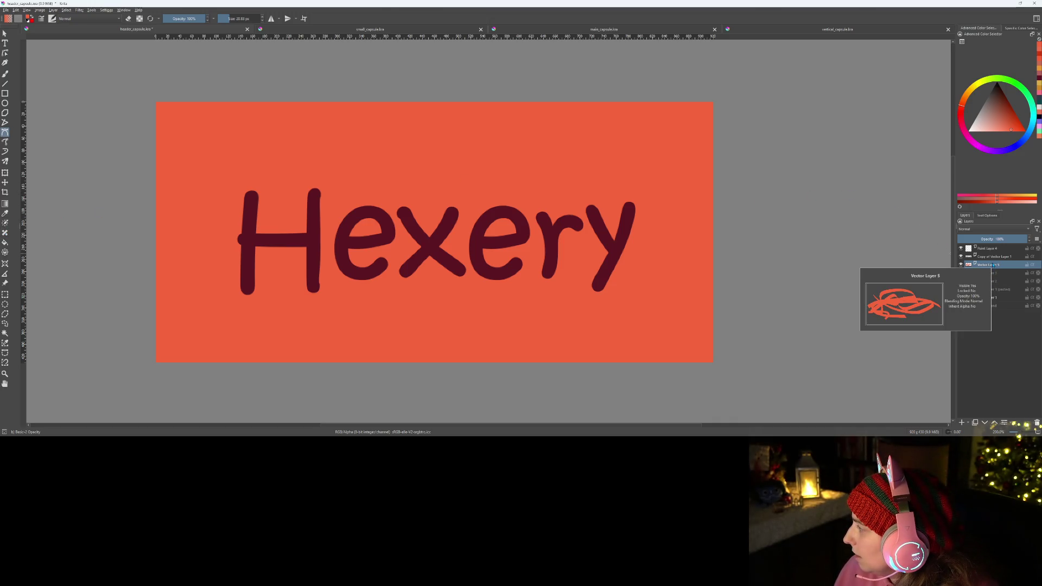
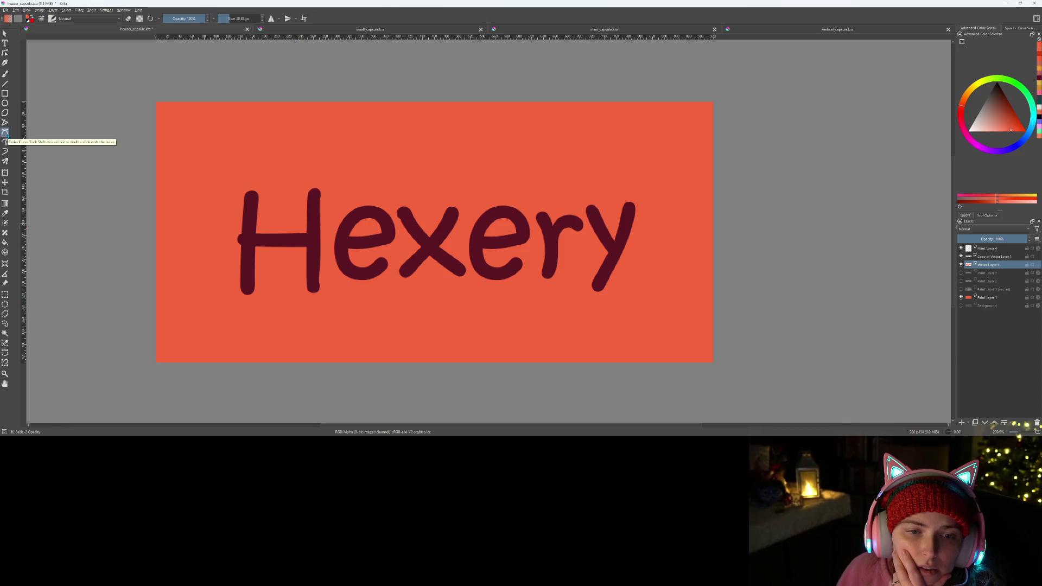
- Start a Bezier curve through the letters, then abandon it with Esc
left_click(6, 133)
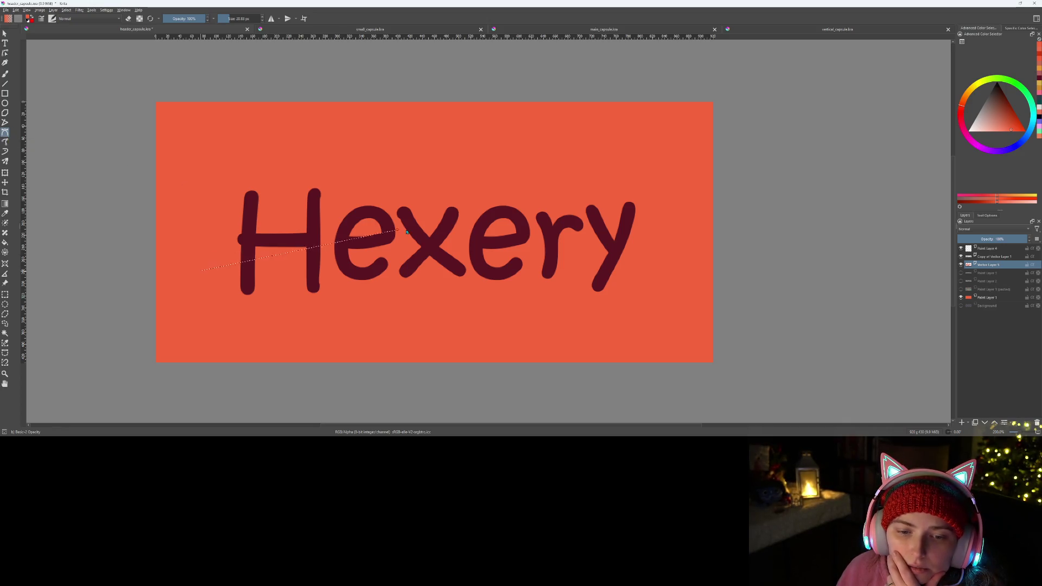
mouse_move(612, 265)
left_mouse_down()
mouse_move(632, 287)
mouse_move(640, 277)
mouse_move(629, 268)
left_mouse_up()
key("Escape")
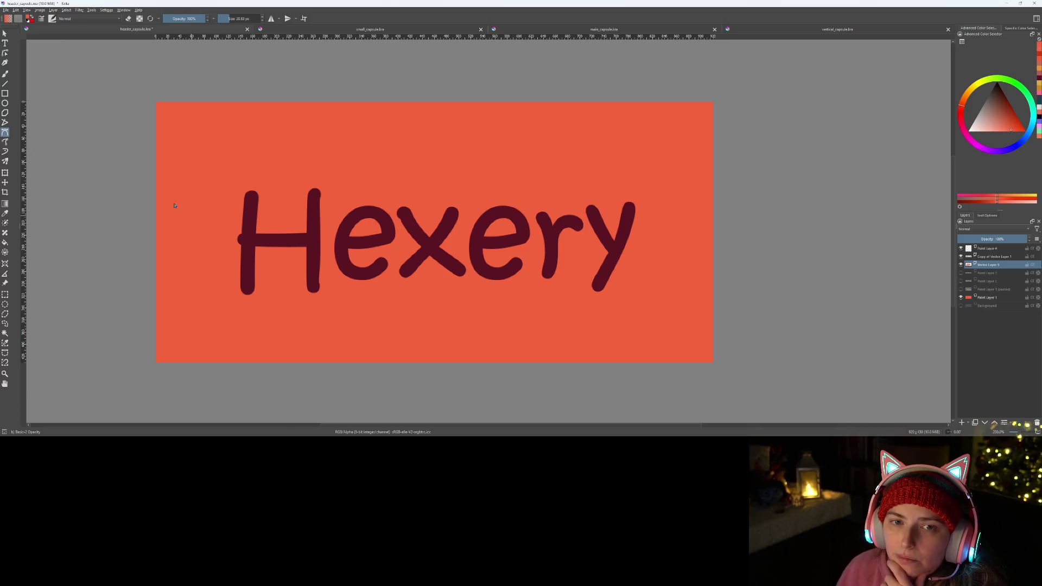
- Resize the toolbox icons, trying 64x64 and settling on 32x32 in one column
right_click(6, 133)
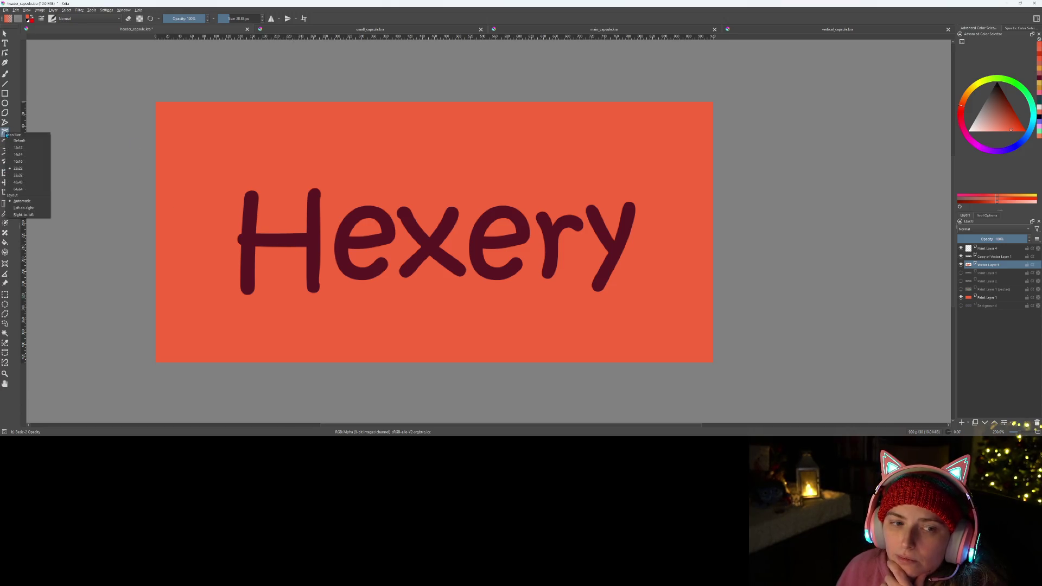
left_click(39, 190)
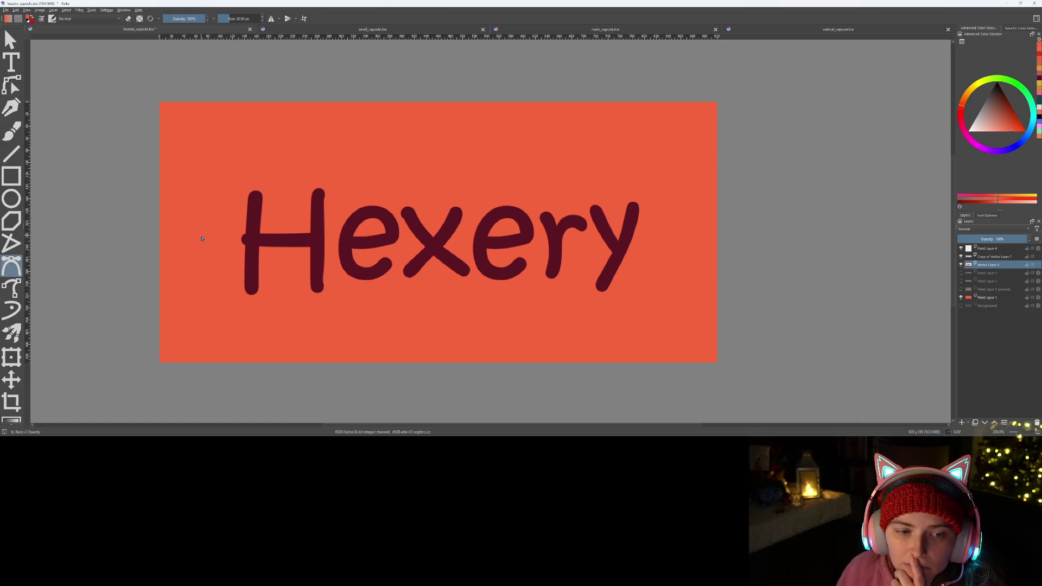
right_click(9, 273)
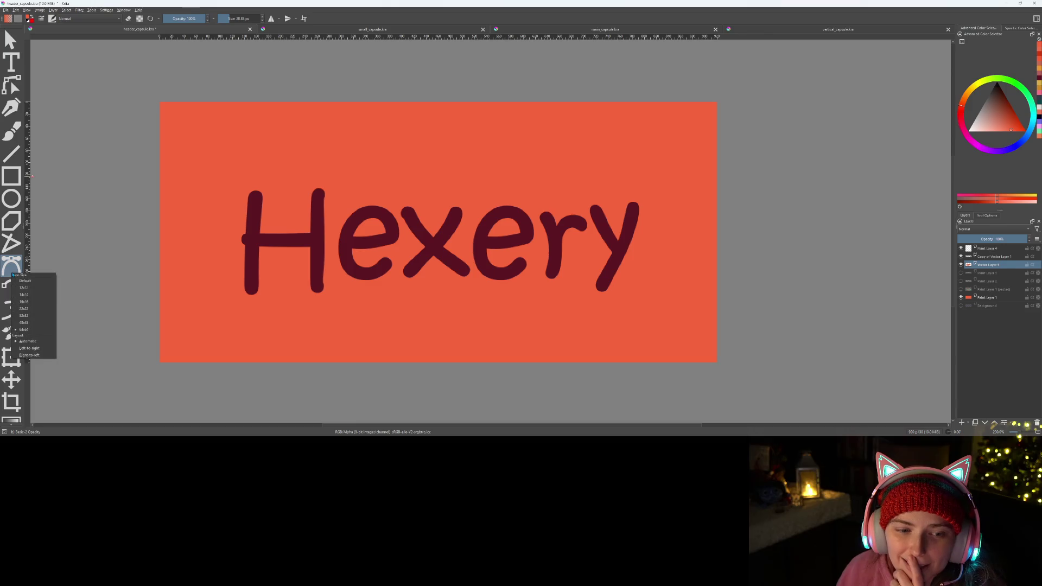
left_click(53, 301)
right_click(4, 73)
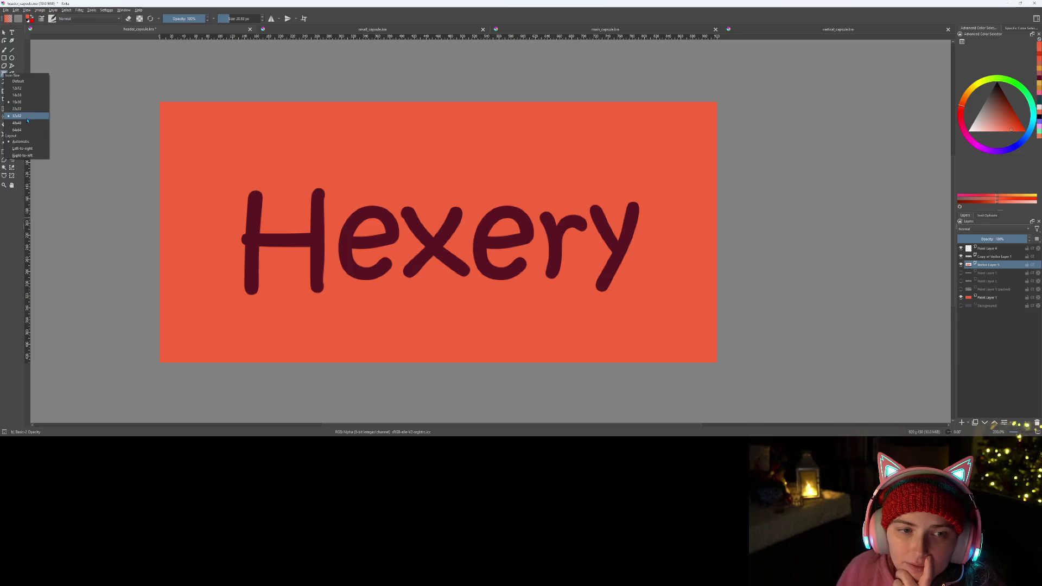
left_click(27, 118)
scroll(11, 217, "down", 5)
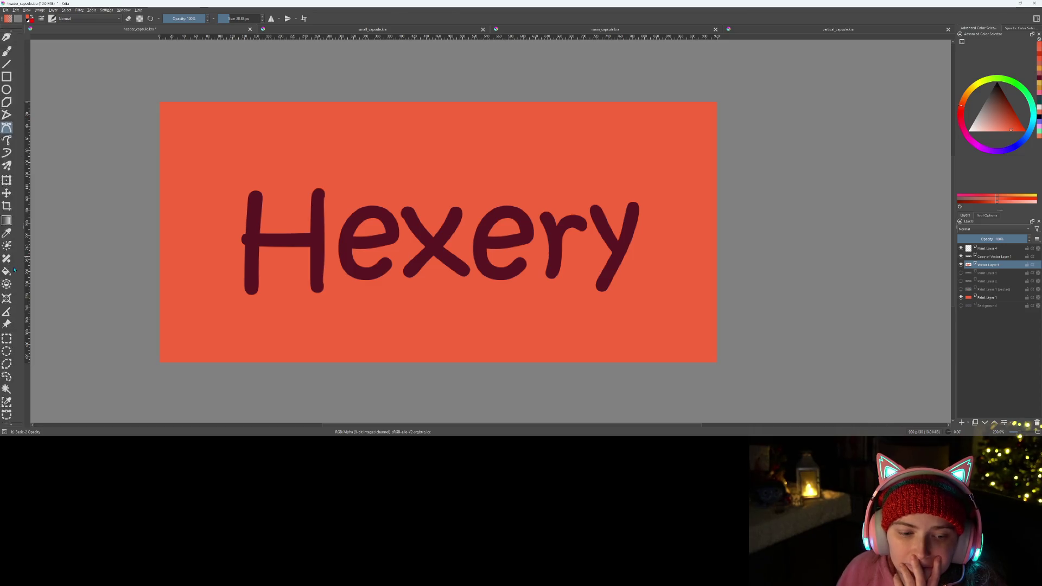
scroll(17, 271, "up", 5)
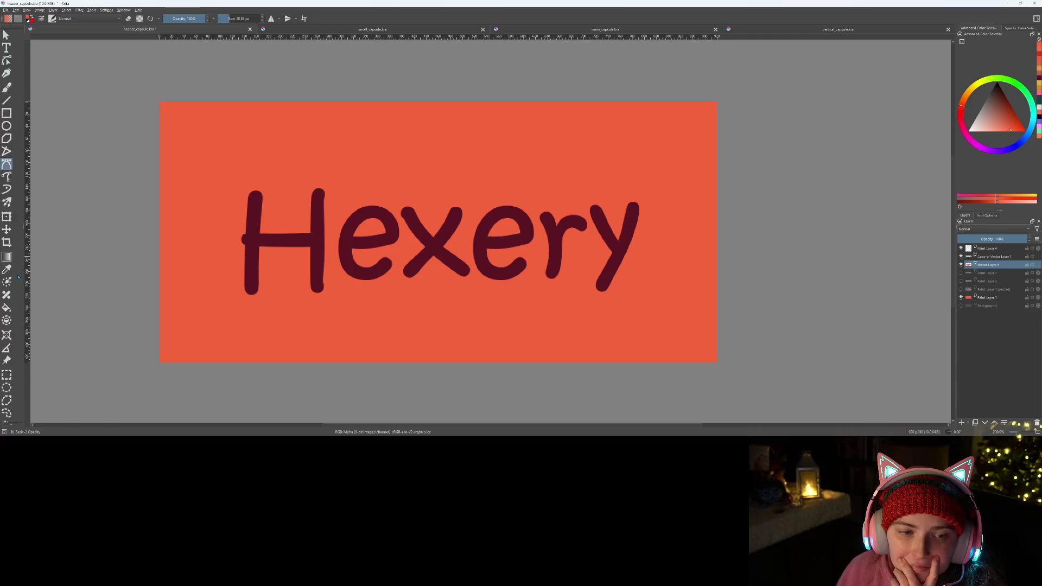
left_click(7, 176)
- Undo a freehand path, then paint a wavy white swoosh across Hexery
mouse_move(243, 258)
left_mouse_down()
mouse_move(390, 269)
mouse_move(512, 214)
mouse_move(624, 217)
mouse_move(508, 235)
mouse_move(228, 239)
left_mouse_up()
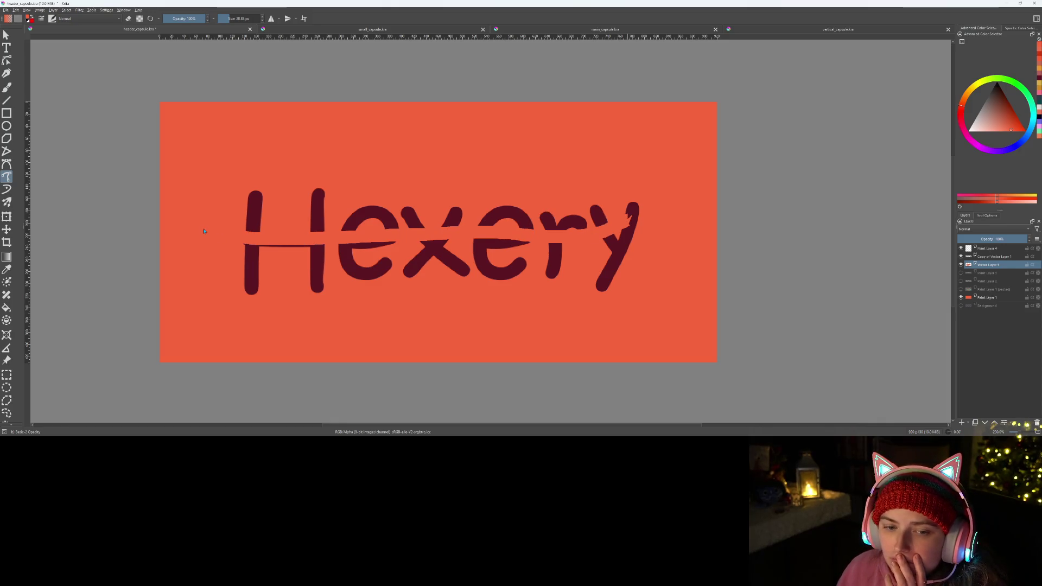
key("ctrl+z")
right_click(211, 236)
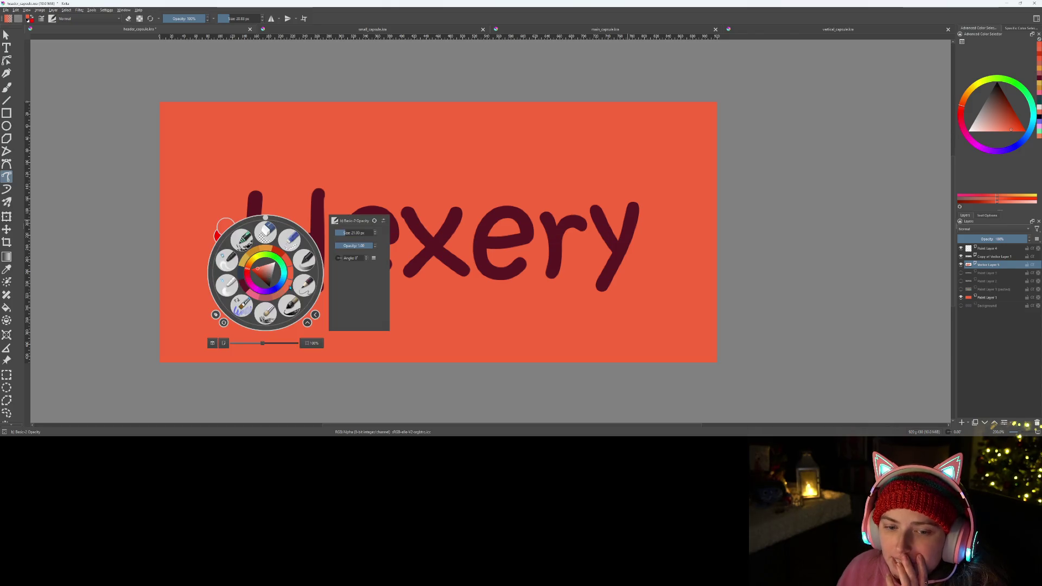
left_click(275, 279)
left_click(189, 240)
mouse_move(187, 255)
left_mouse_down()
mouse_move(274, 238)
mouse_move(526, 271)
mouse_move(645, 236)
left_mouse_up()
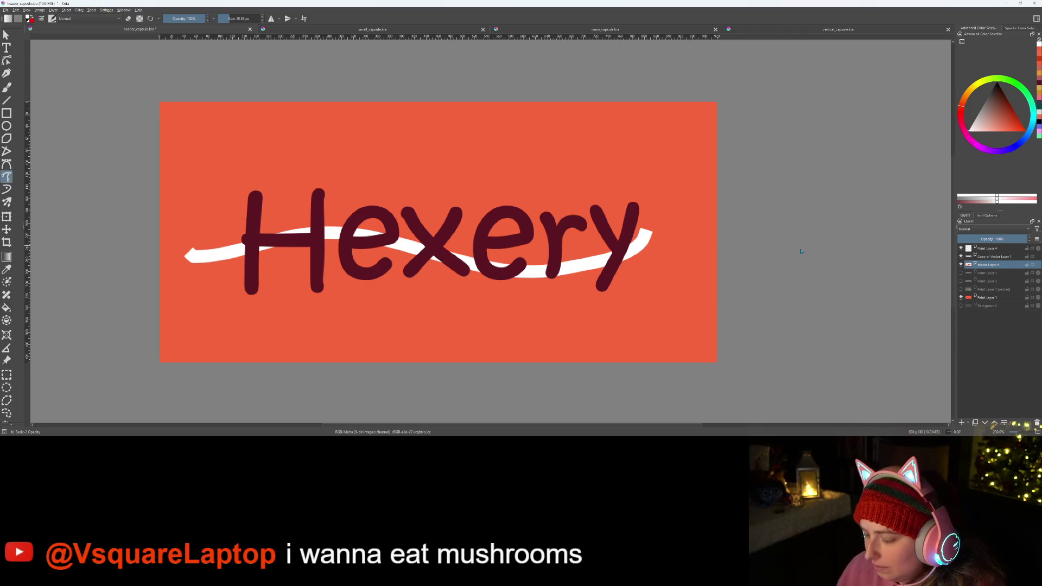
- Remove the layer holding the white swoosh
right_click(976, 264)
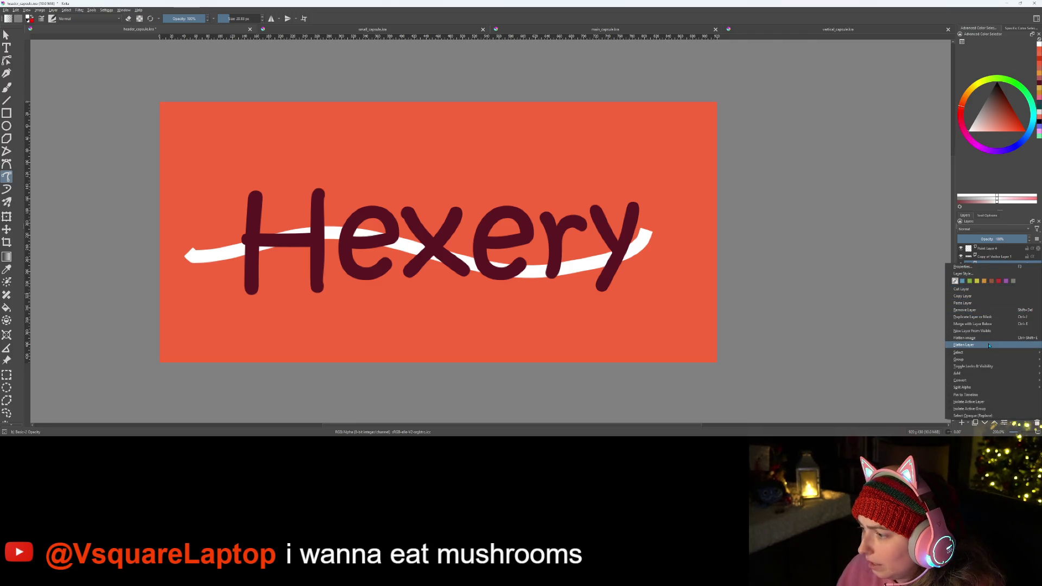
mouse_move(969, 380)
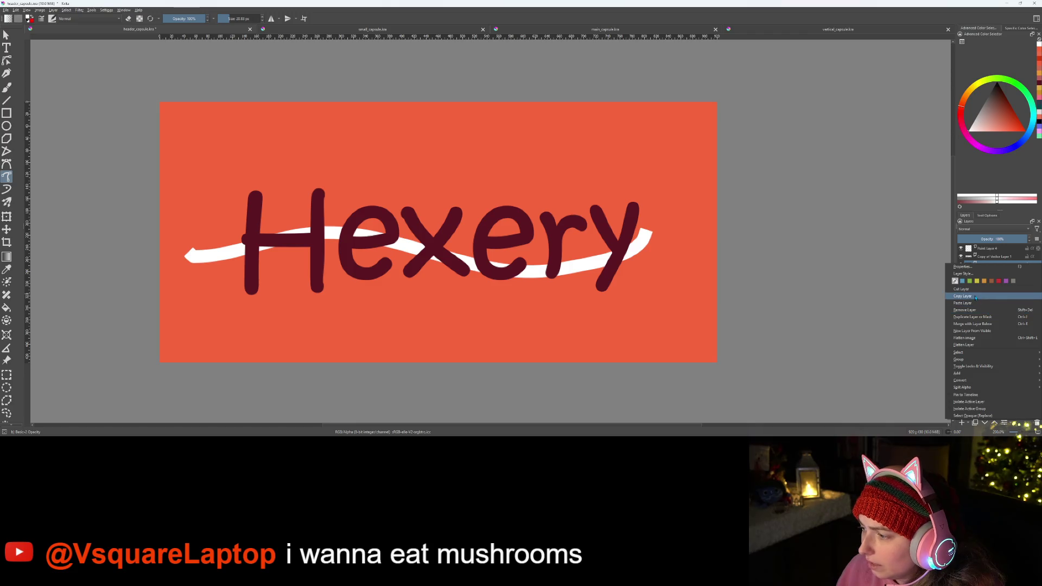
left_click(971, 312)
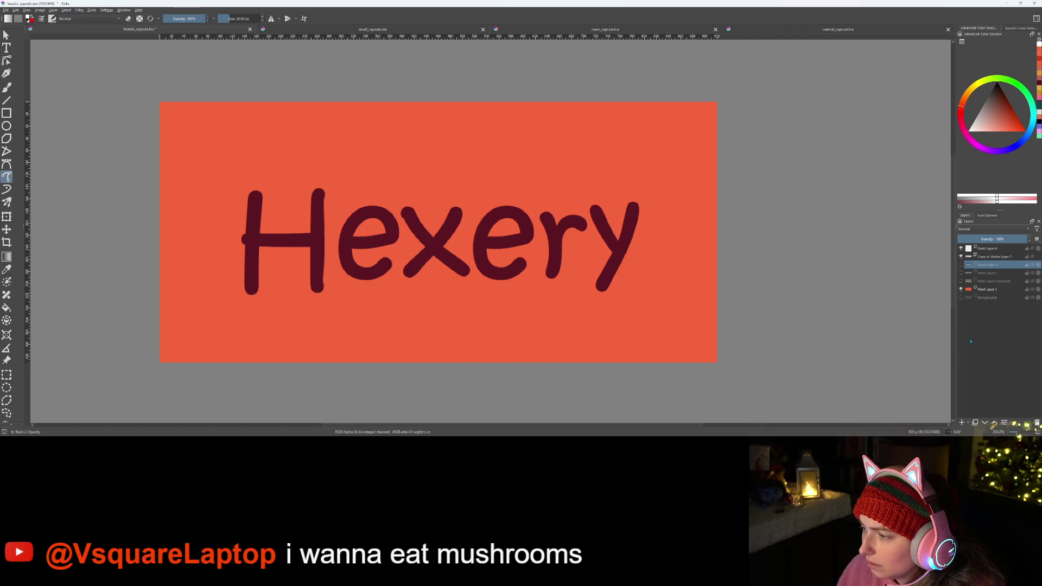
- Add a new vector layer and switch to the Bezier curve tool
left_click(969, 424)
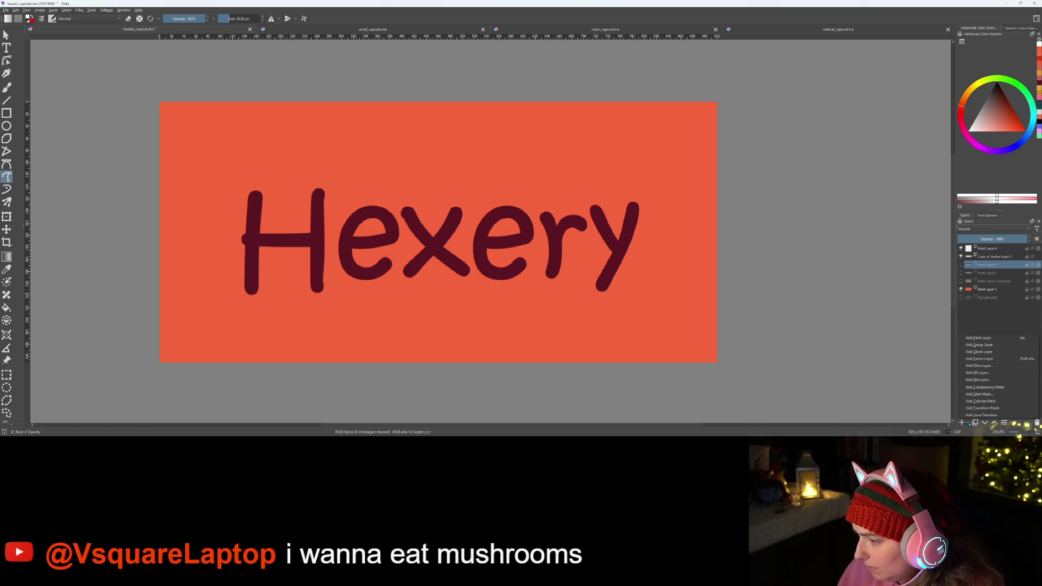
left_click(996, 359)
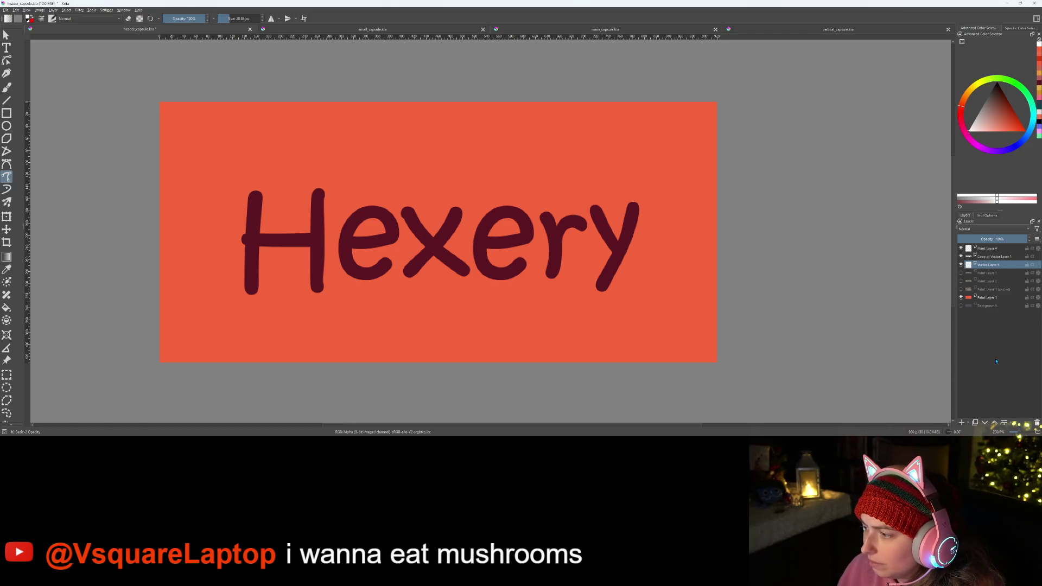
key("shift+b")
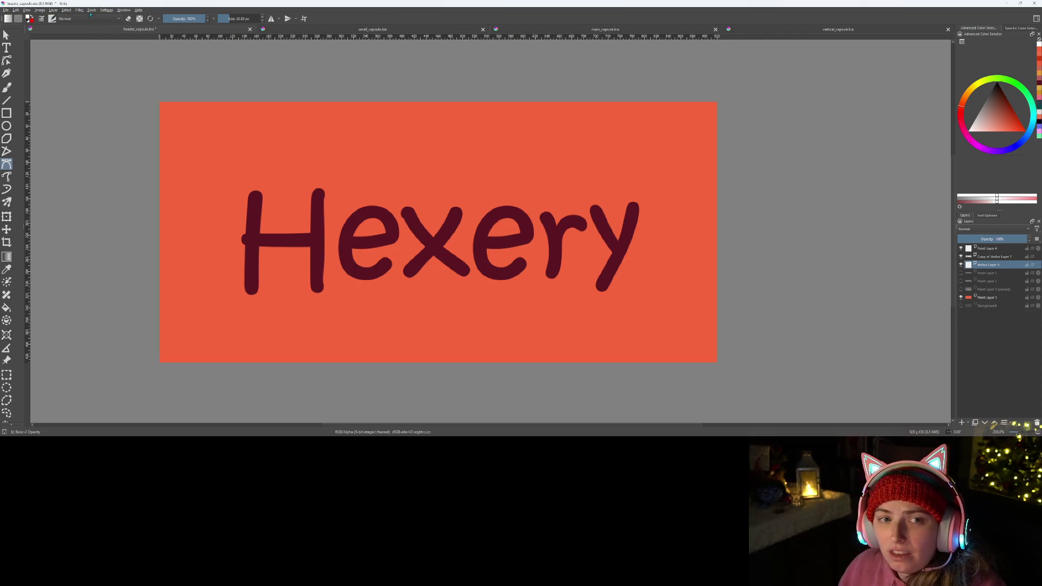
- Show the Palette docker, pick the Color 7 swatch and place an anchor left of the H
left_click(27, 9)
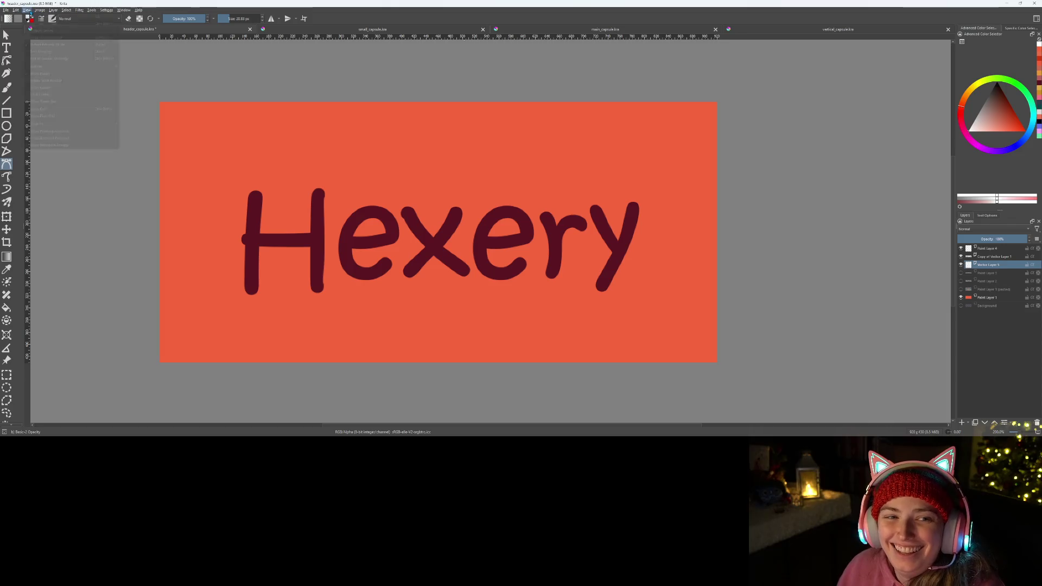
mouse_move(104, 69)
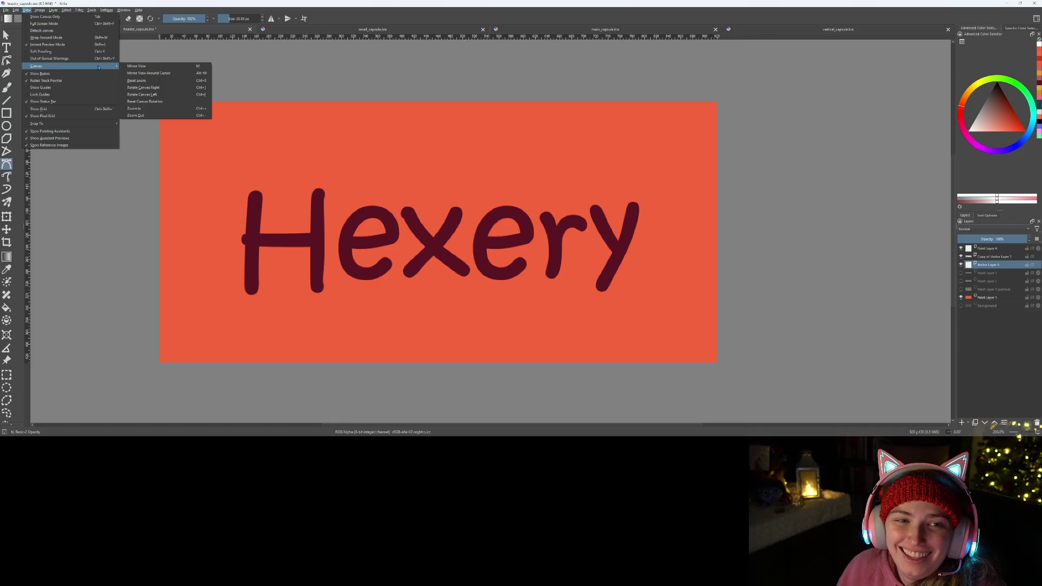
left_click(80, 11)
left_click(106, 10)
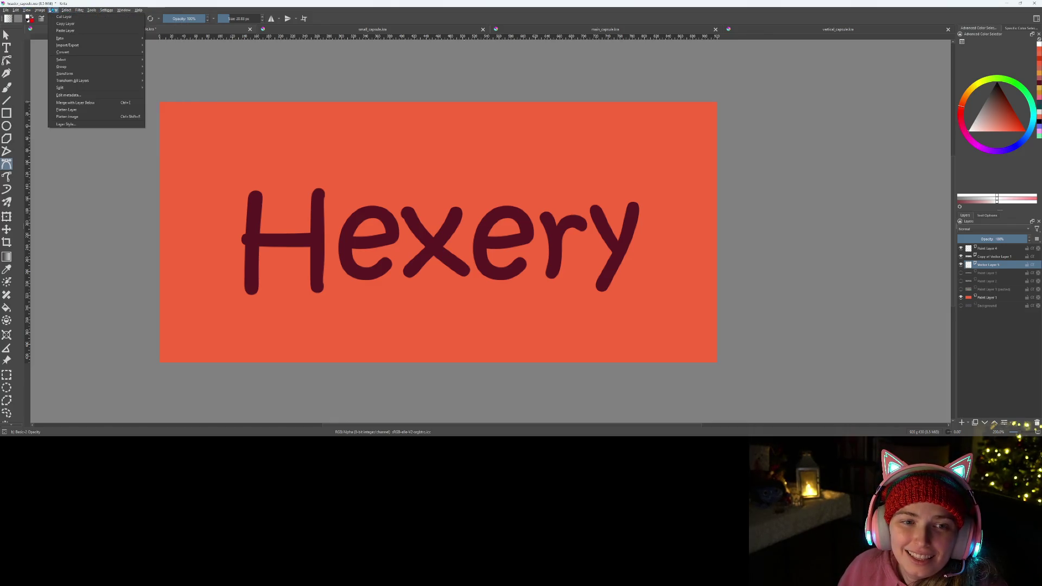
mouse_move(40, 11)
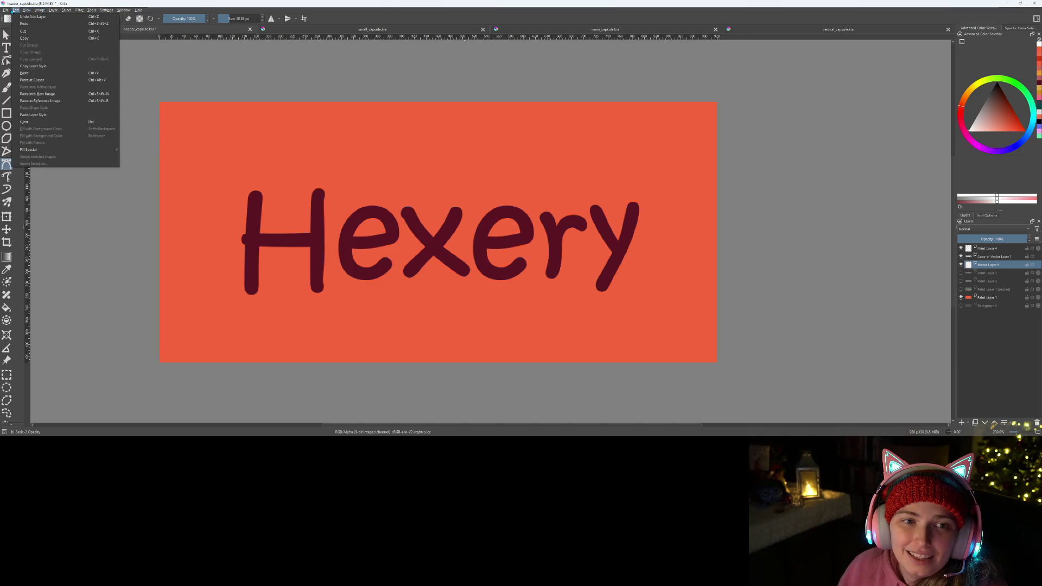
left_click(14, 10)
left_click(40, 11)
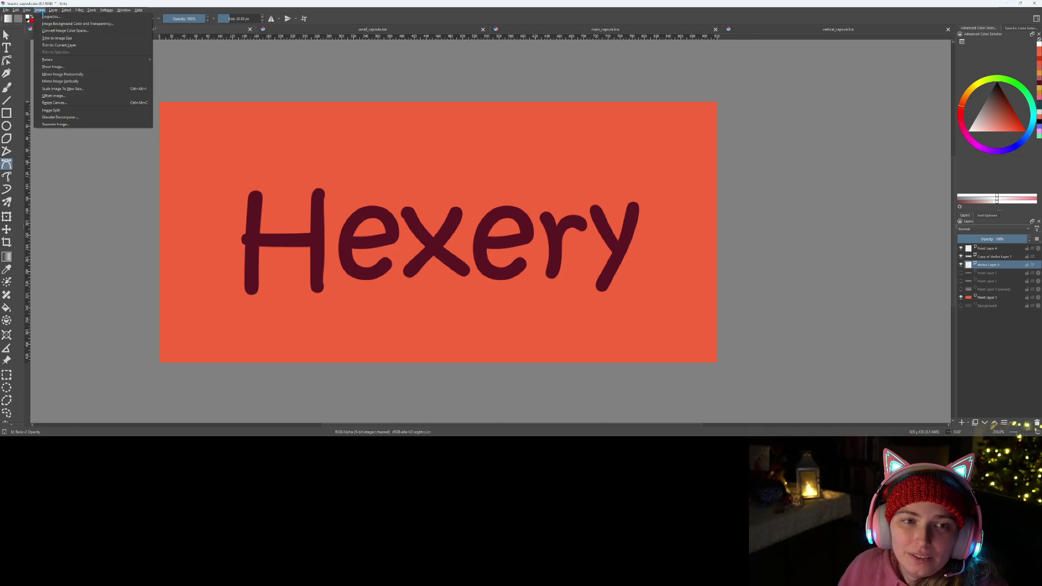
mouse_move(26, 11)
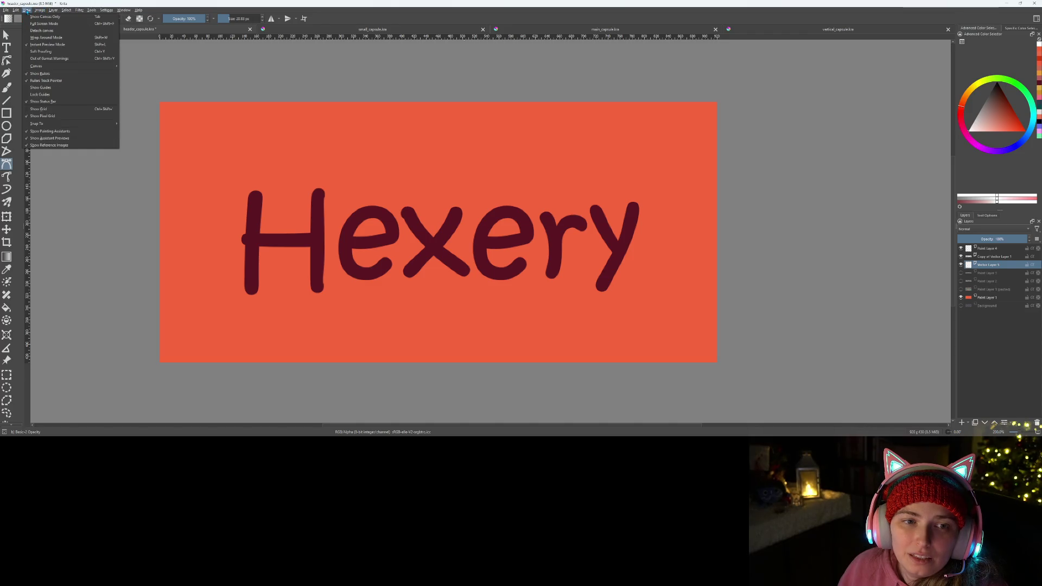
mouse_move(82, 123)
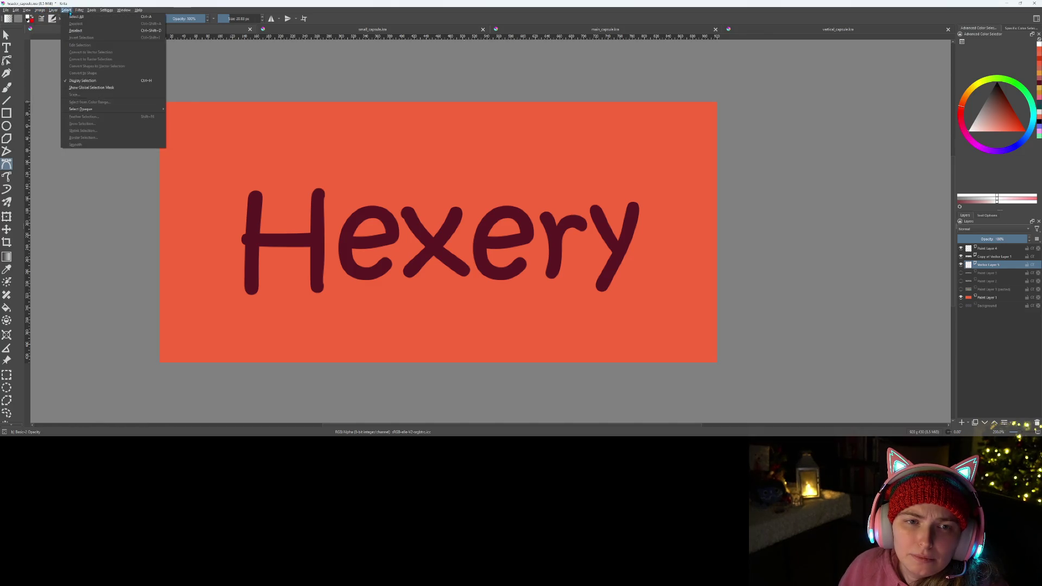
left_click(79, 10)
left_click(106, 10)
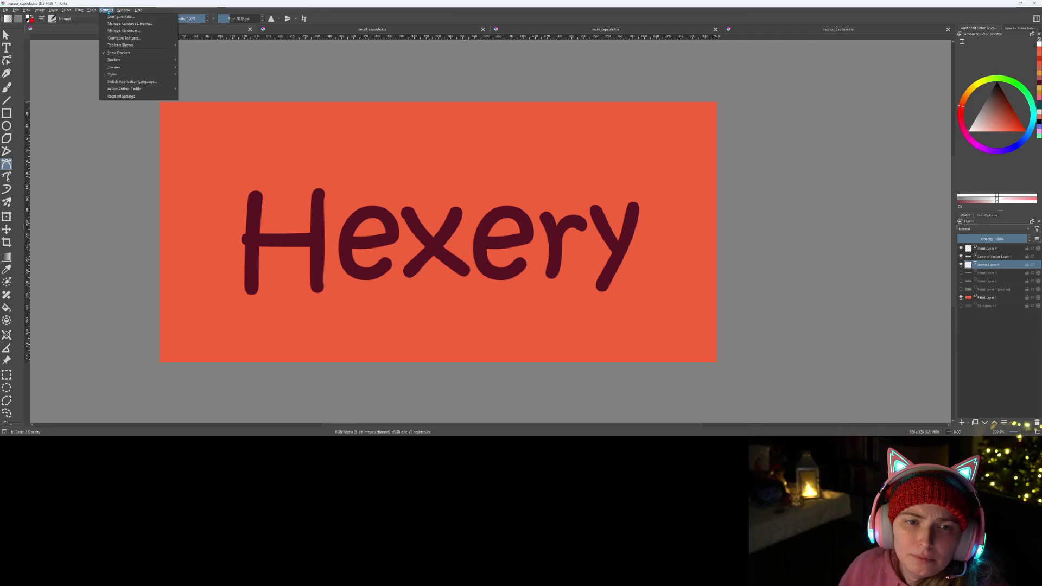
mouse_move(136, 60)
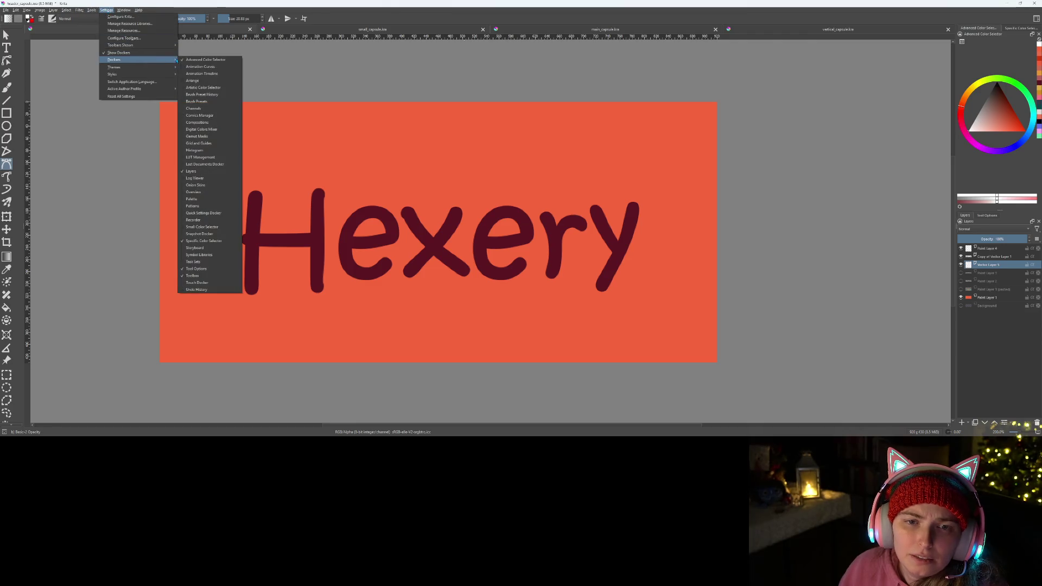
left_click(206, 200)
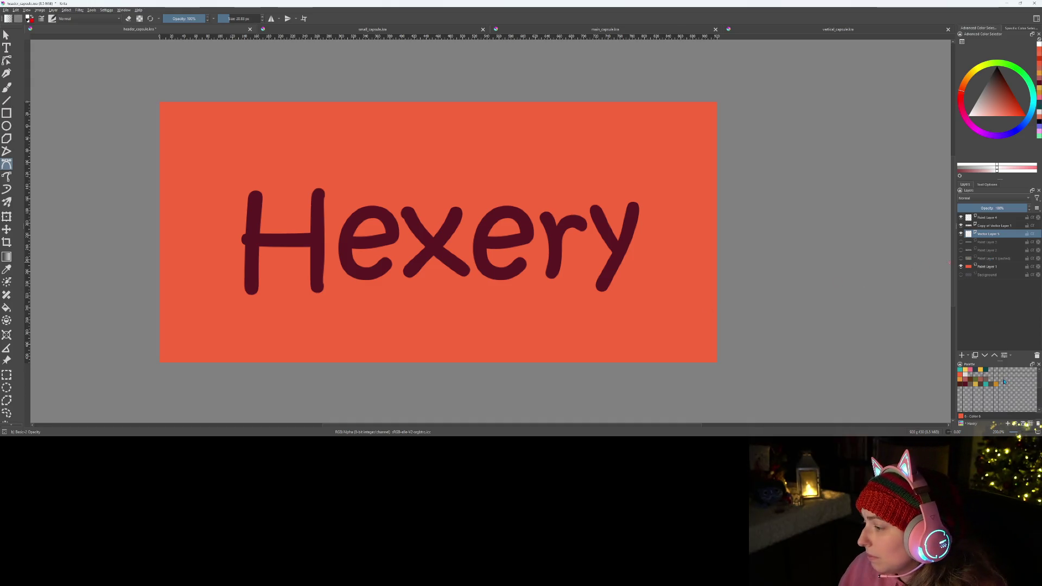
left_click(970, 388)
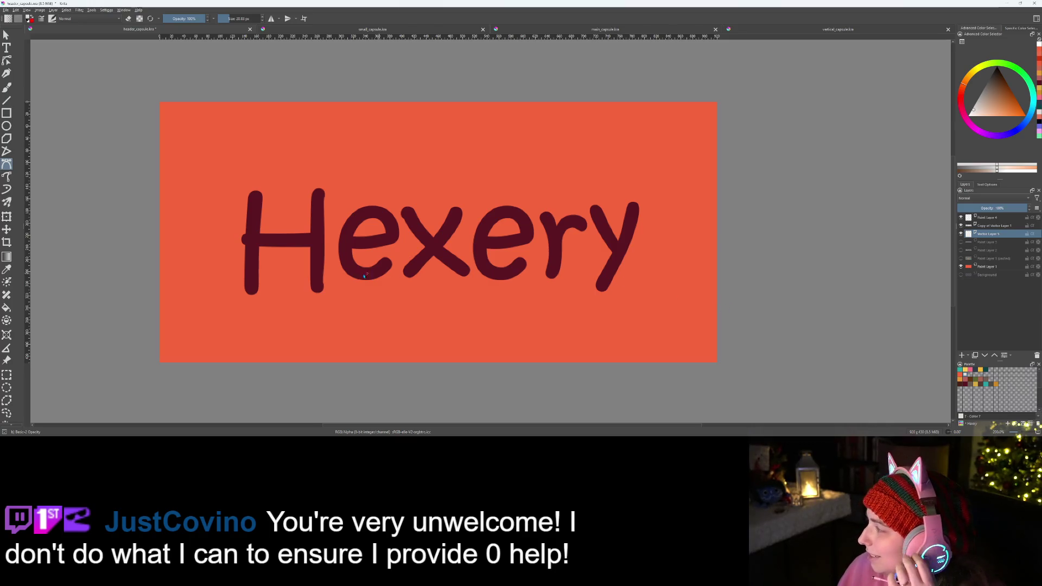
left_click(201, 284)
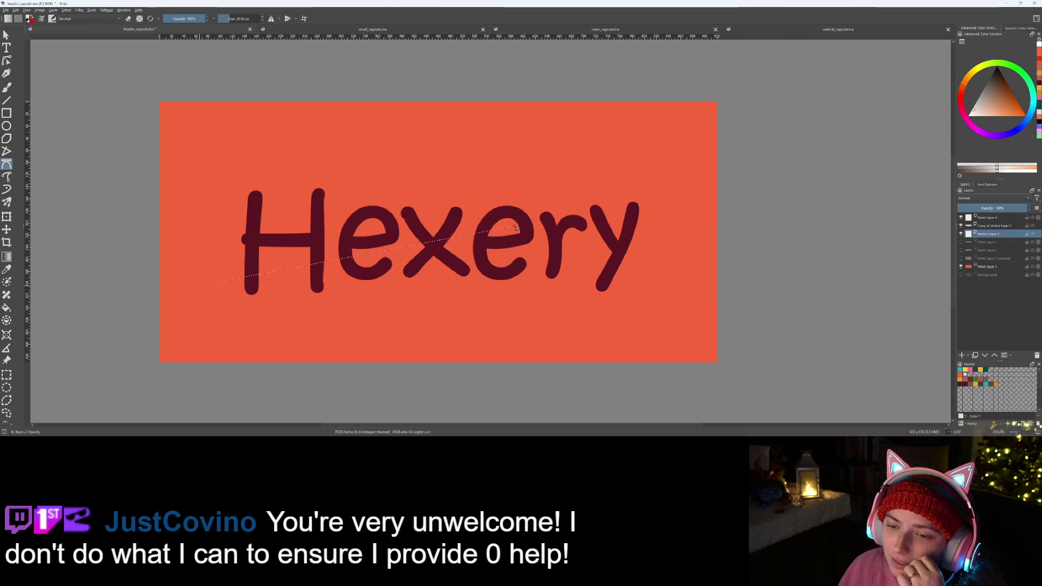
- Bend the curve across Hexery and finish it with a double-click
left_click_drag(618, 270, 633, 286)
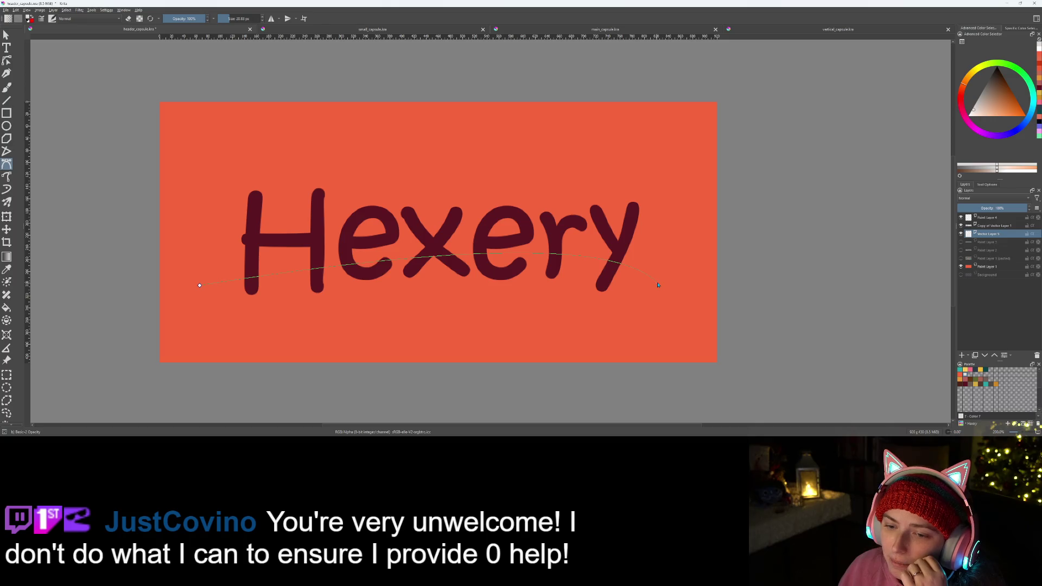
double_click(658, 284)
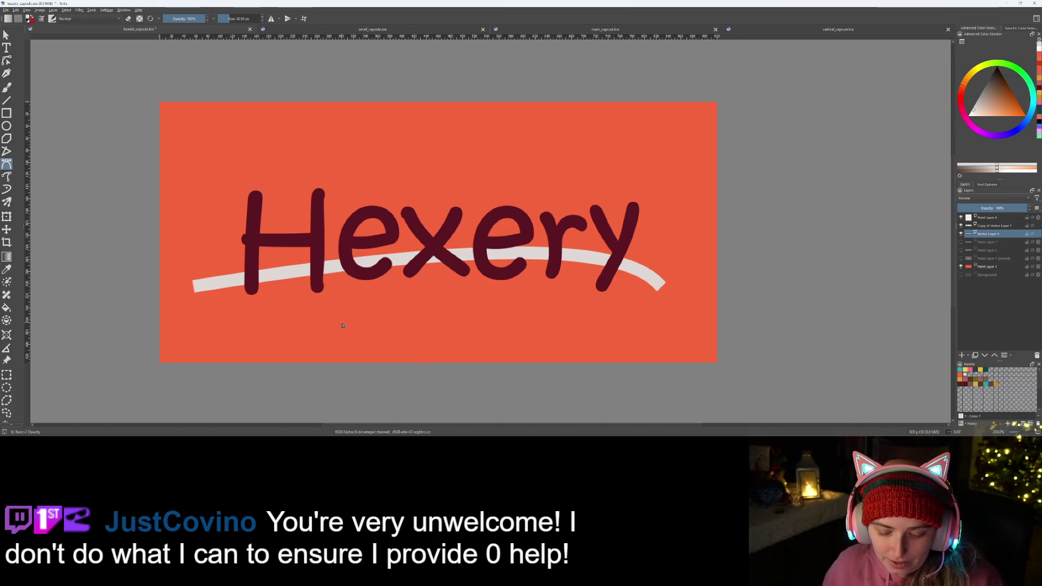
key("Escape")
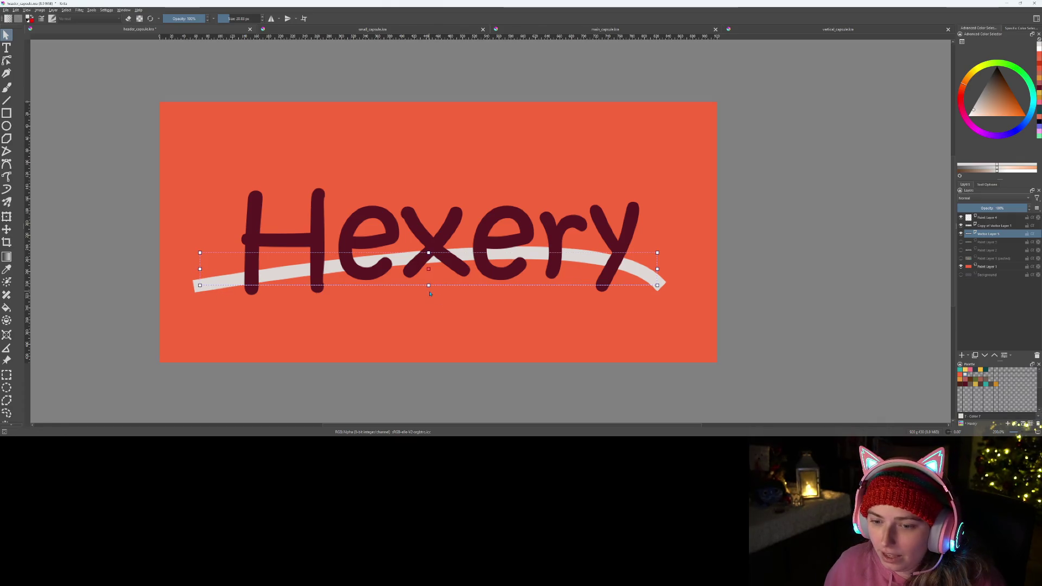
- Deepen the swoosh's curve, narrow its right end and nudge it up and right
left_click_drag(429, 285, 429, 308)
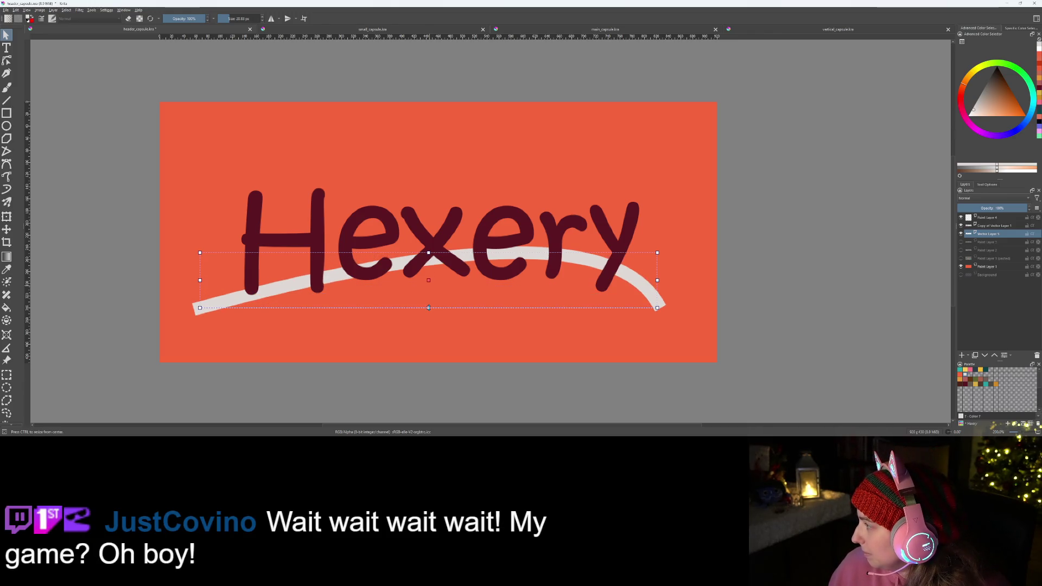
left_click_drag(487, 272, 469, 252)
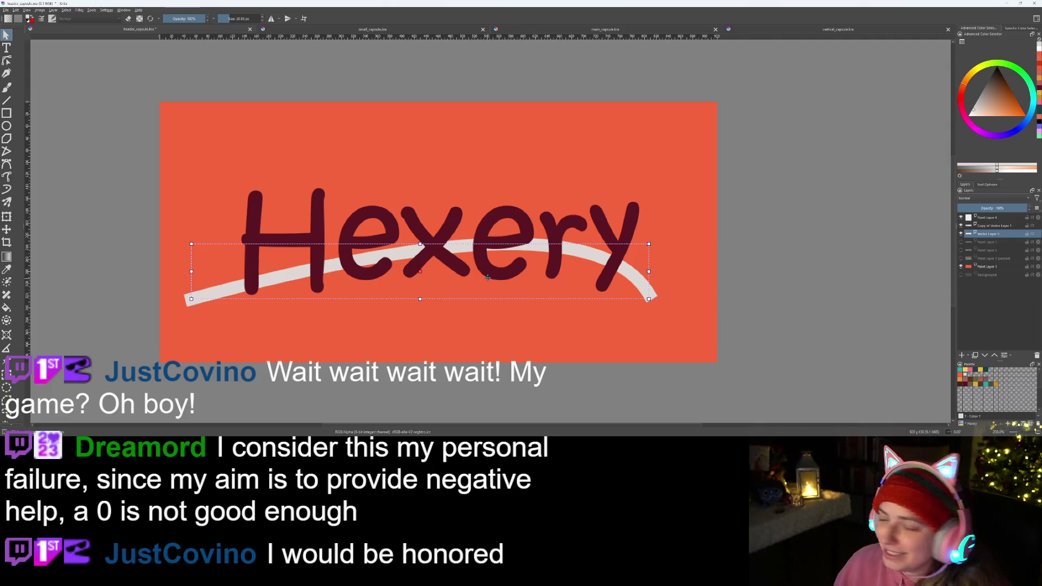
left_click_drag(422, 273, 427, 267)
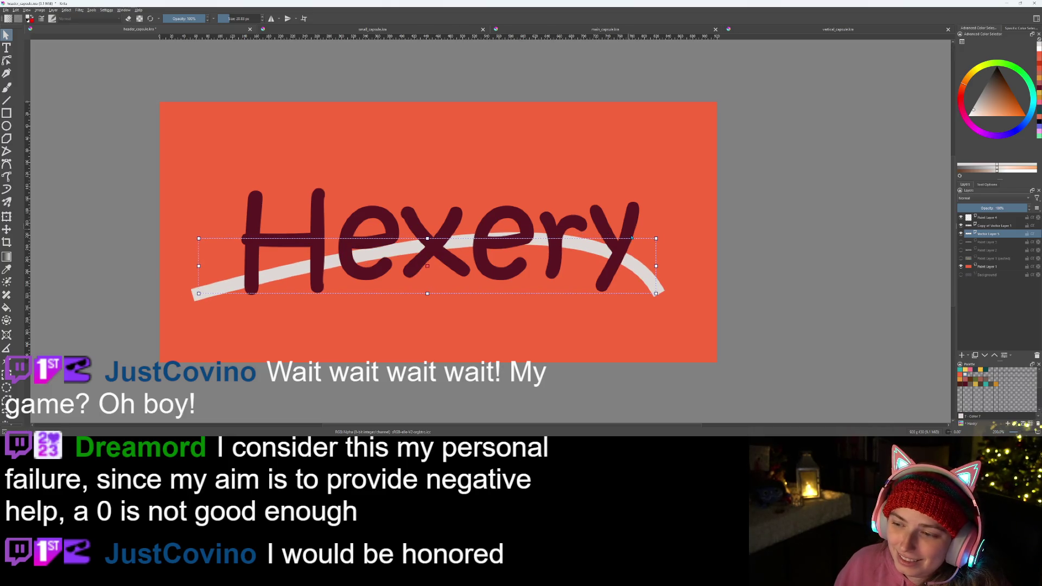
mouse_move(656, 238)
left_mouse_down()
mouse_move(673, 238)
mouse_move(648, 238)
left_mouse_up()
left_click_drag(540, 270, 539, 273)
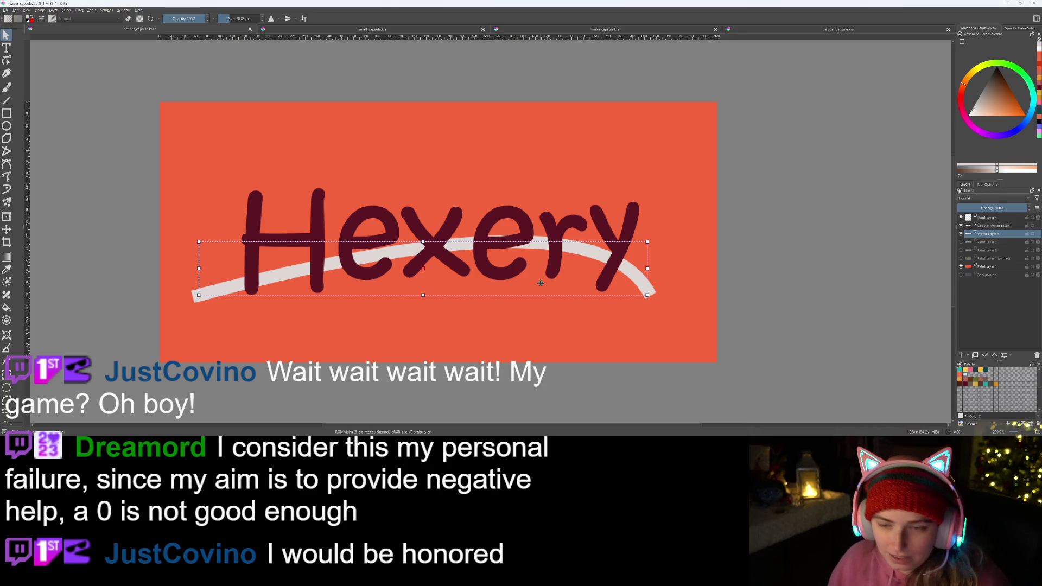
left_click(547, 332)
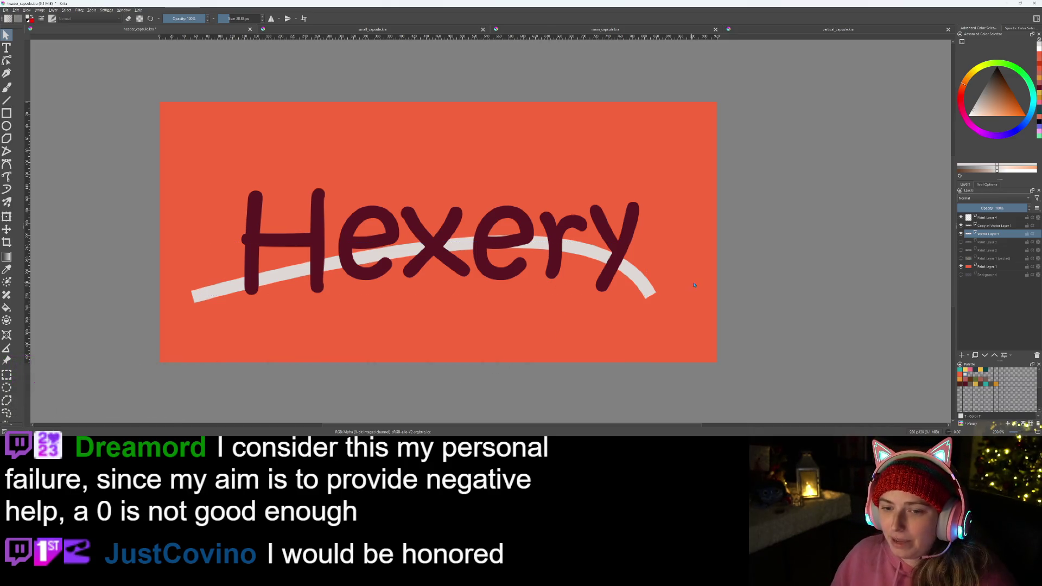
left_click(559, 298)
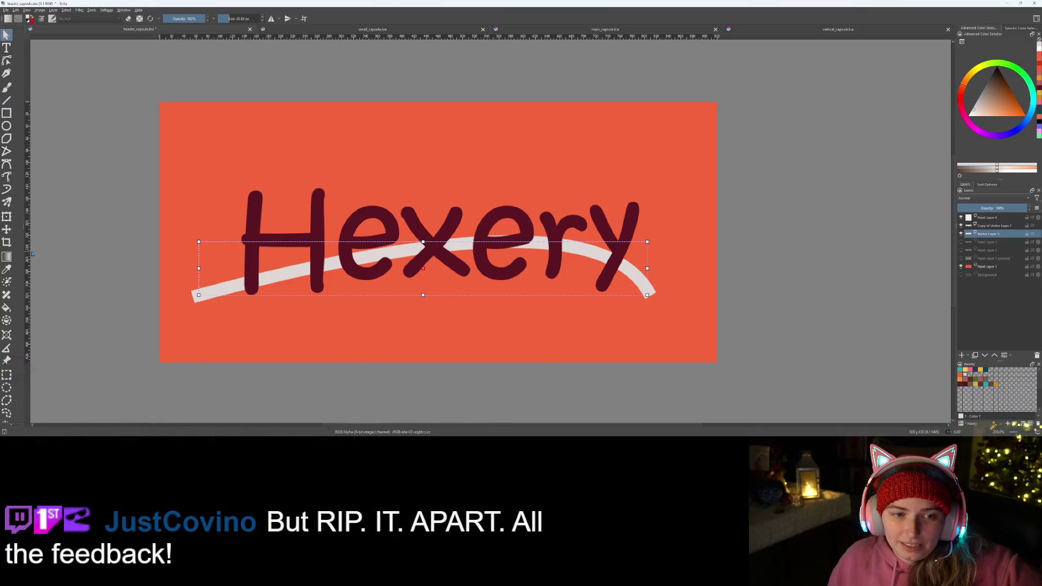
- Add a new vector layer and raise the freehand path Mass to about 0.33
right_click(229, 288)
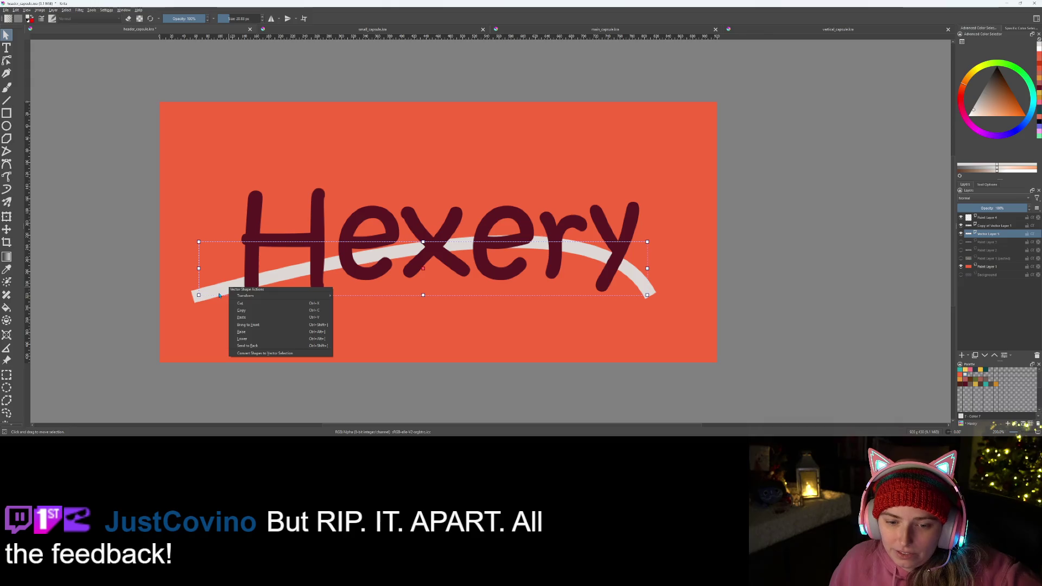
left_click(211, 296)
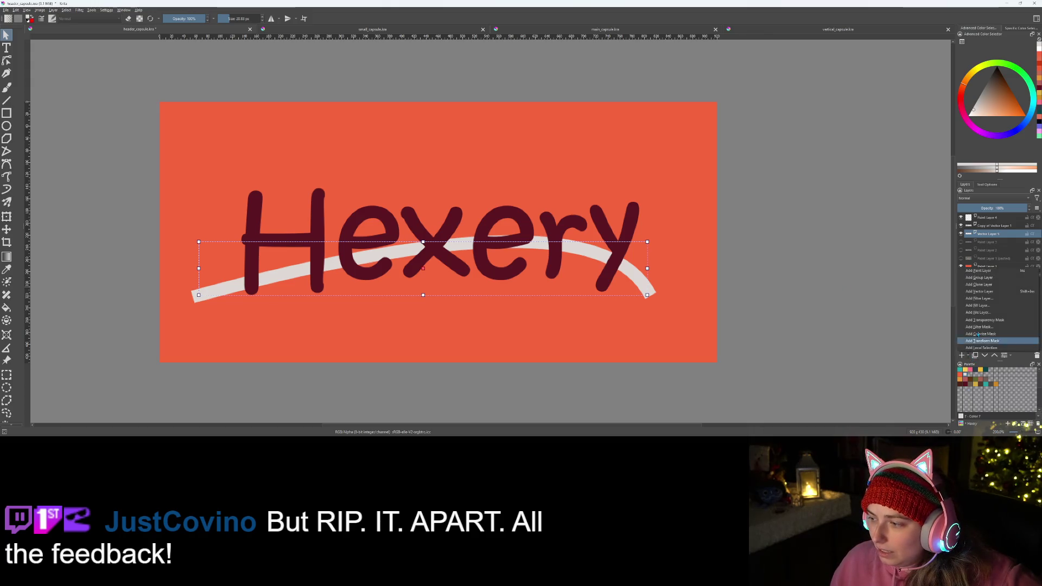
left_click(997, 292)
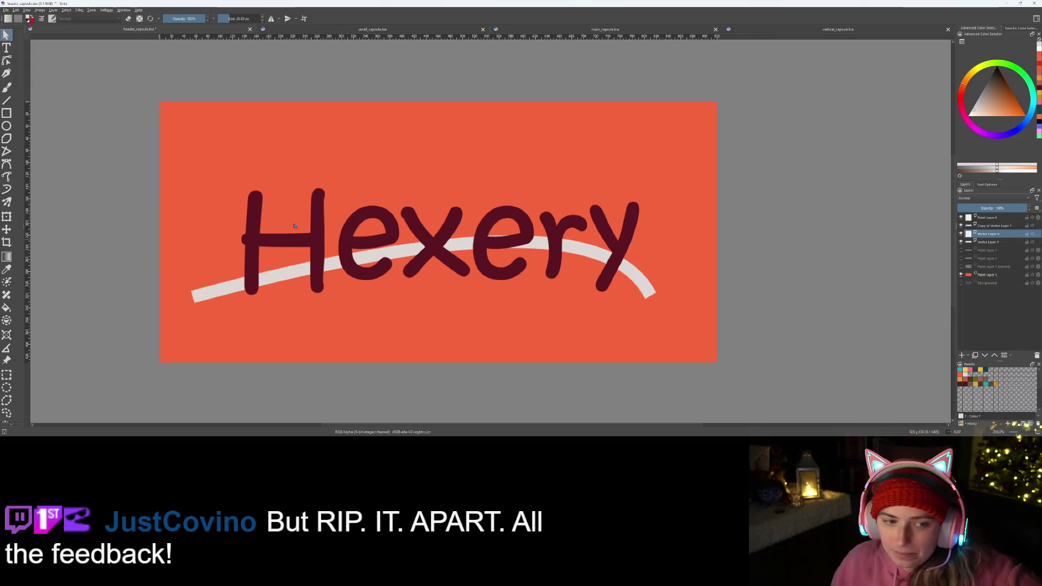
left_click(7, 189)
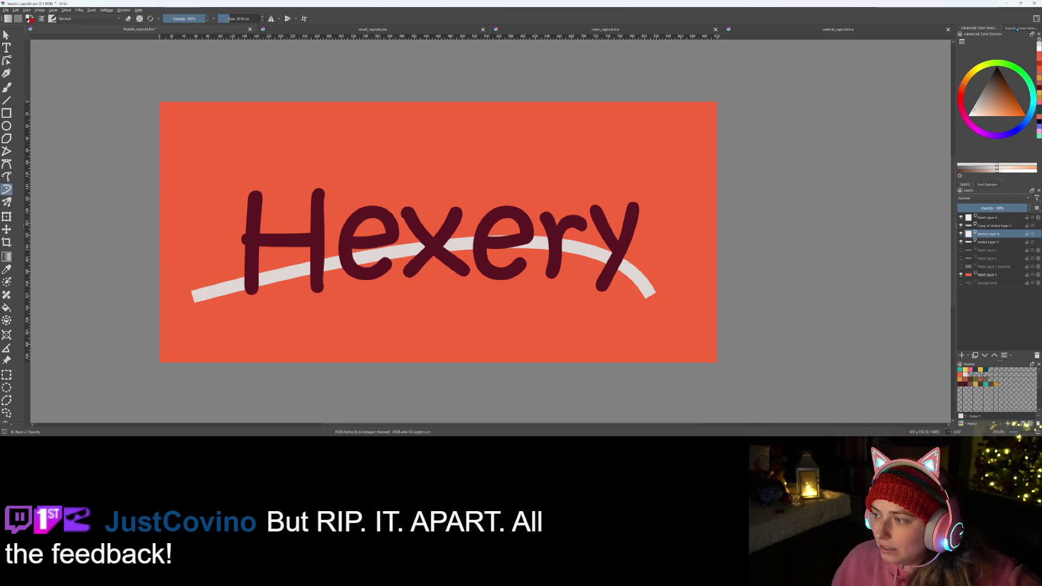
left_click(989, 185)
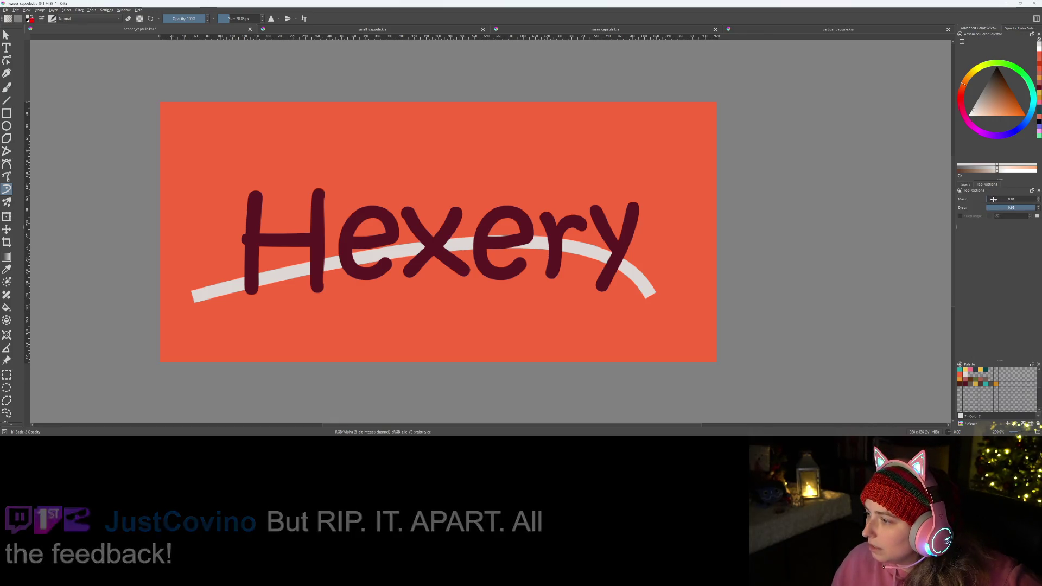
left_click_drag(994, 199, 1008, 207)
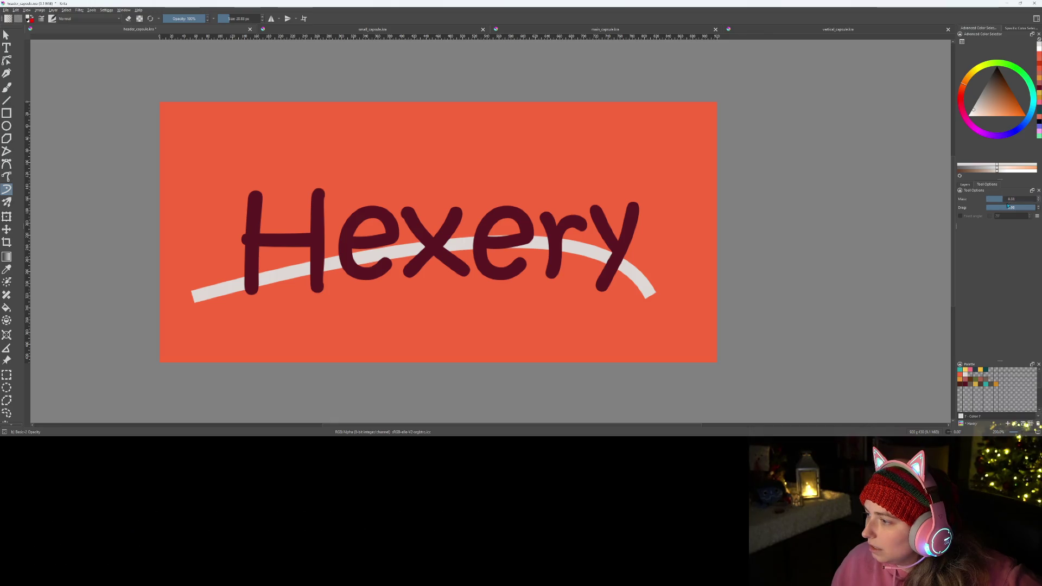
- Try freehand strokes on the canvas
left_click(218, 266)
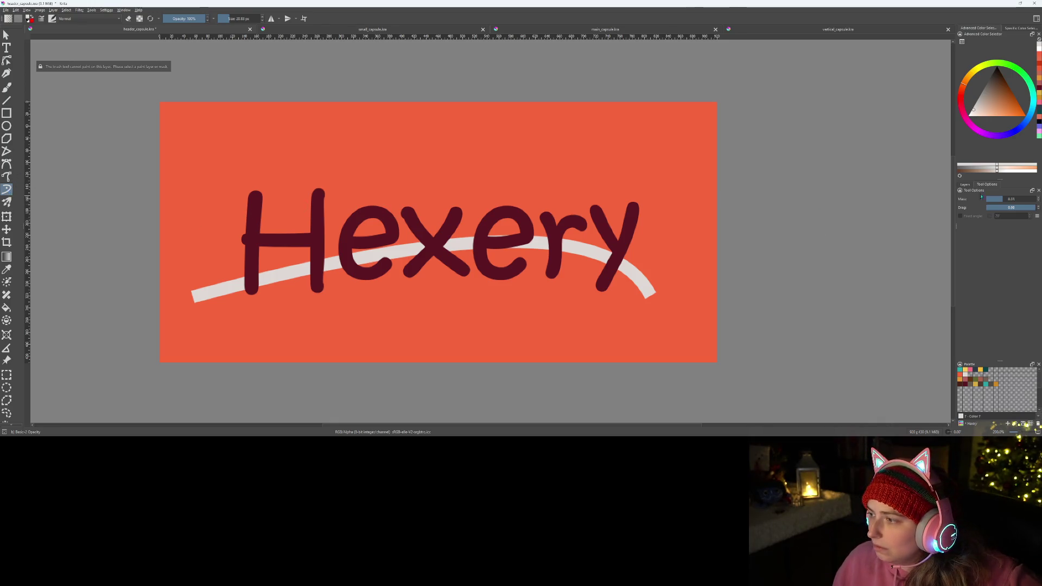
left_click(966, 185)
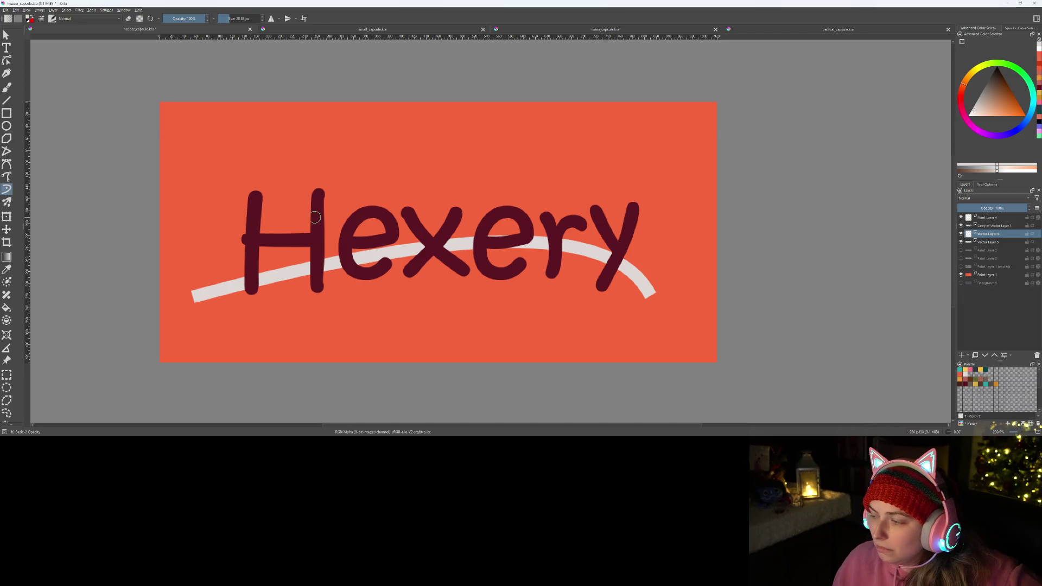
left_click(199, 237)
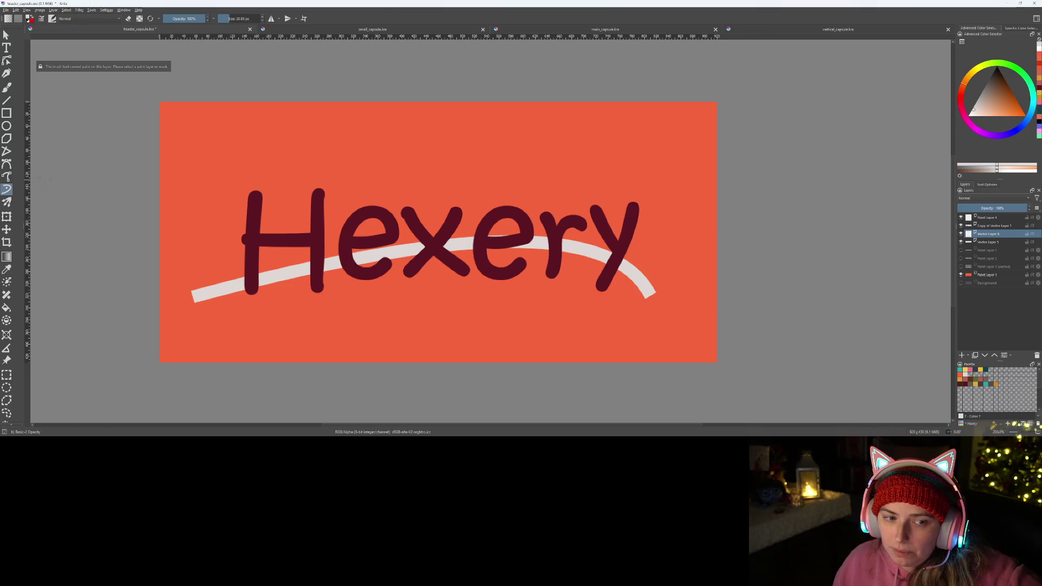
left_click(8, 190)
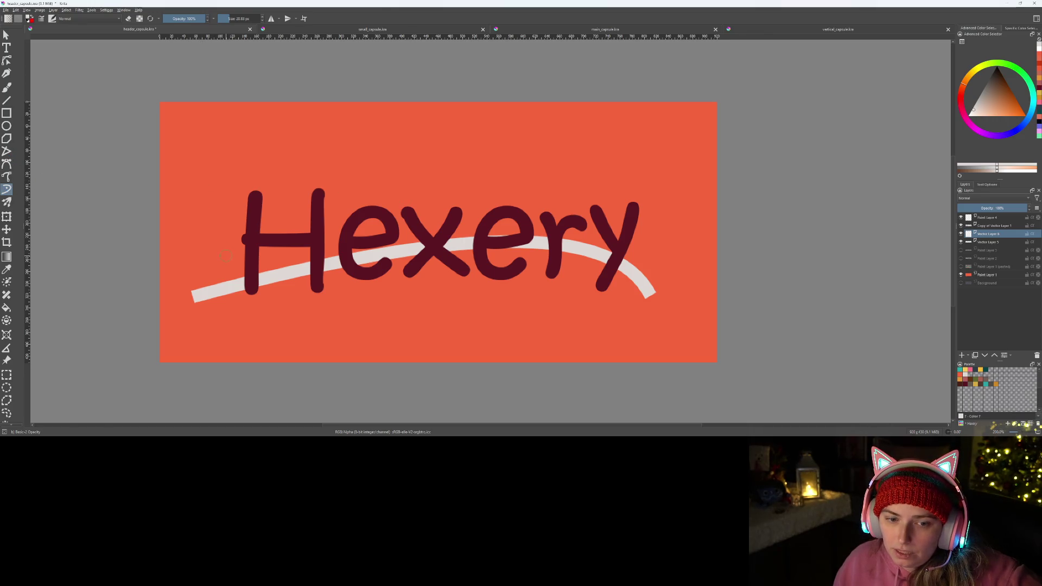
- Set the Bezier curve tool to Not Filled with a Brush outline
left_click(7, 163)
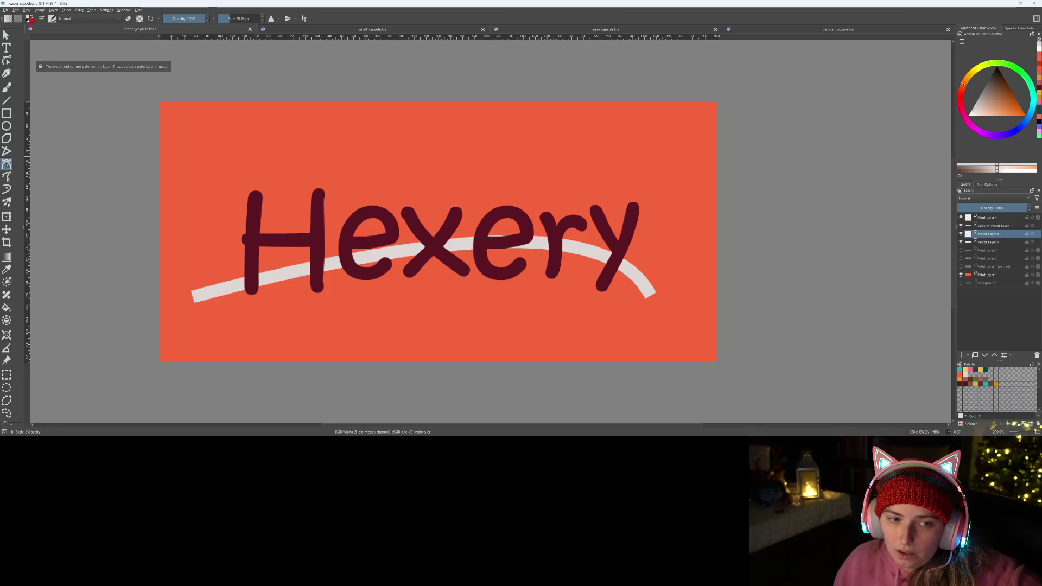
left_click(977, 185)
left_click(996, 202)
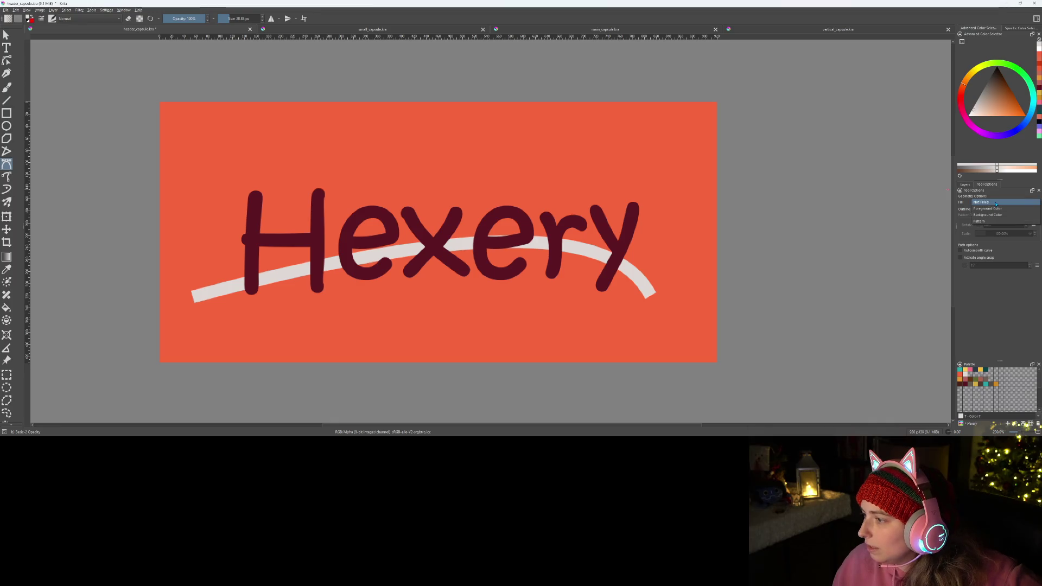
left_click(991, 202)
left_click(995, 210)
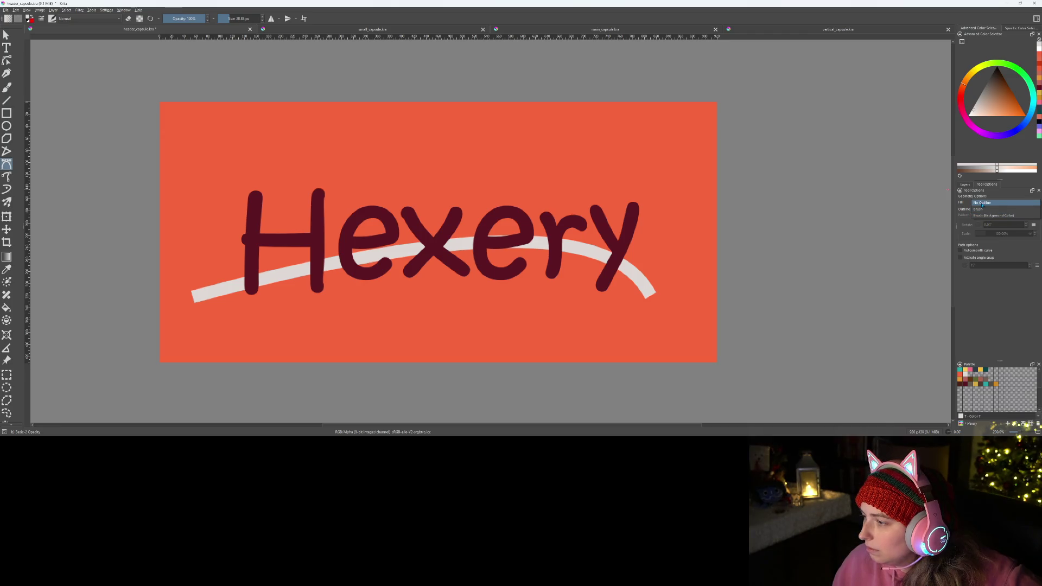
left_click(995, 211)
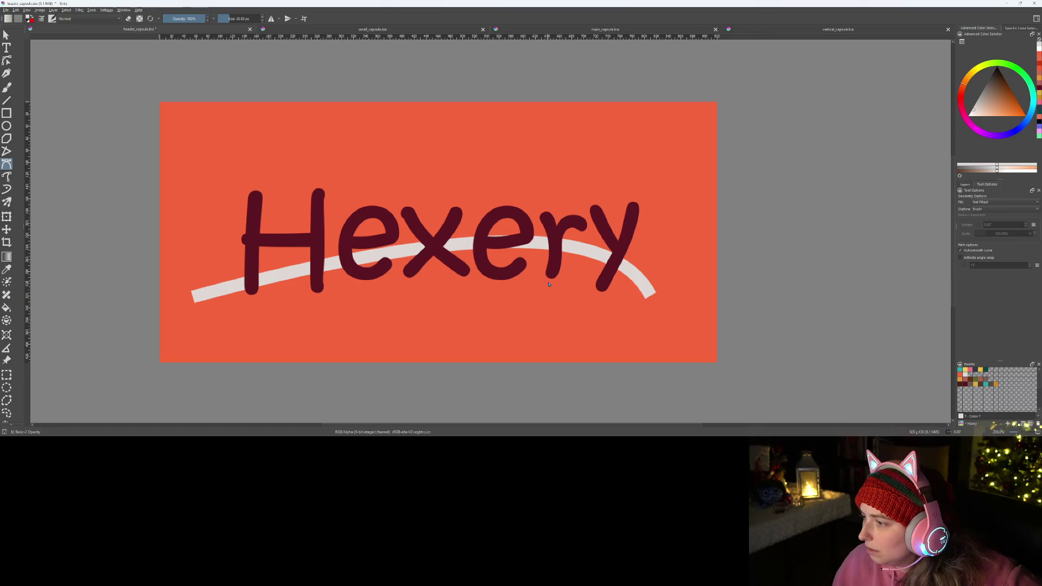
- Draw a second swoosh across the word above the first, then hide its layer
left_click(198, 267)
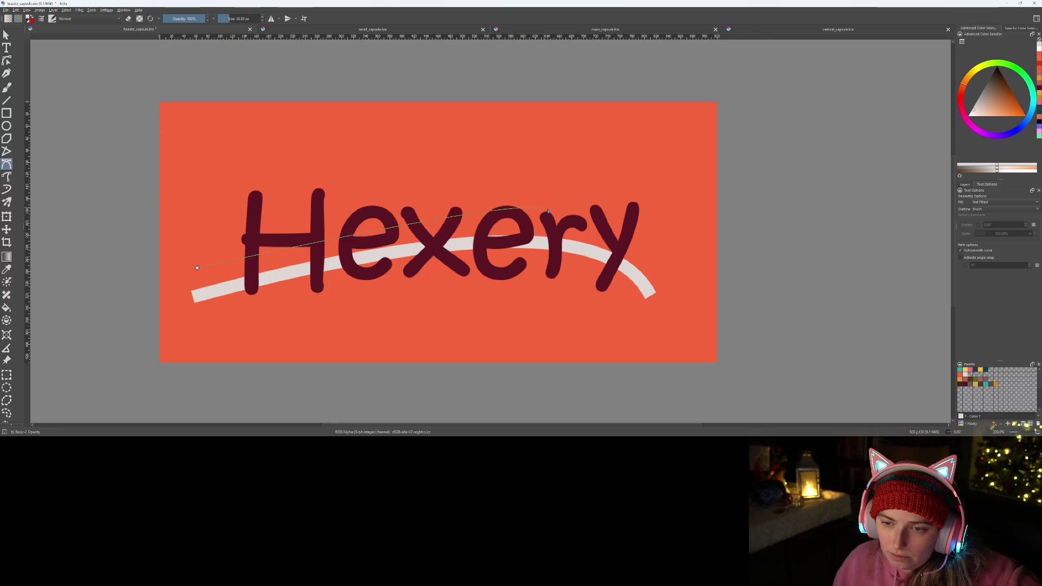
double_click(648, 252)
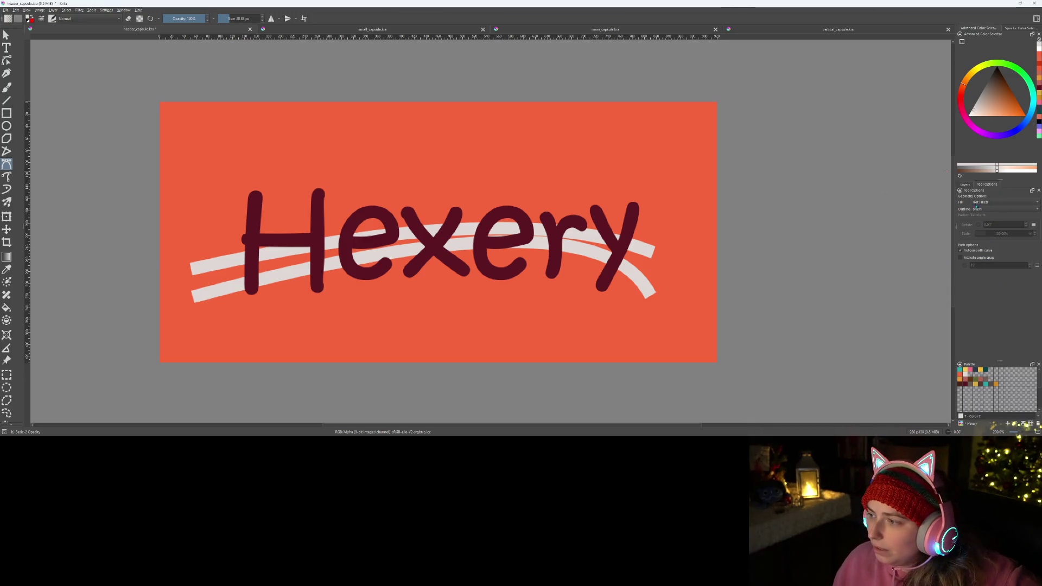
left_click(965, 184)
left_click(961, 233)
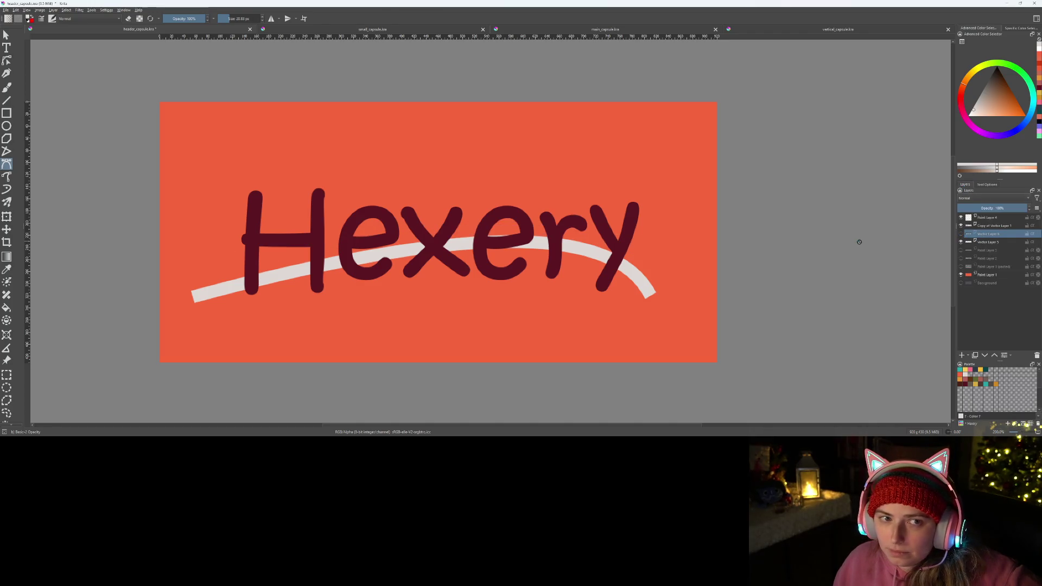
- Save the document and hide the orange background layer
scroll(489, 342, "down", 3)
scroll(489, 342, "up", 2)
scroll(488, 342, "up", 1)
scroll(490, 342, "down", 1)
scroll(491, 342, "up", 1)
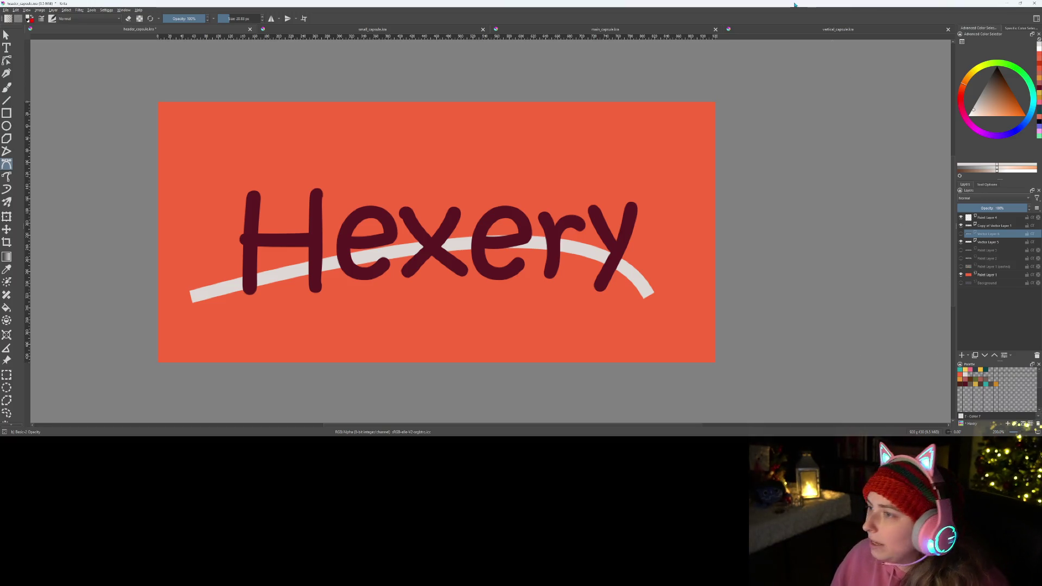
key("ctrl+s")
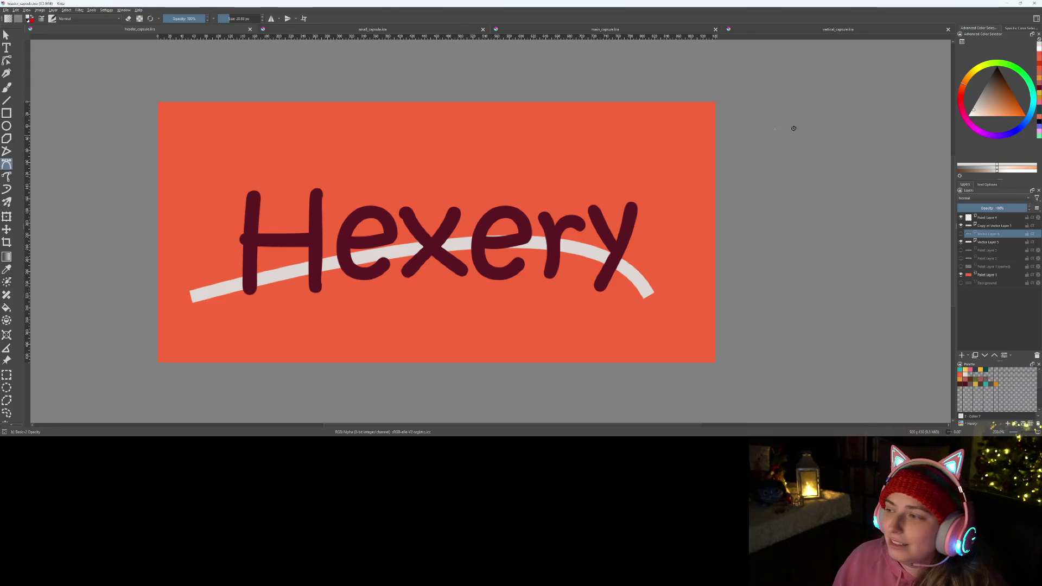
left_click(961, 275)
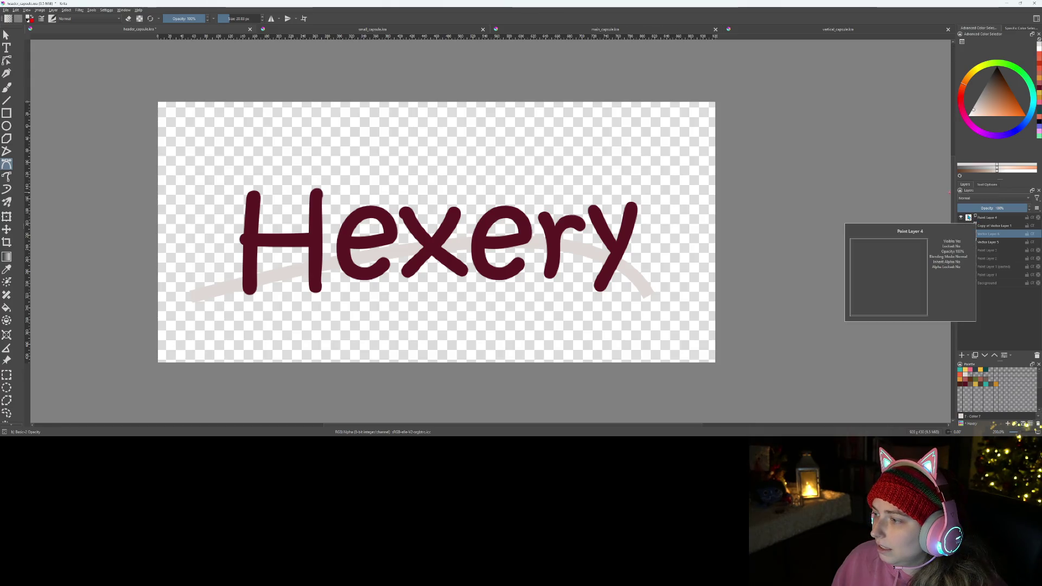
- Remove Paint Layer 4 and add Vector Layer 5 to the selection
left_click(969, 218)
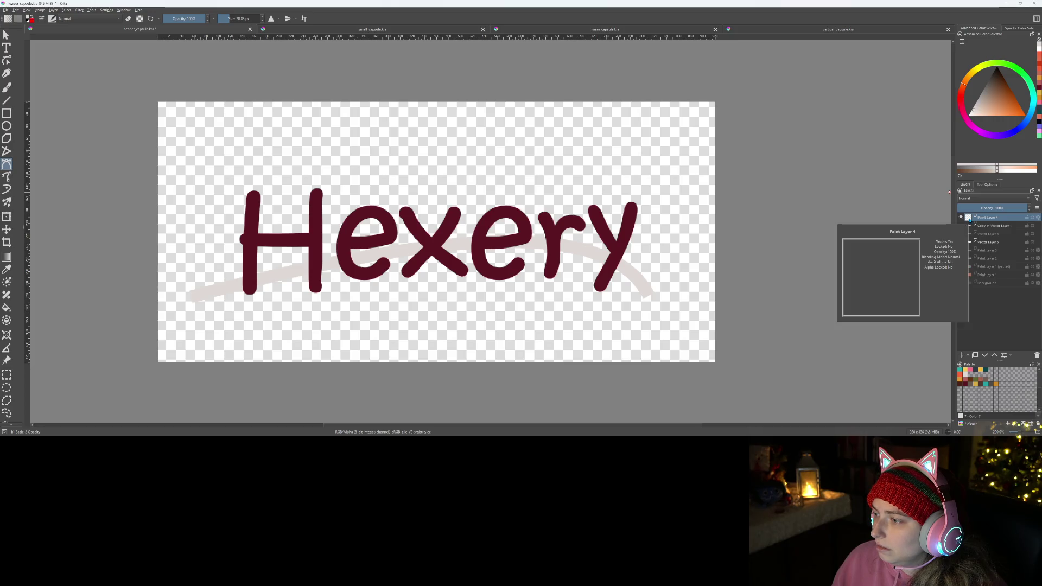
right_click(990, 220)
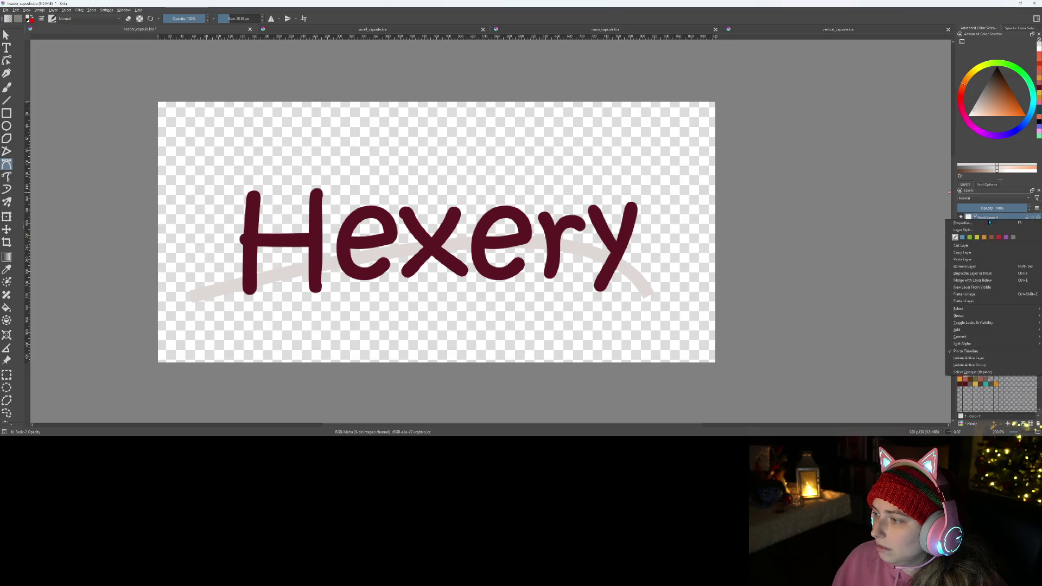
left_click(965, 266)
left_click(987, 235, "ctrl")
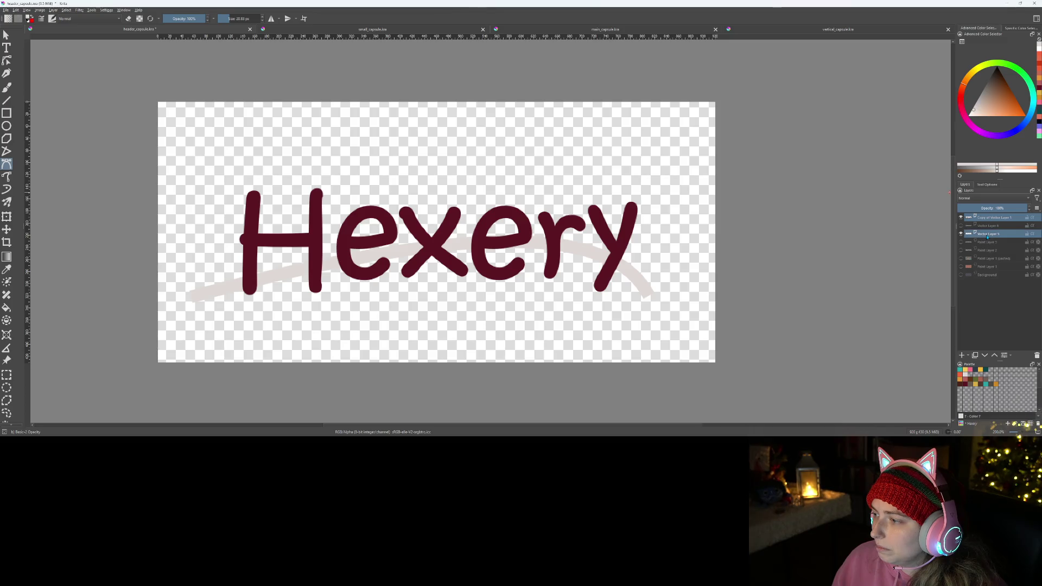
left_click(5, 10)
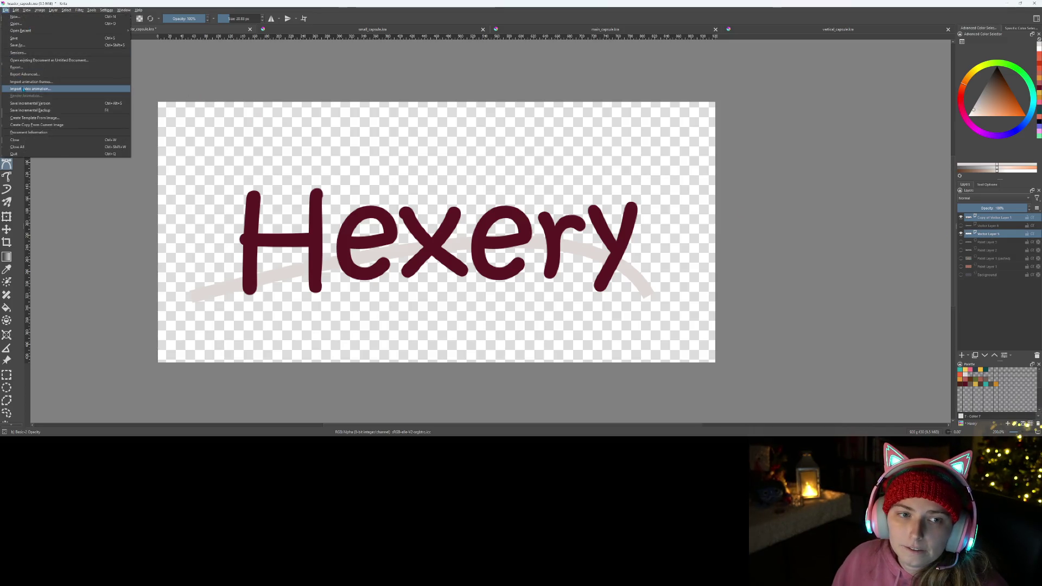
- Start an Export Advanced as PNG, then cancel it
left_click(29, 74)
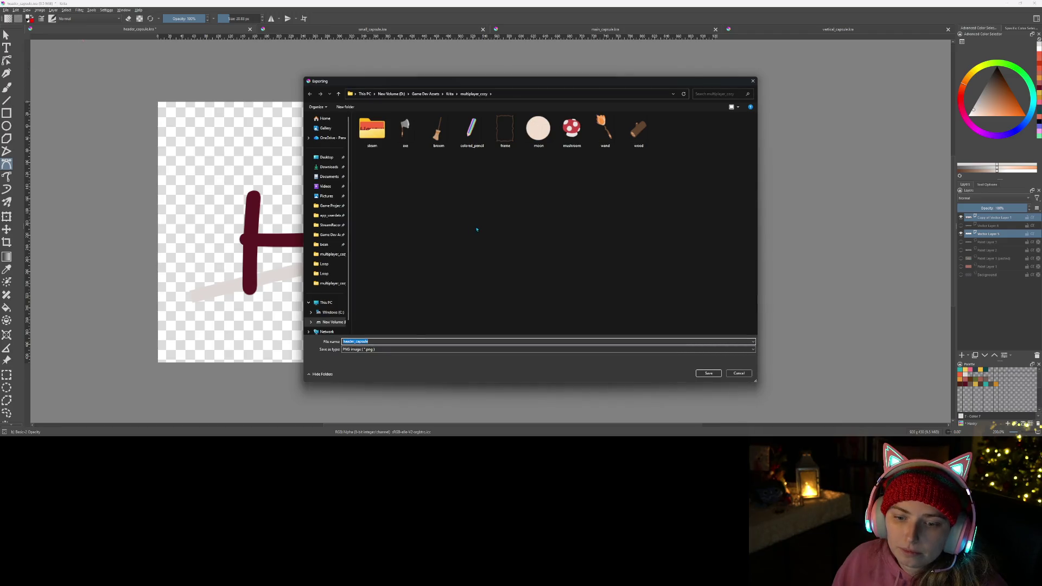
left_click(408, 350)
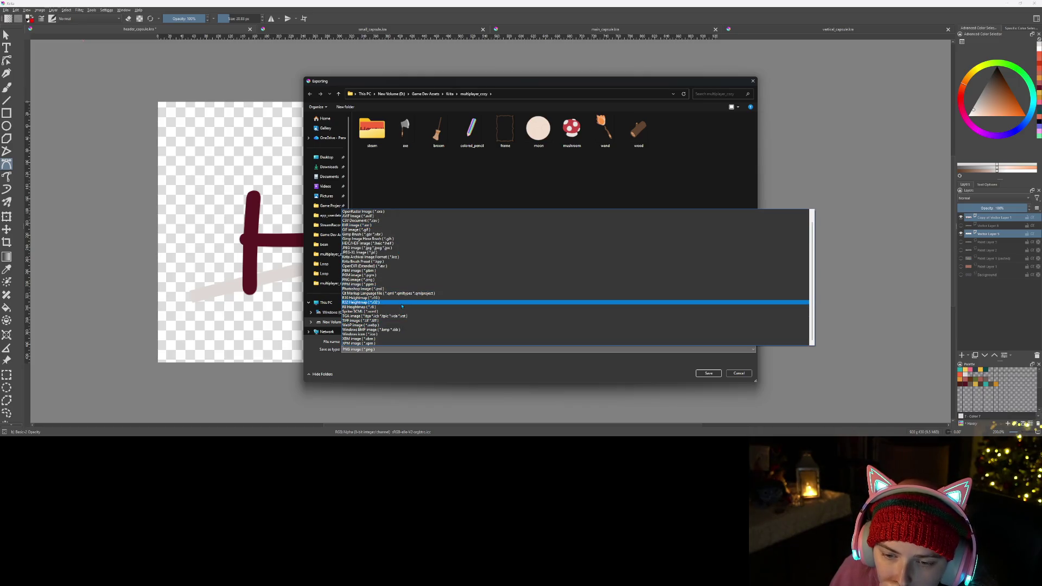
left_click(738, 374)
left_click(738, 374)
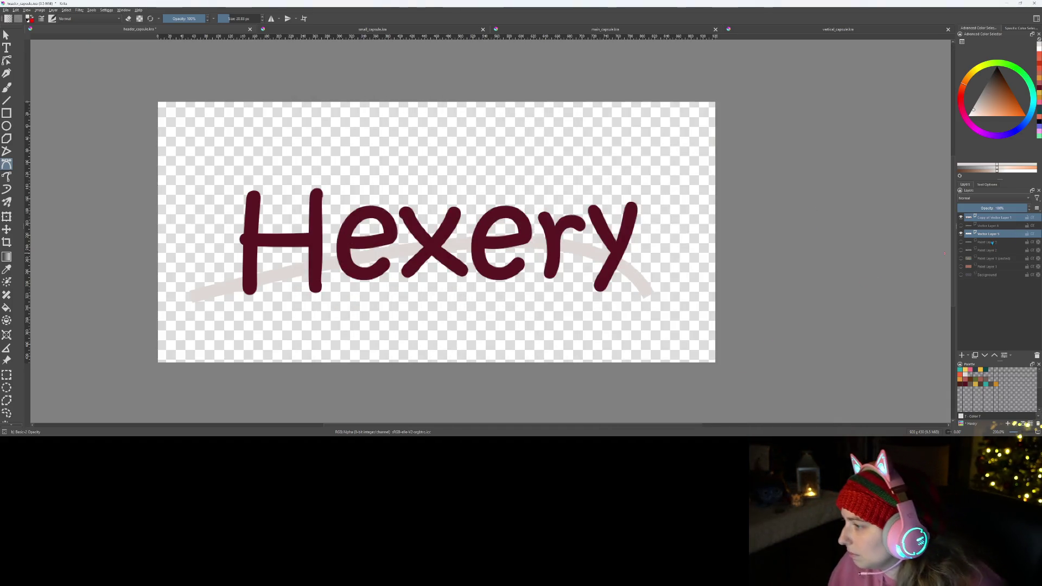
- Remove Vector Layer 6 and the old Paint Layers 1–3
left_click(989, 228)
left_click(991, 242, "ctrl")
left_click(991, 250, "ctrl")
left_click(994, 258, "ctrl")
left_click(994, 266, "ctrl")
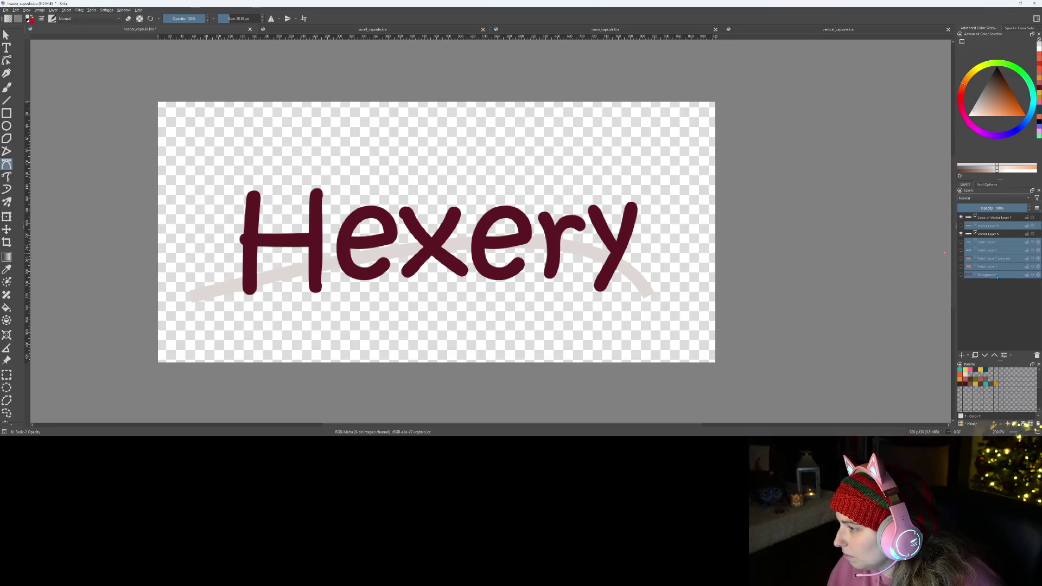
right_click(995, 272)
left_click(982, 321)
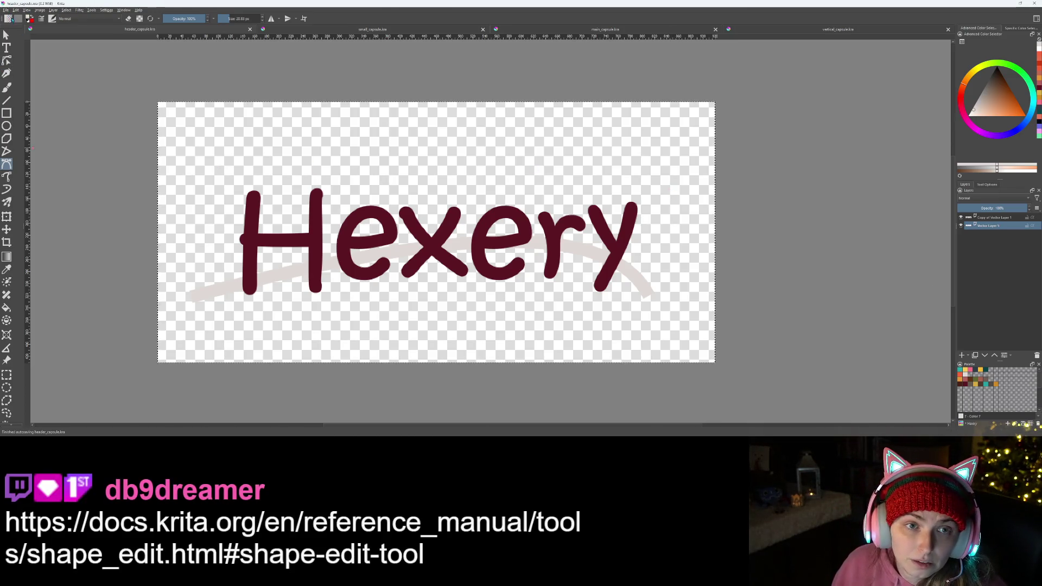
- Begin a PNG export of the logo, then close the export window unsaved
left_click(6, 9)
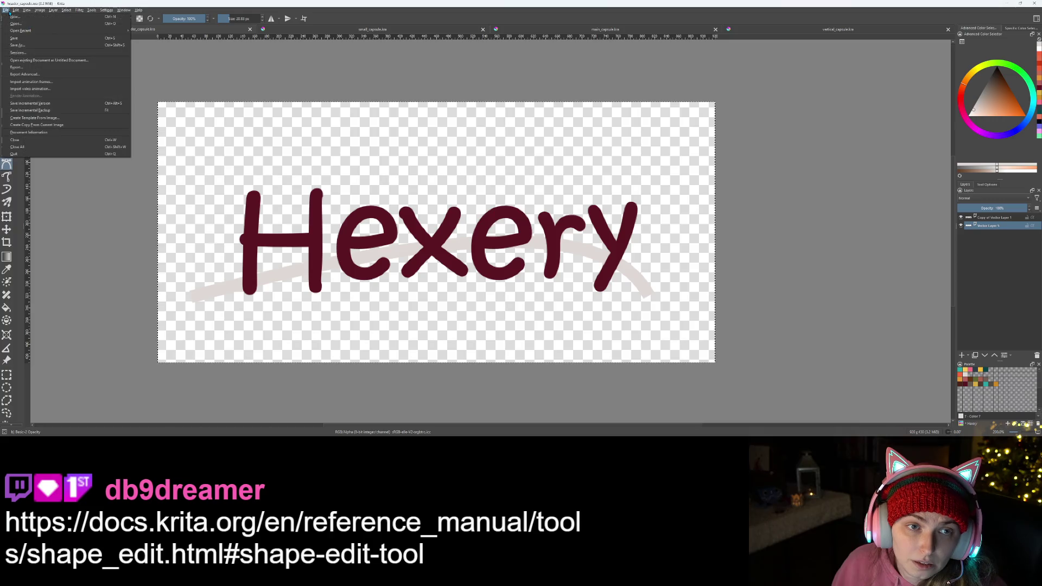
left_click(51, 68)
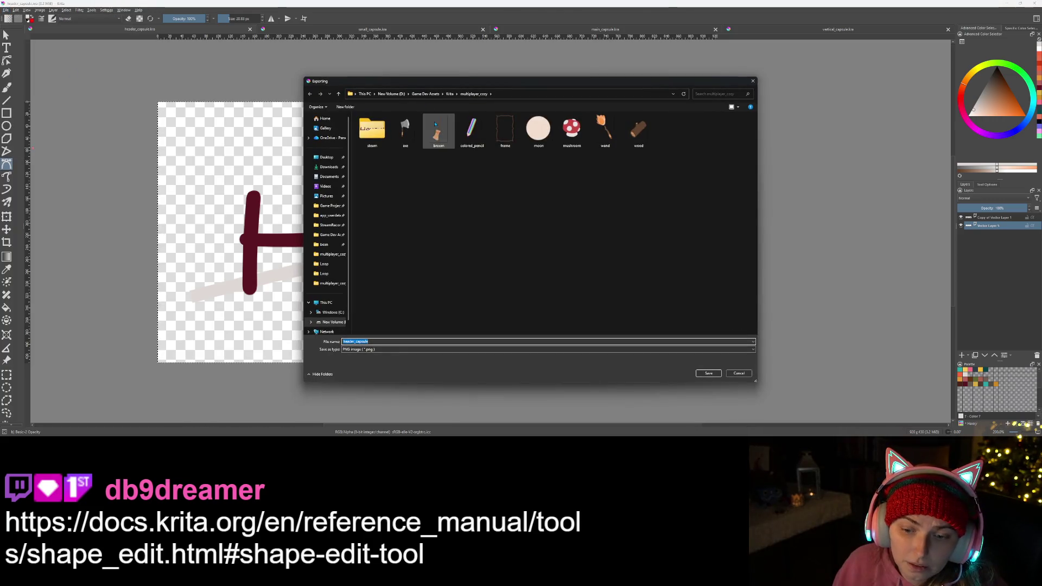
left_click(386, 350)
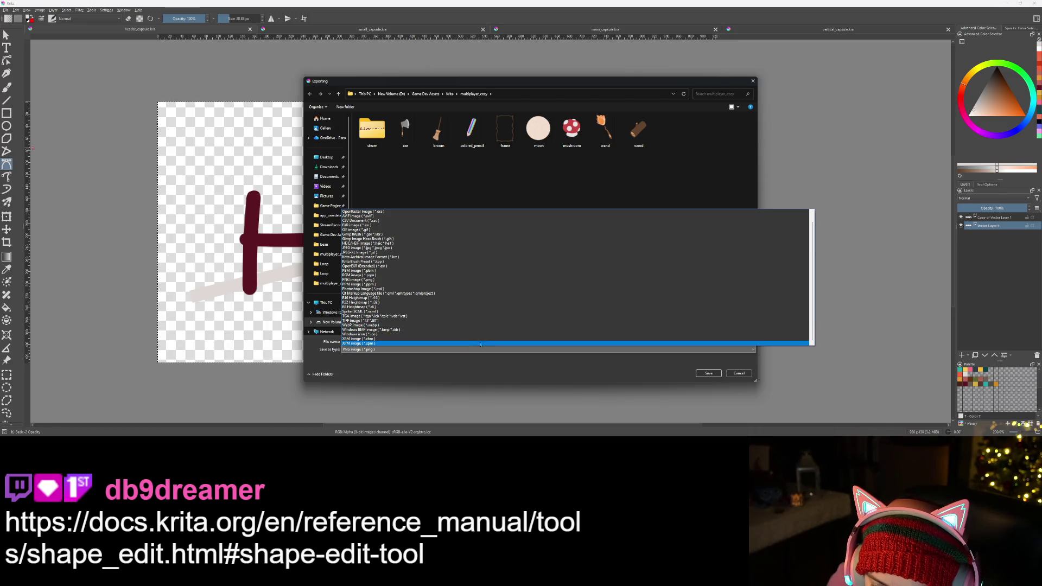
left_click(748, 377)
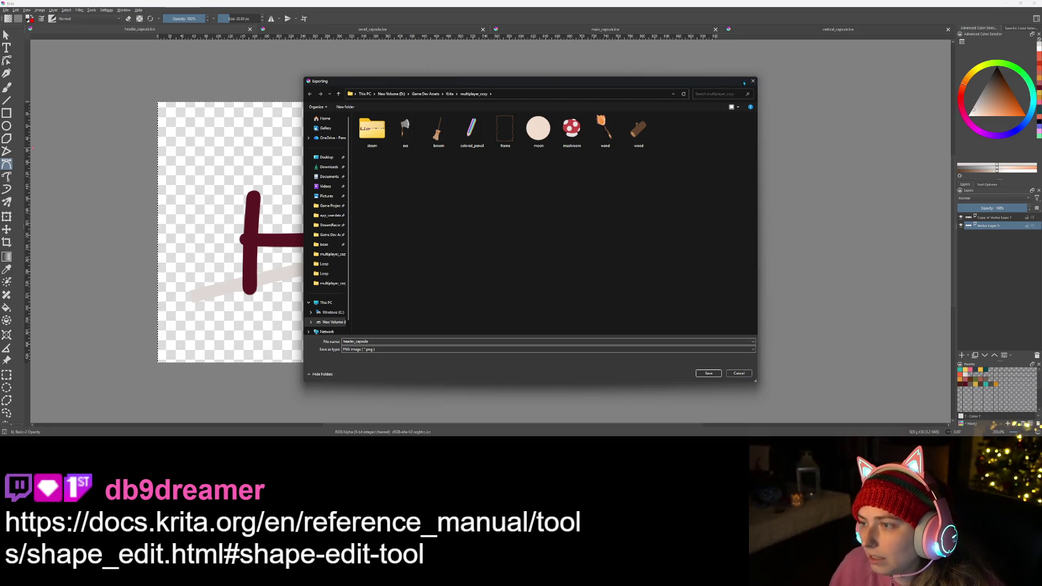
left_click(752, 81)
left_click(6, 10)
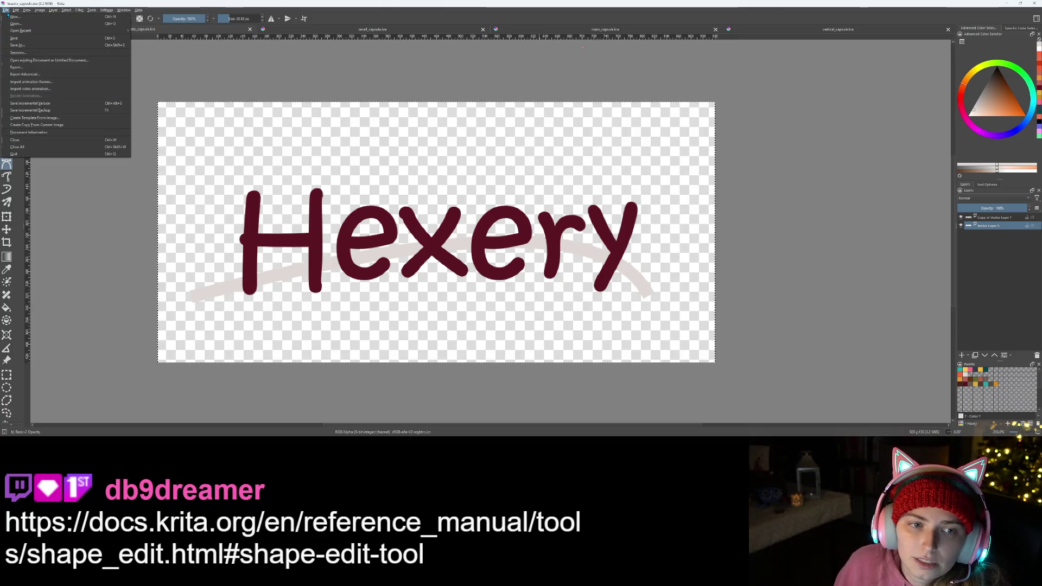
- Cancel Create Template and discard the stray Bezier point
left_click(87, 120)
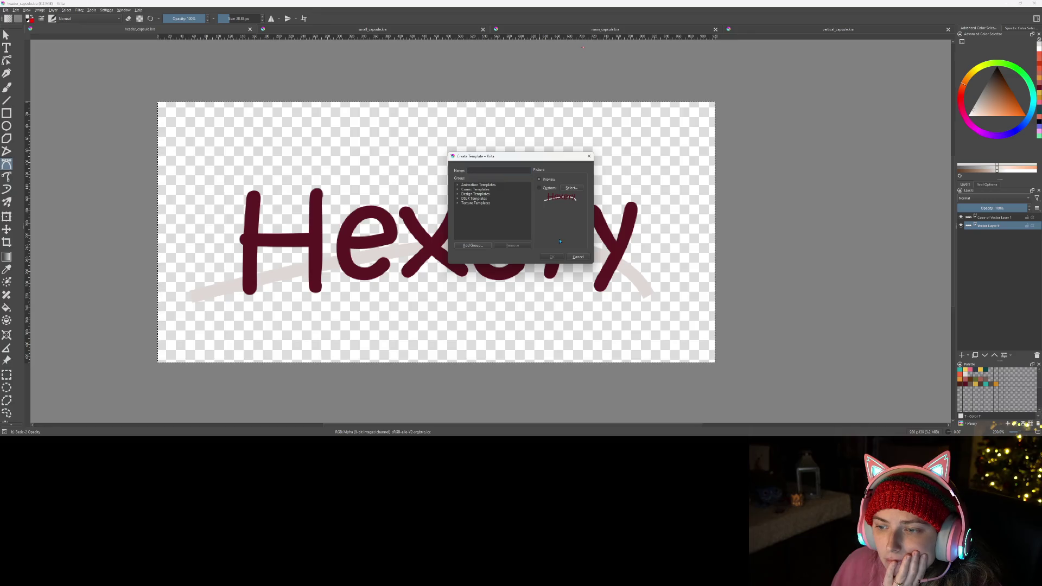
left_click(578, 257)
left_click(561, 251)
key("Escape")
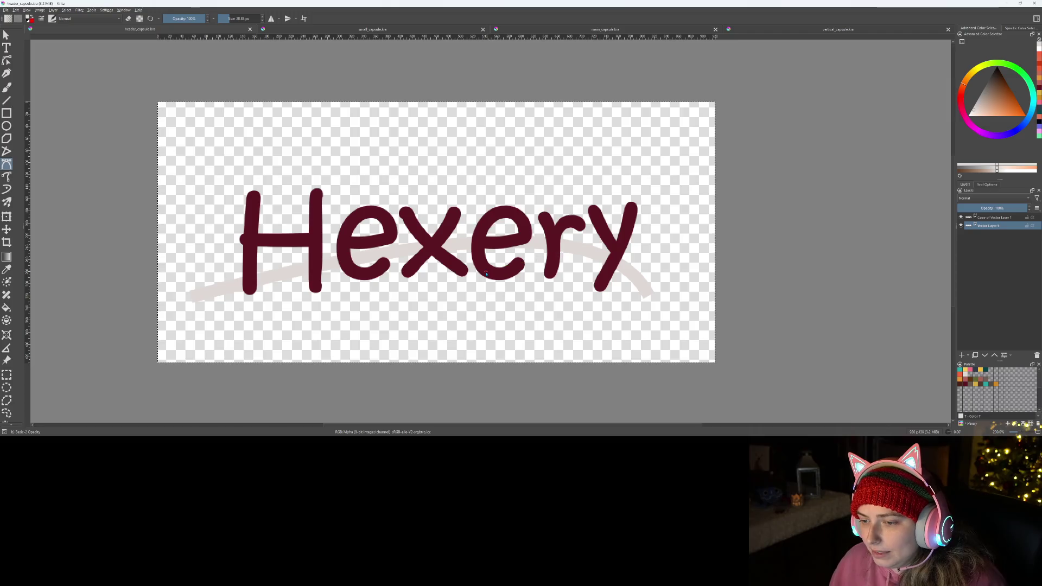
- Undo the stray paint layer and show the swoosh and orange-red background layers
key("Insert")
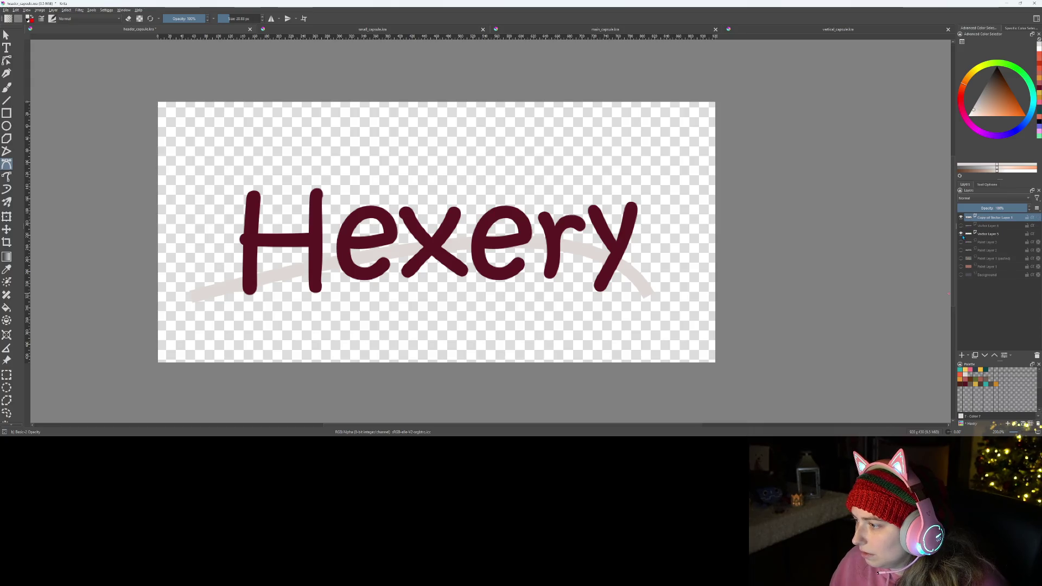
left_click(960, 242)
key("ctrl+z")
left_click(960, 242)
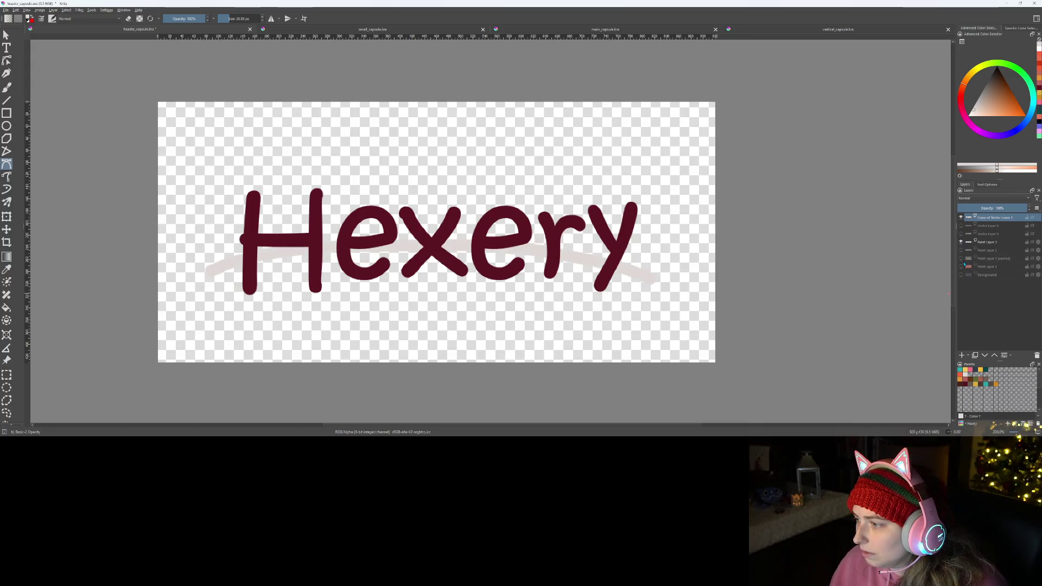
left_click(960, 267)
scroll(600, 288, "down", 4)
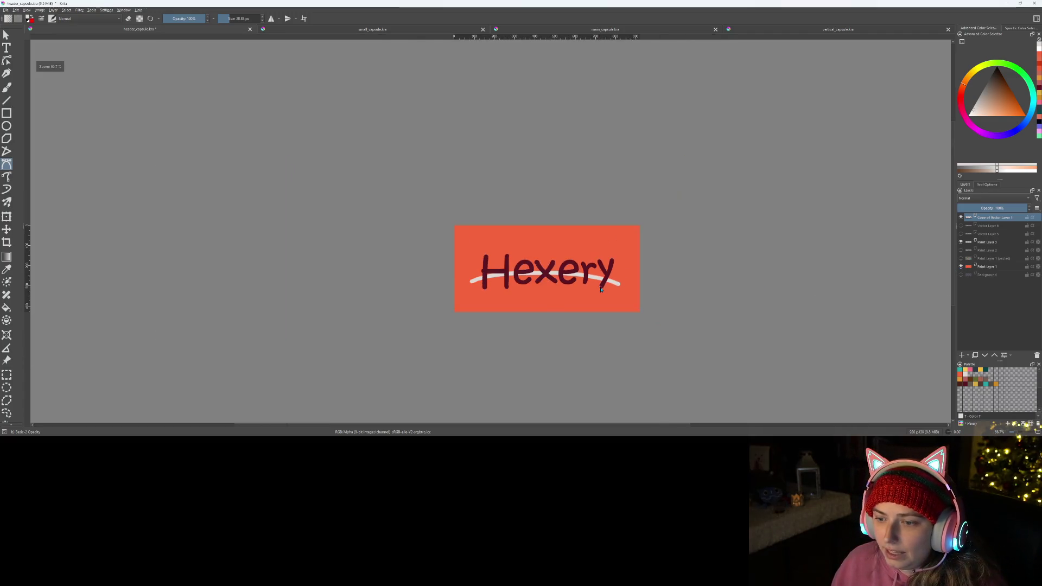
scroll(601, 288, "up", 1)
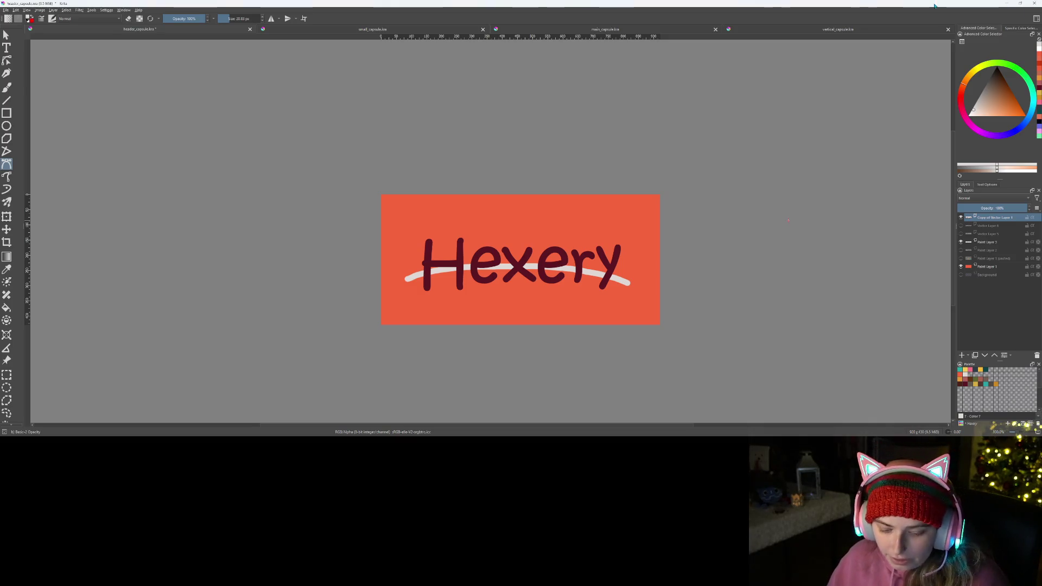
left_click(1008, 8)
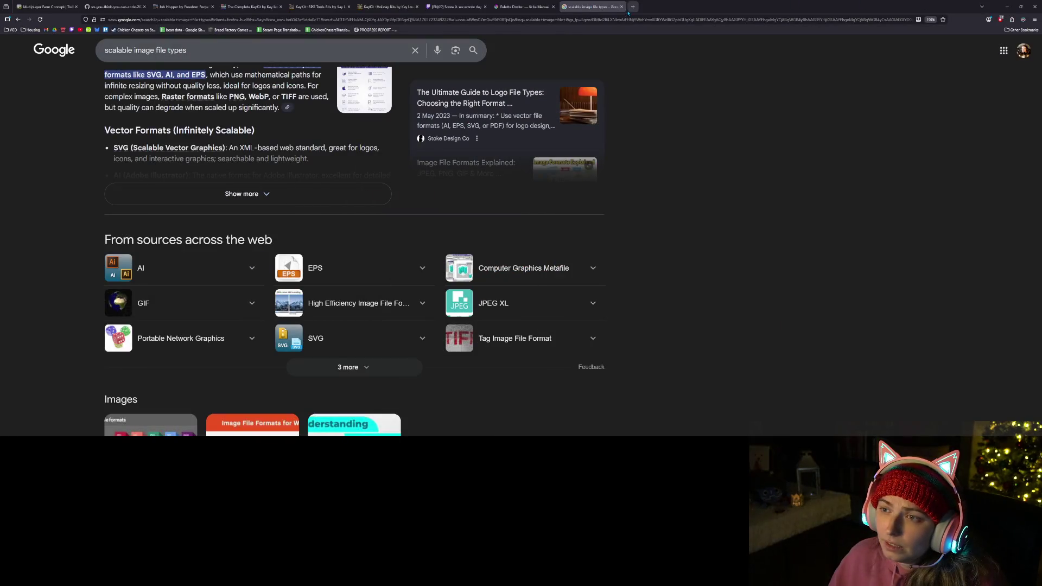
- Load the Krita Shape Edit Tool manual page in a new tab
left_click(633, 6)
key("ctrl+v")
key("Return")
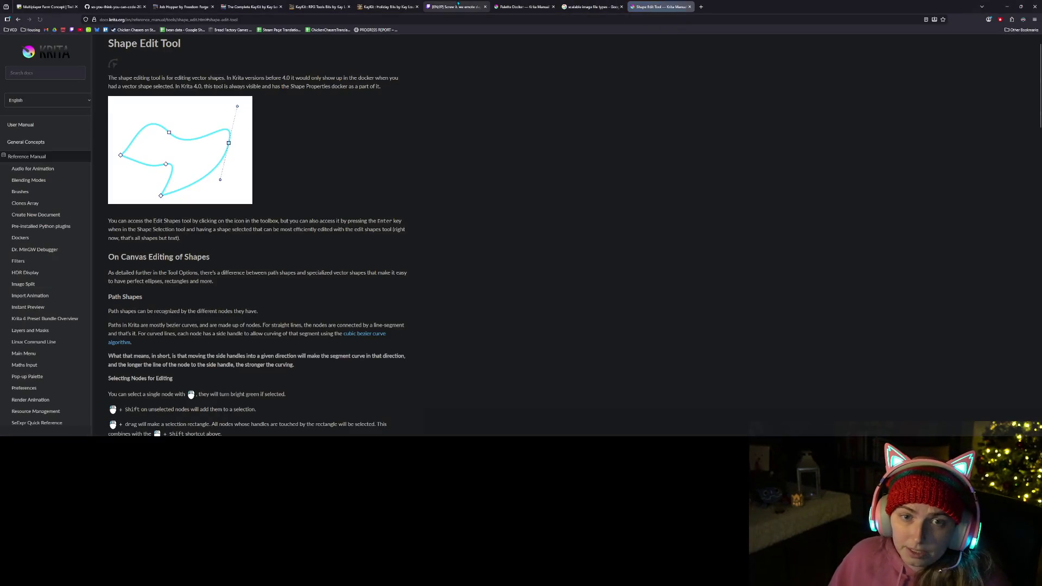
- On the Job Hopper itch.io page, hide the media player and choose Download Now
left_click(162, 4)
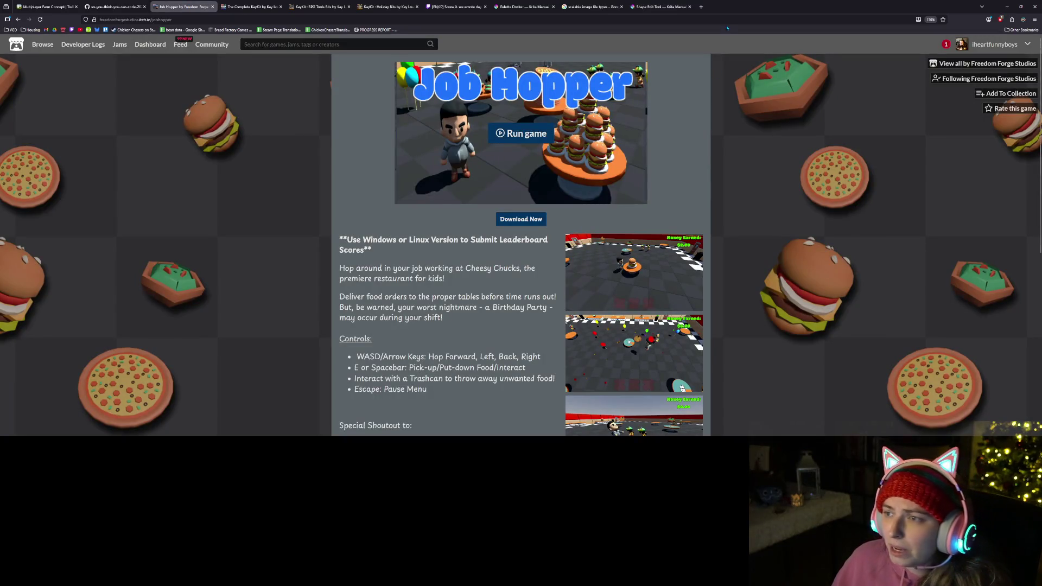
left_click(727, 19)
left_click(878, 292)
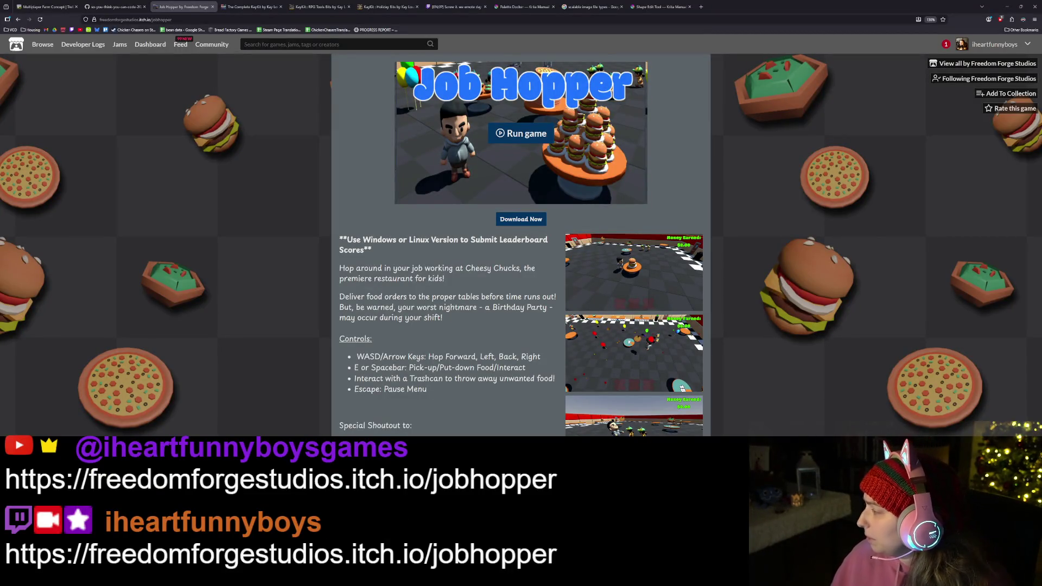
left_click(751, 354)
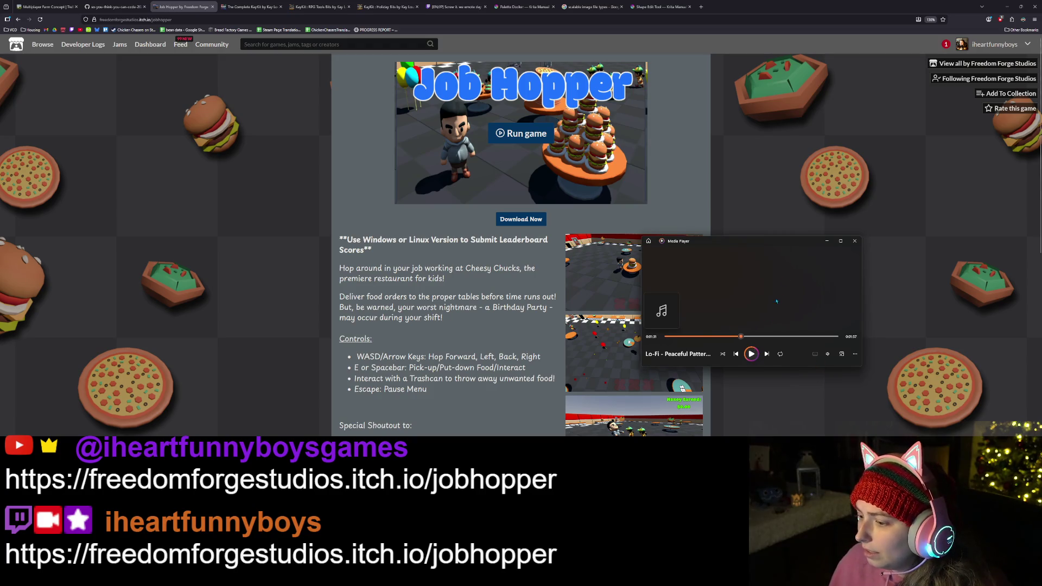
left_click(826, 241)
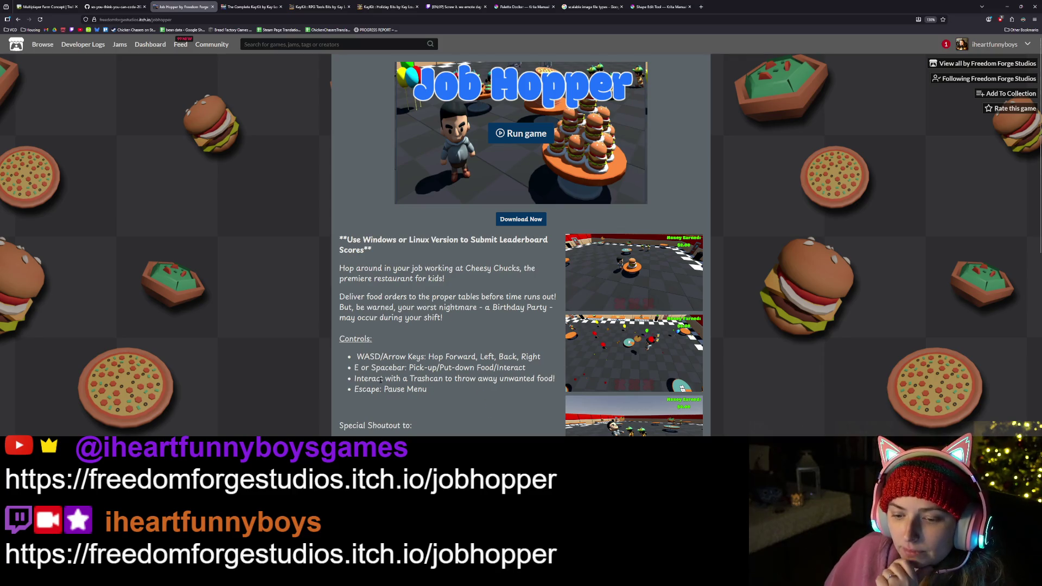
scroll(381, 380, "down", 3)
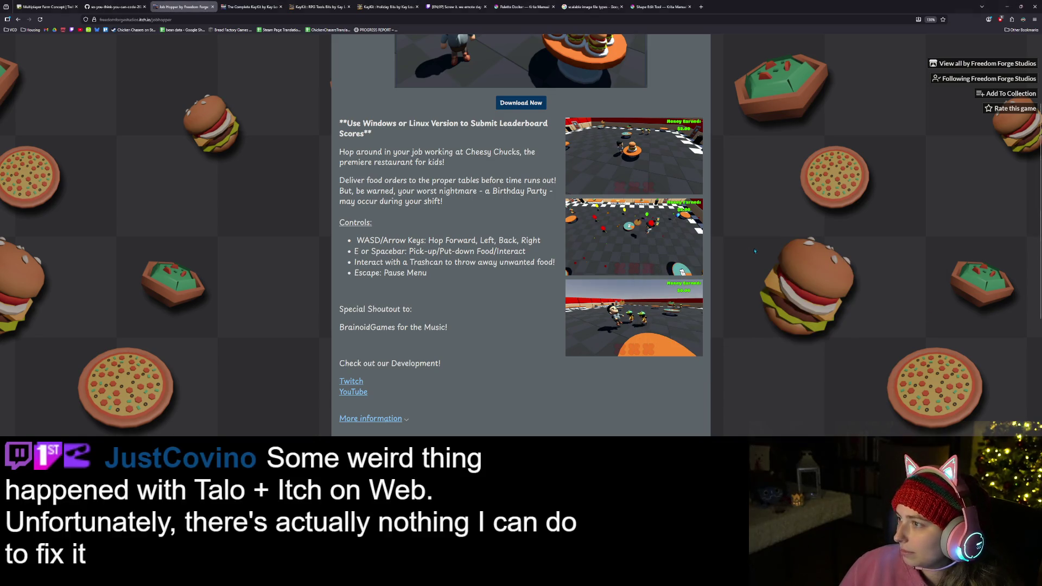
scroll(759, 249, "up", 2)
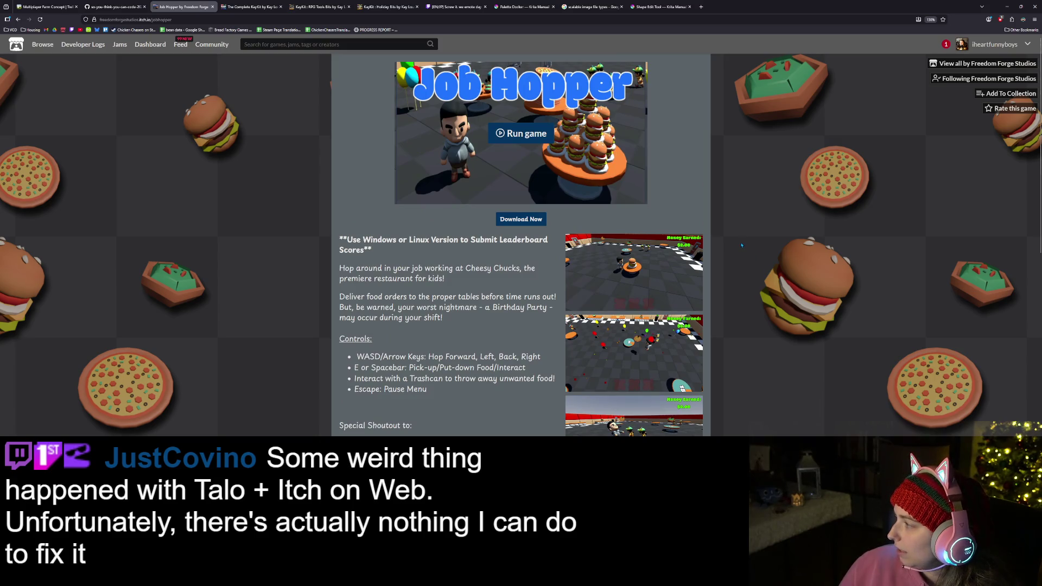
left_click(510, 226)
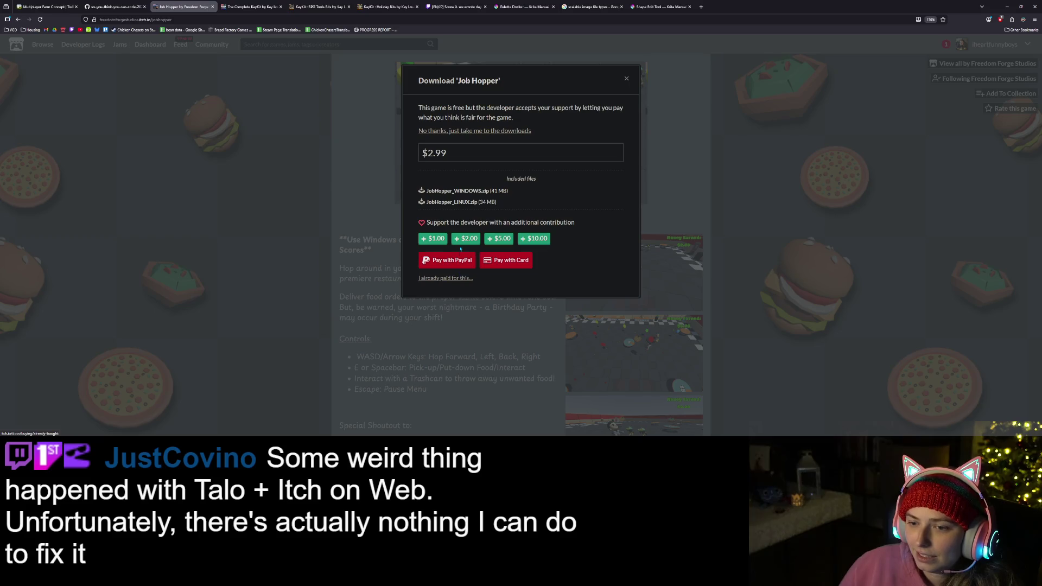
- Download the Windows build of Job Hopper without paying, then close the file browser
left_click(480, 132)
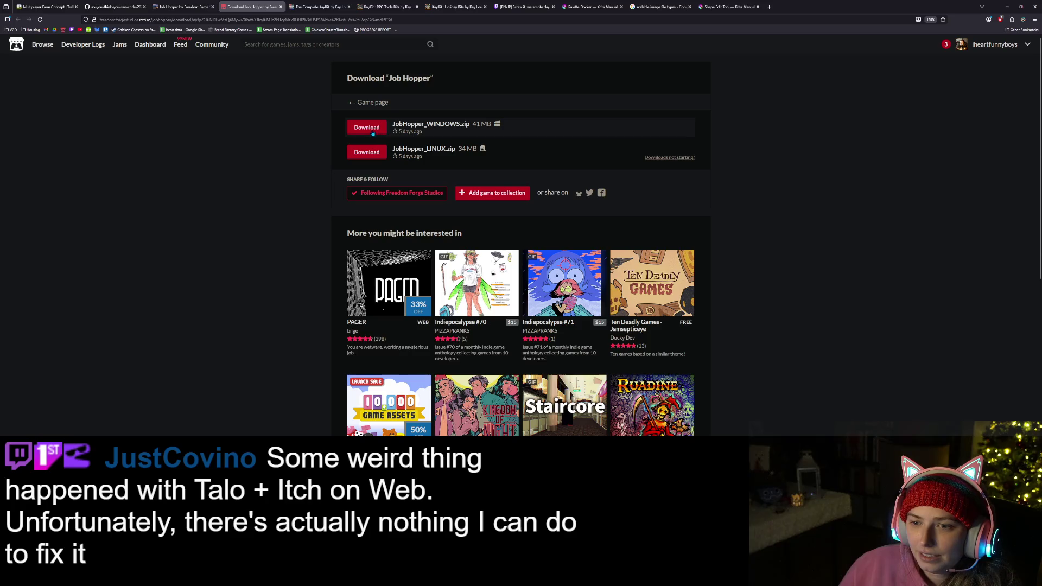
left_click(367, 127)
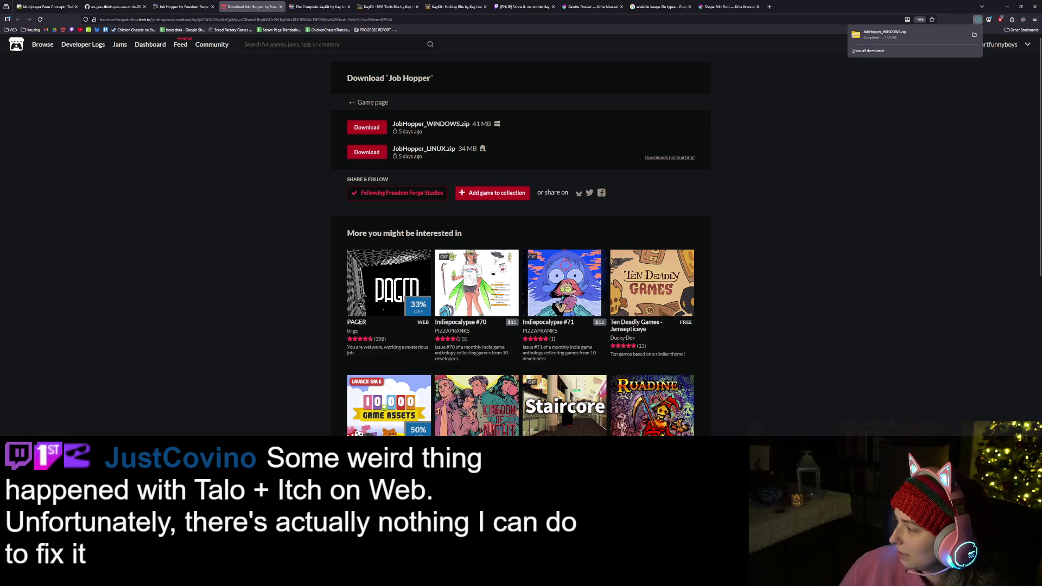
key("alt+Tab")
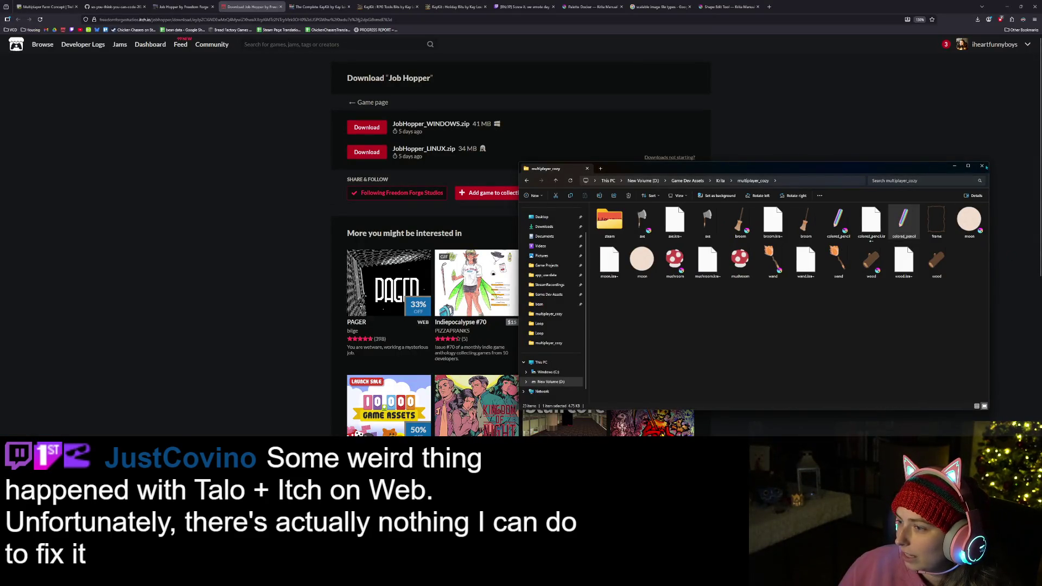
mouse_move(564, 168)
left_mouse_down()
mouse_move(1018, 168)
mouse_move(813, 71)
mouse_move(907, 87)
left_mouse_up()
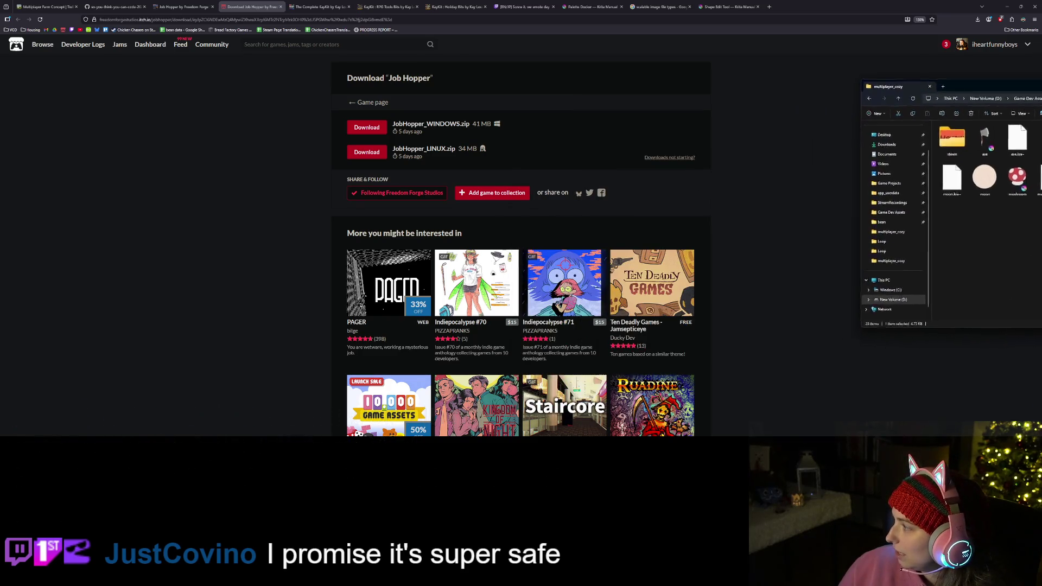
key("alt+Tab")
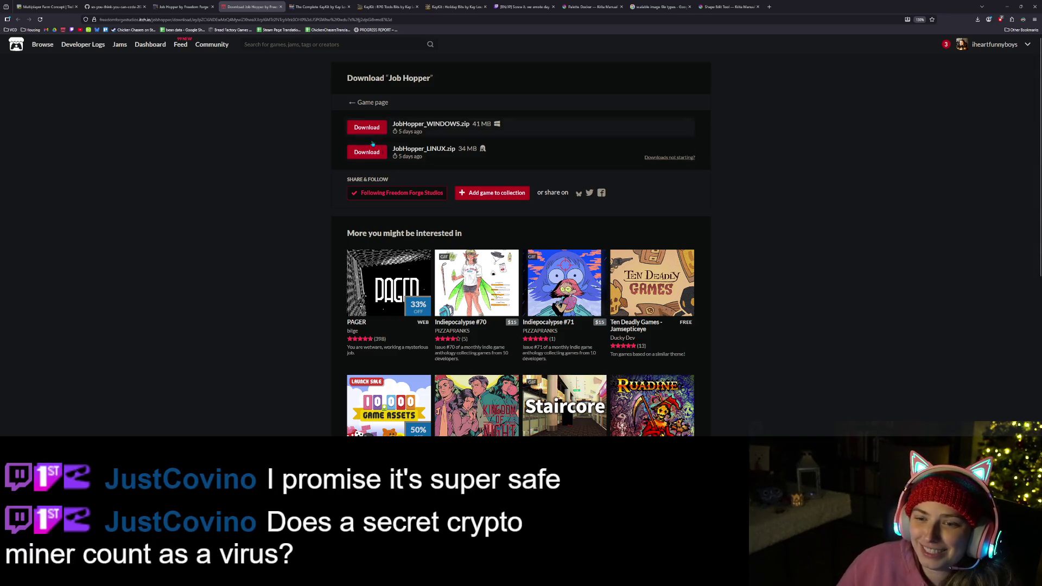
- Return to the Job Hopper game page, then minimize the browser and Godot editor
left_click(377, 102)
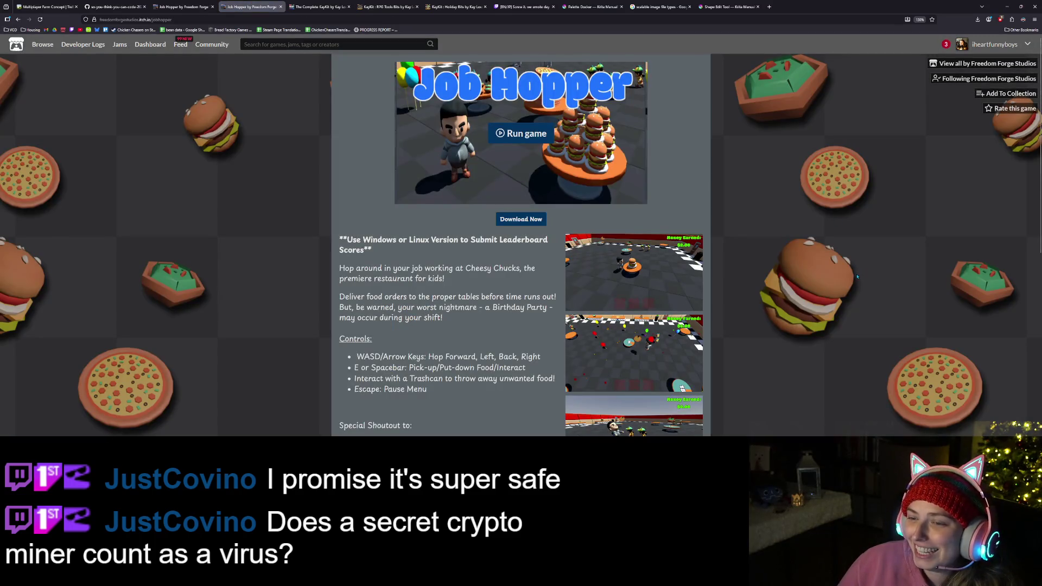
scroll(850, 274, "down", 5)
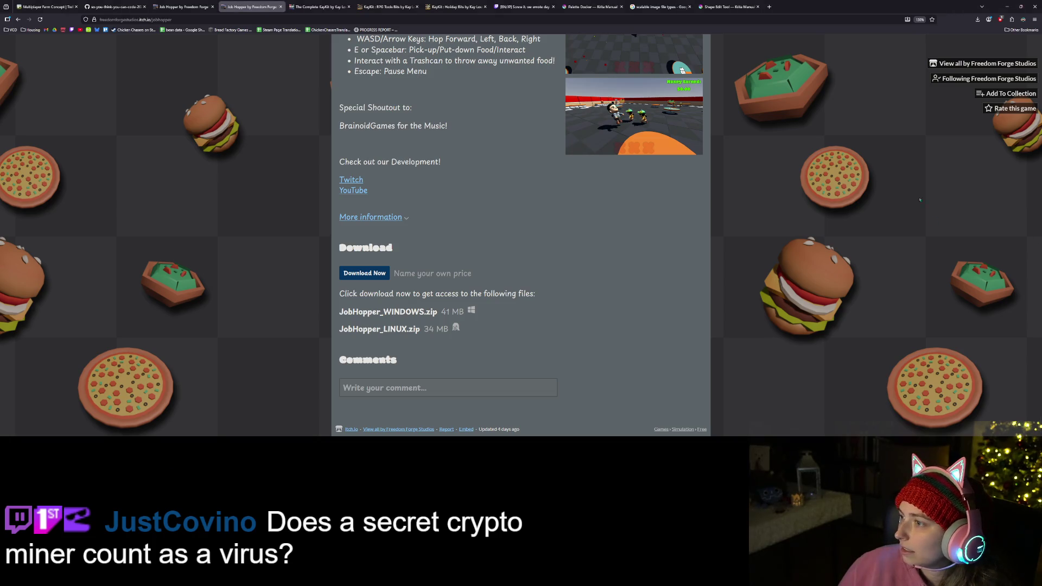
left_click(1007, 6)
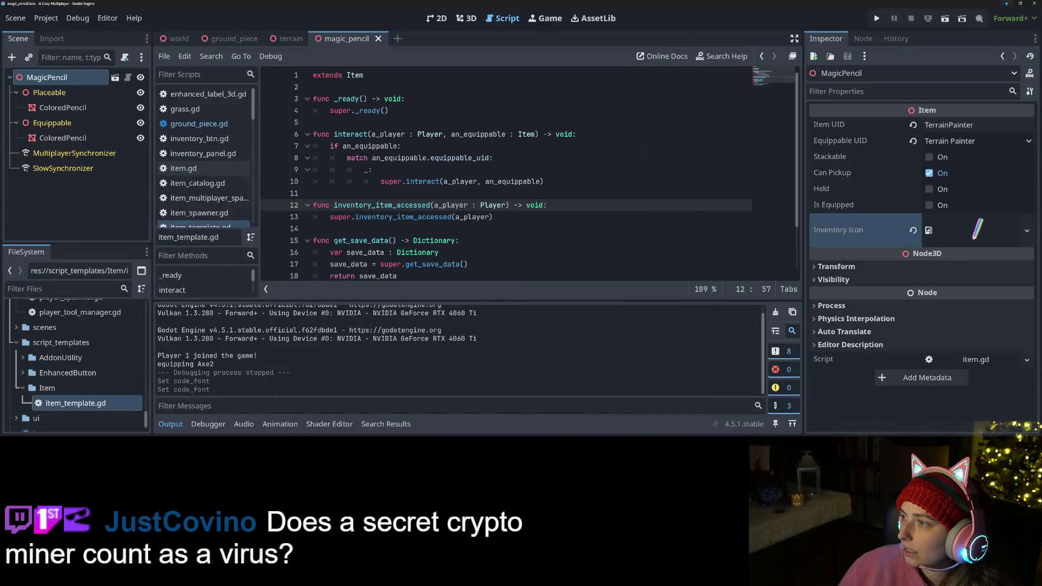
left_click(1007, 3)
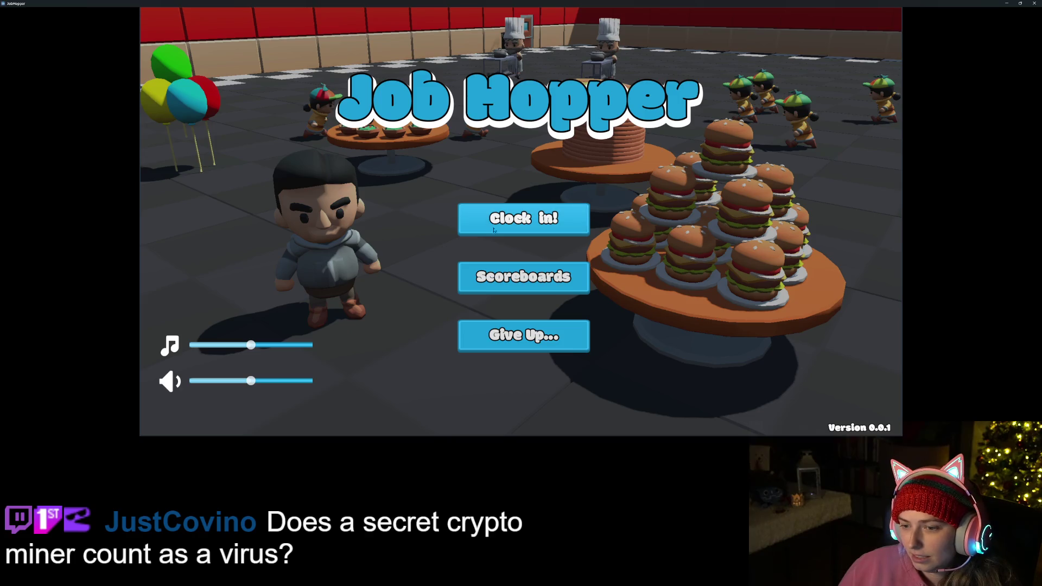
- Check the Top Money Makers scoreboard, go back to the menu, and start a restaurant shift
left_click(562, 292)
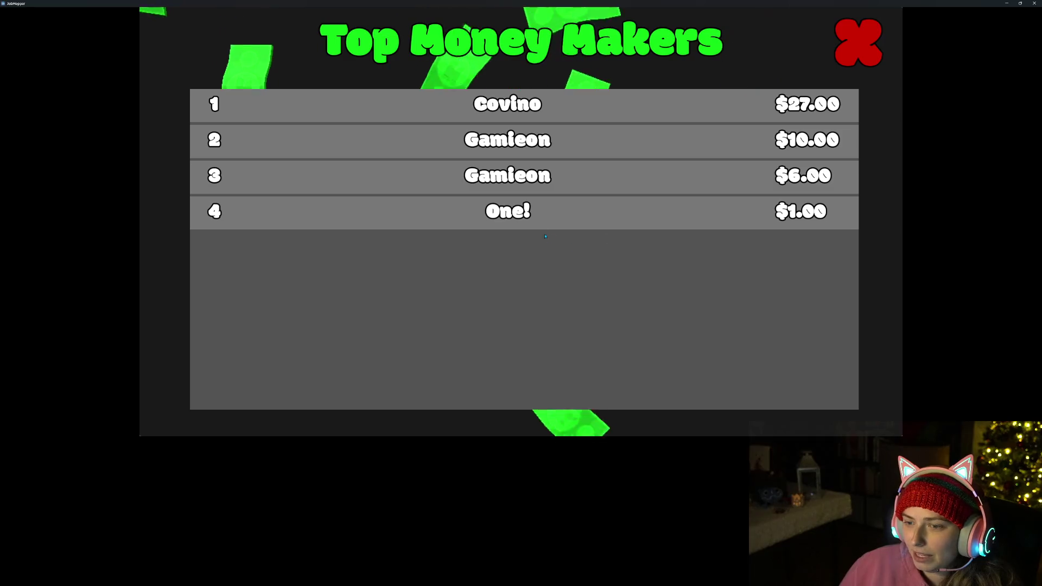
left_click(857, 42)
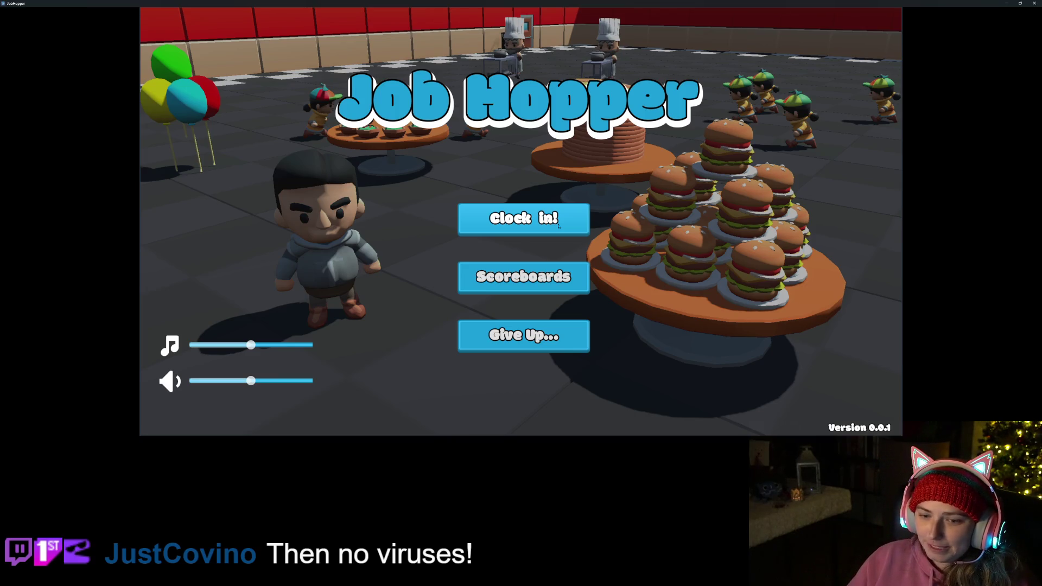
left_click(545, 228)
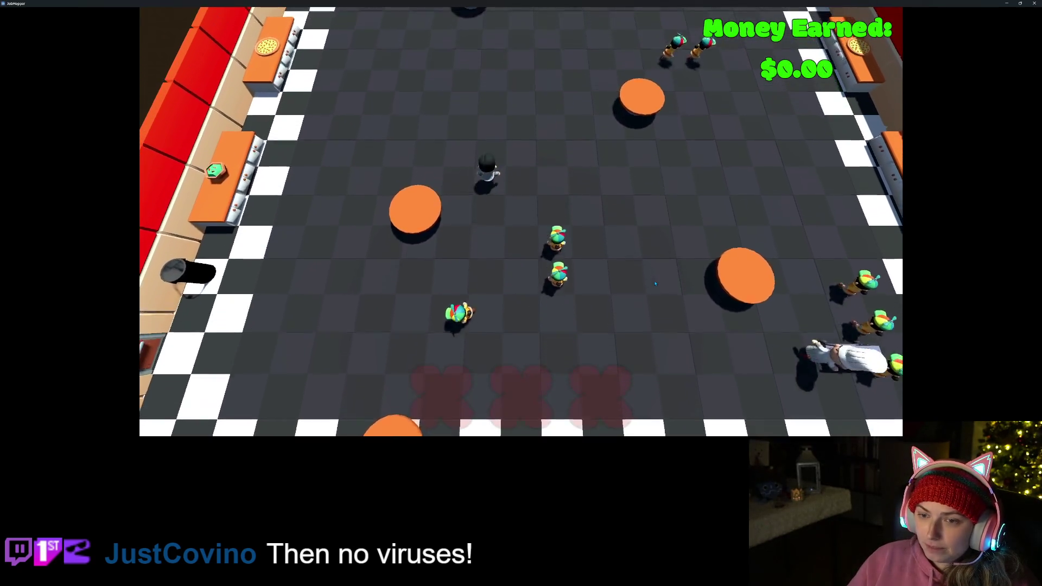
- Walk the chef to the counter for the green item and deliver the first order upstairs
key("a")
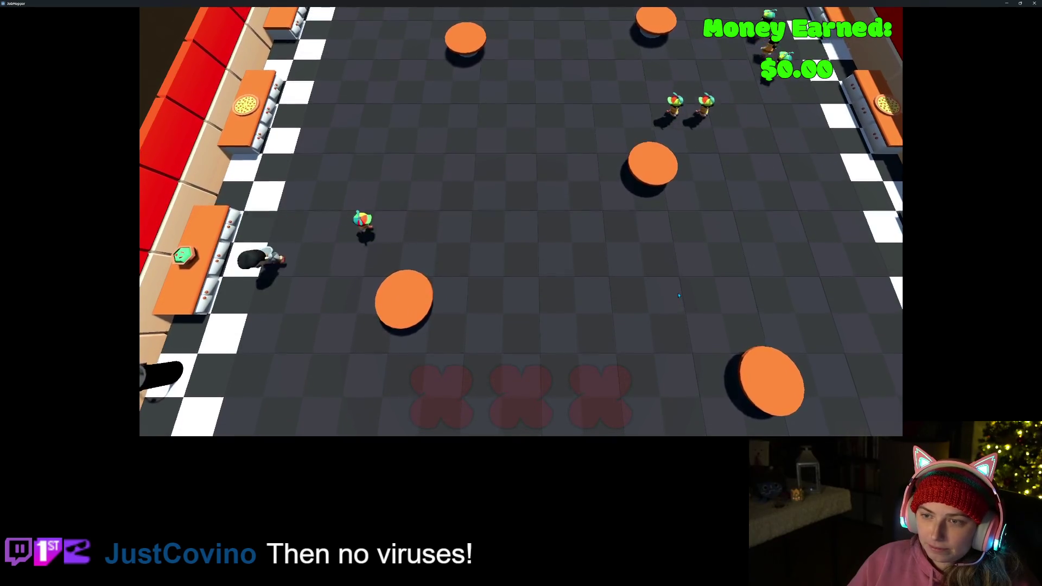
key("d")
key("w")
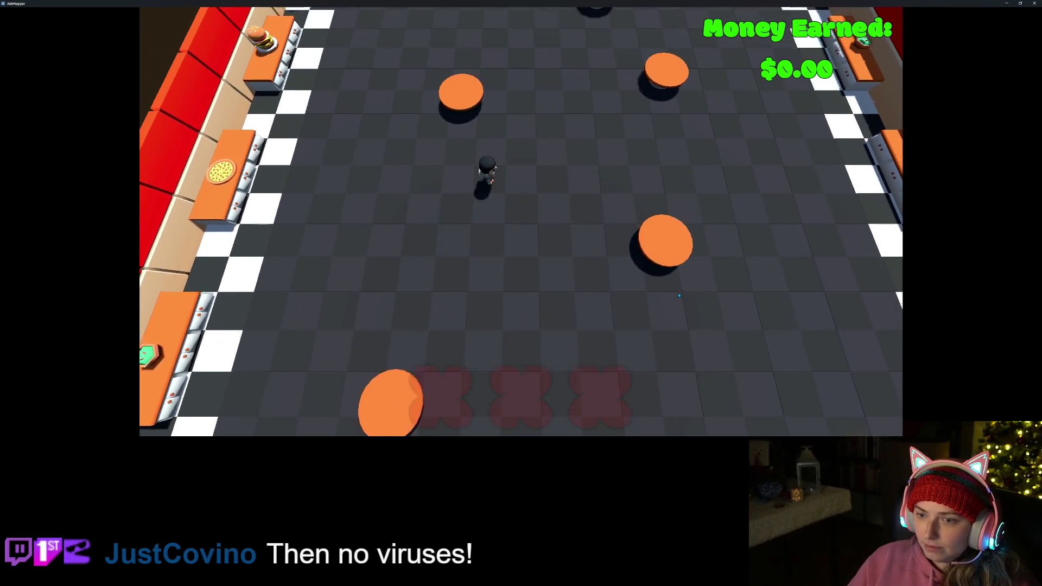
key("w")
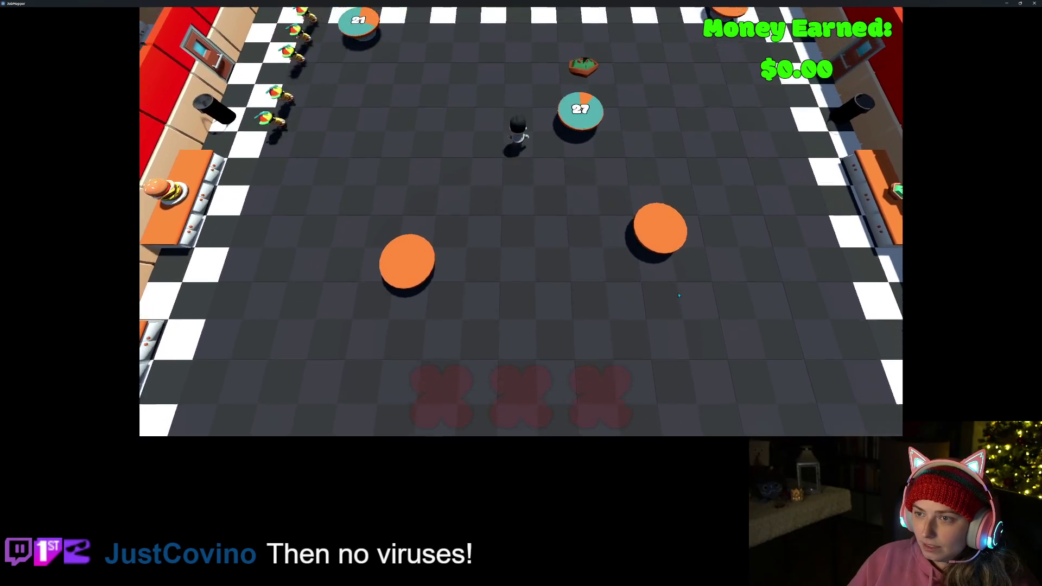
key("s")
key("a")
key("s")
key("a")
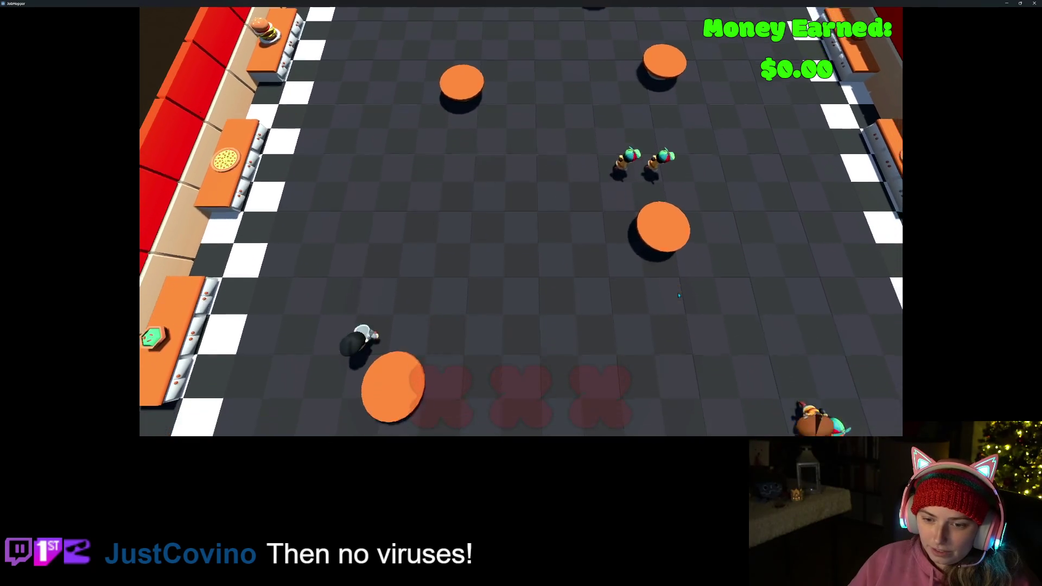
key("a")
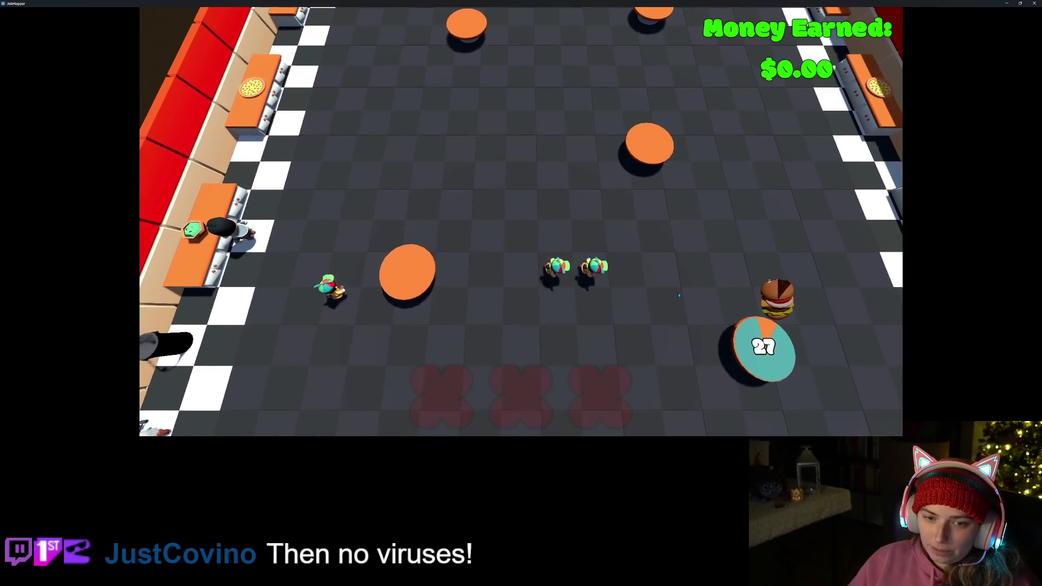
key("d")
key("w")
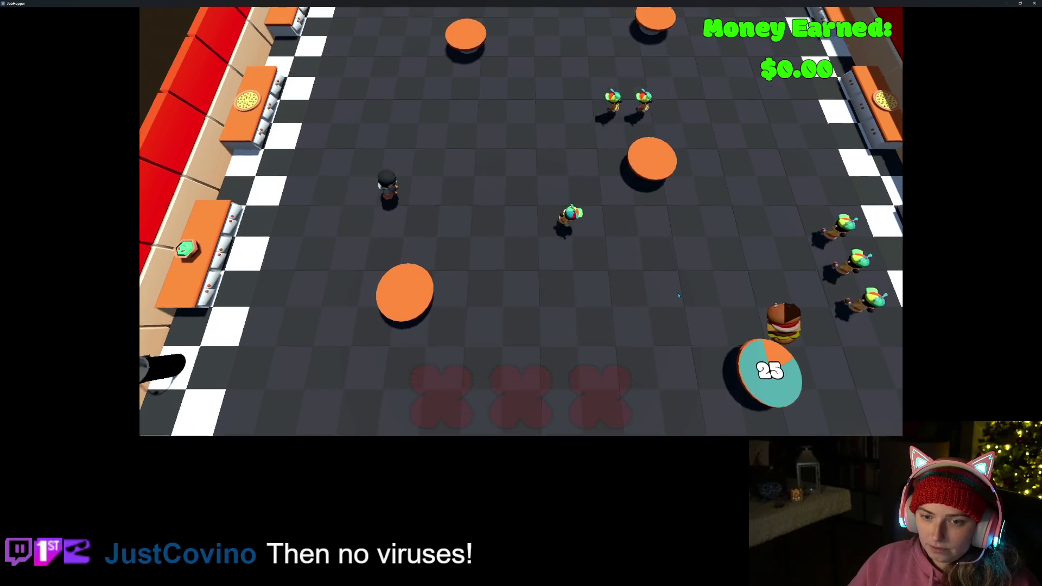
key("w")
key("d")
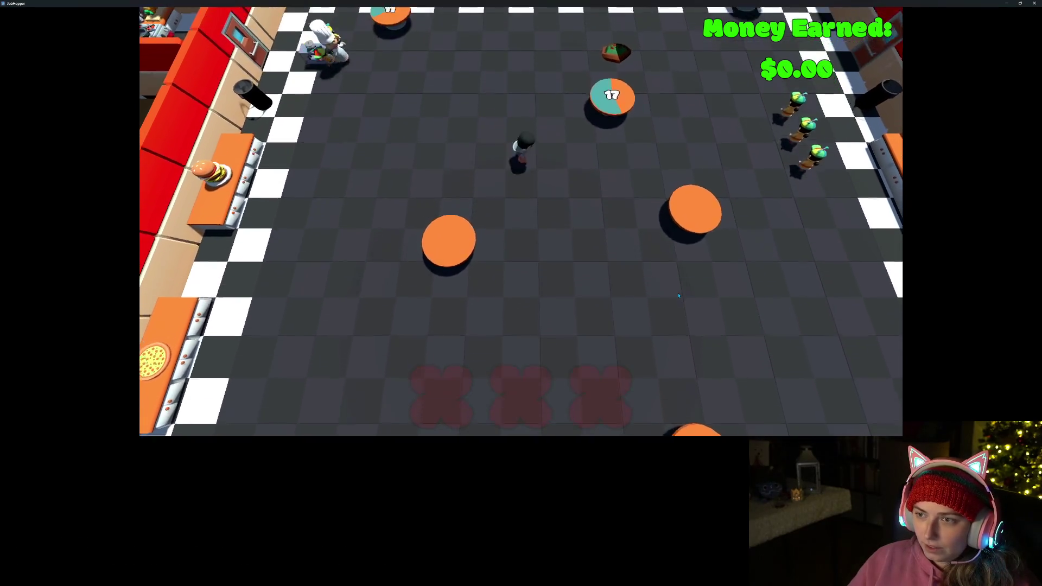
key("w")
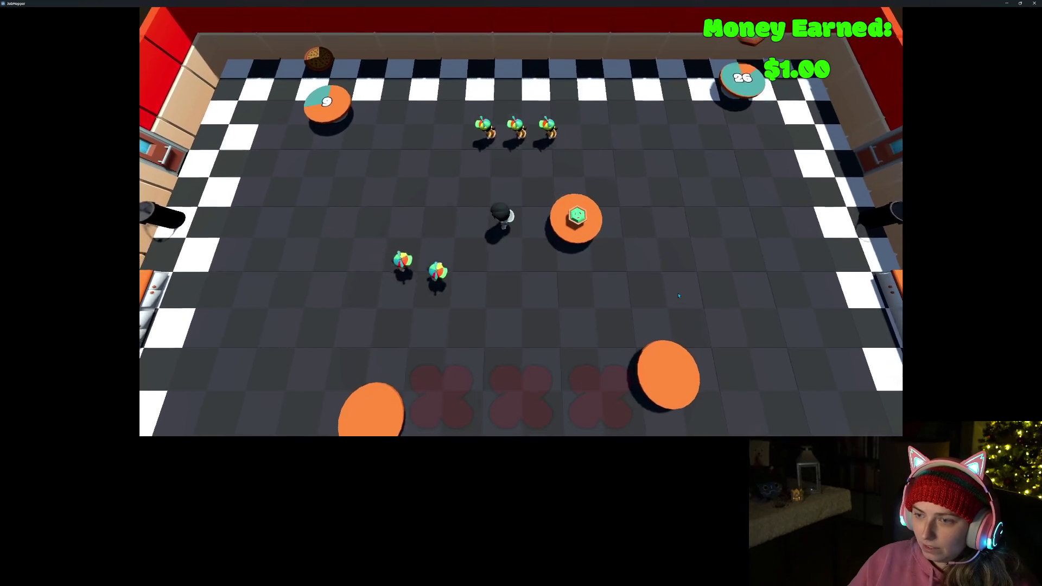
- Fetch food from the left counter and deliver it to a table at the top
key("a")
key("s")
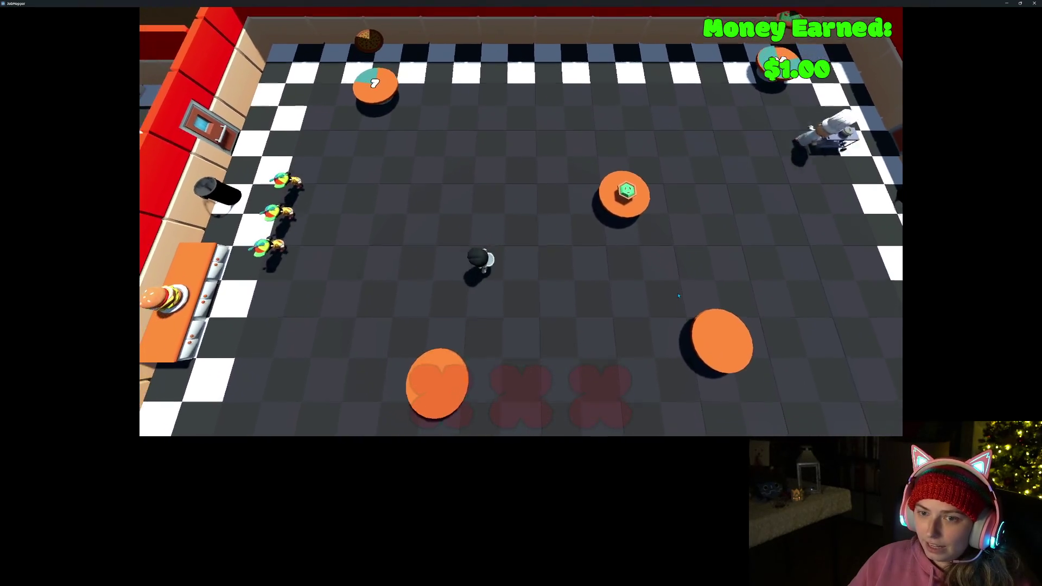
key("s")
key("a")
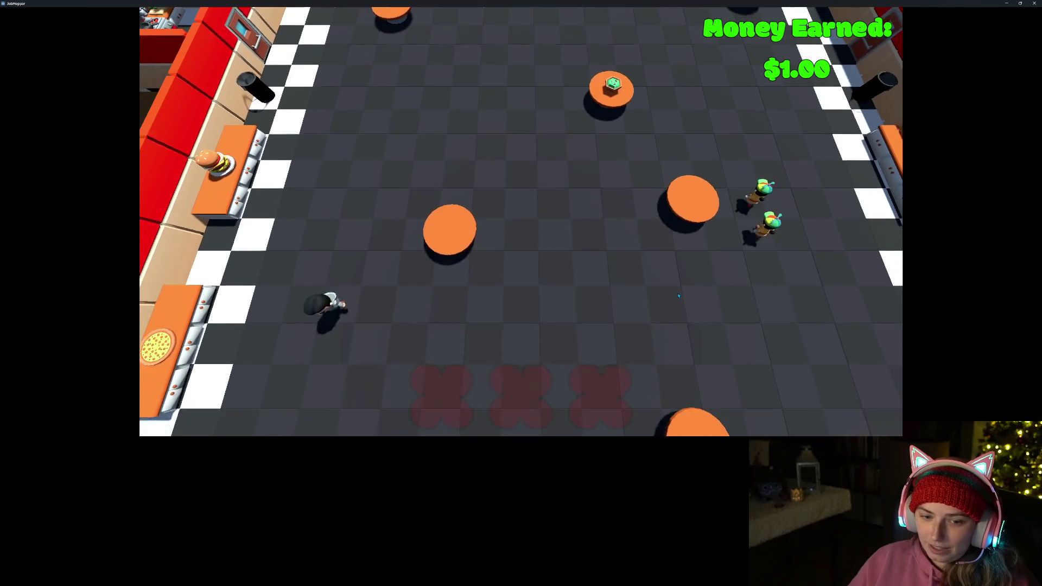
key("w")
key("d")
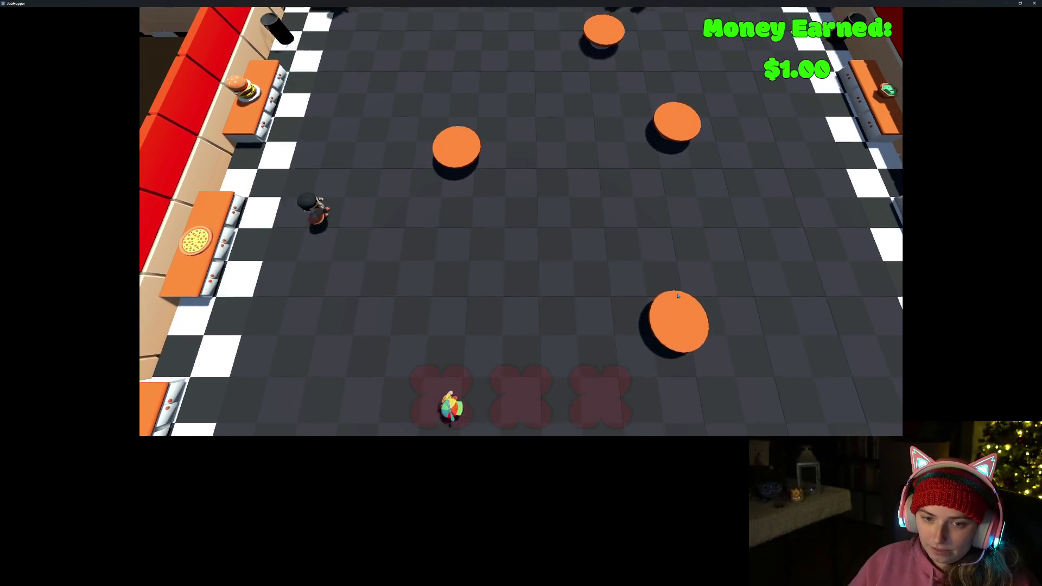
key("w")
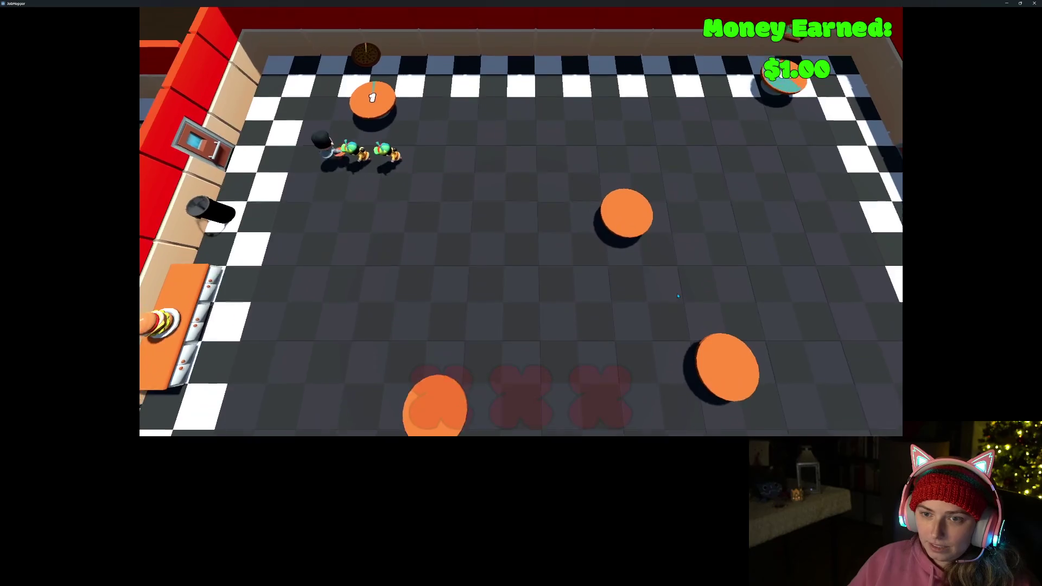
- Collect another order from the lower-left counter and serve the top-right table
key("s")
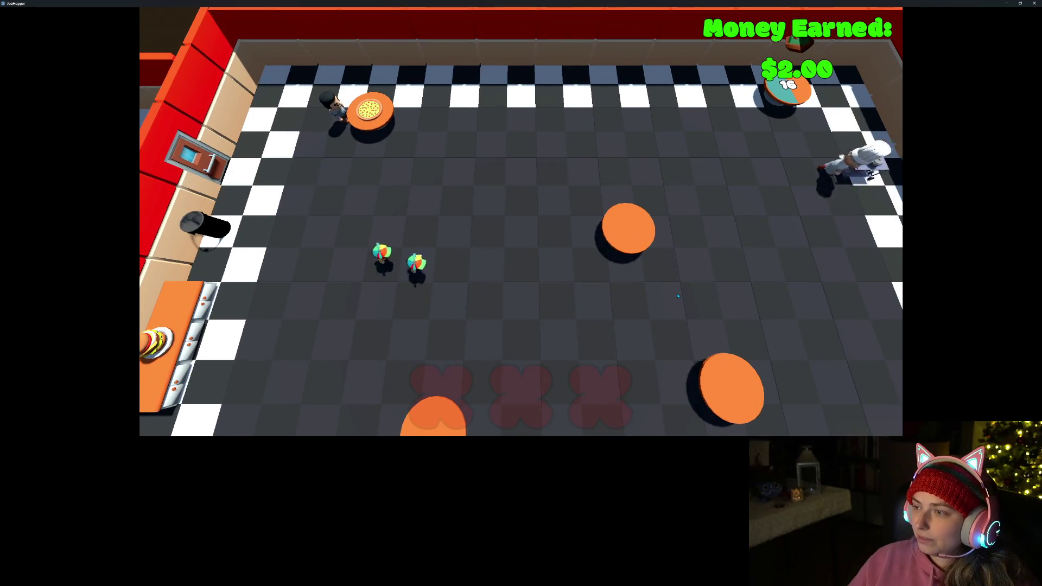
key("s")
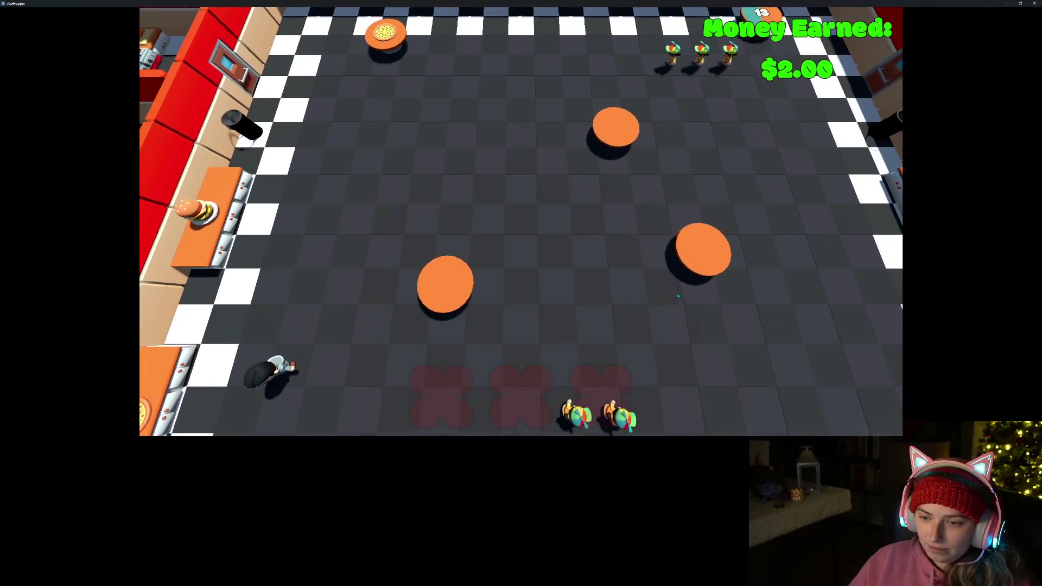
key("w")
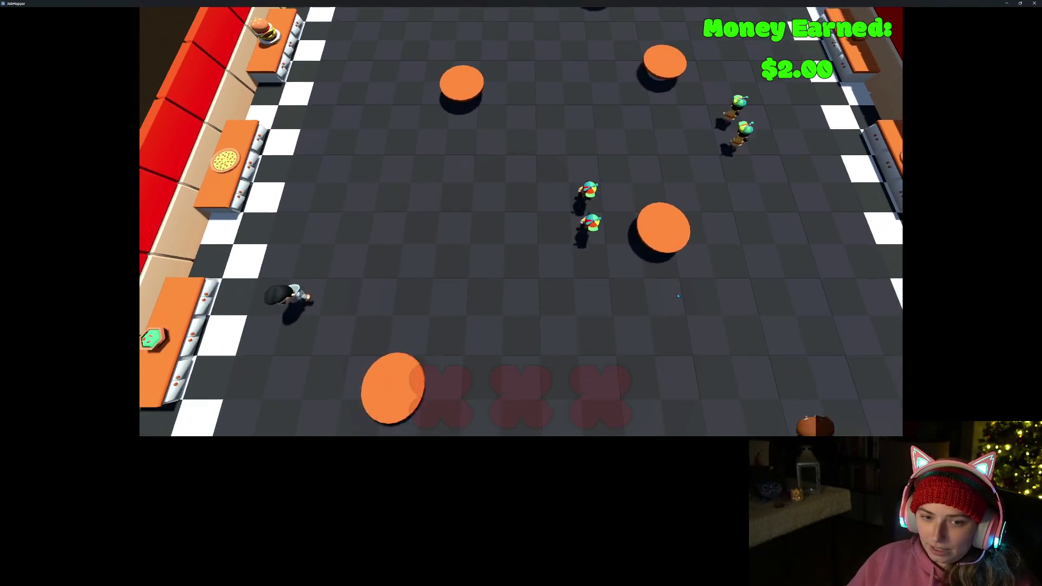
key("w")
key("d")
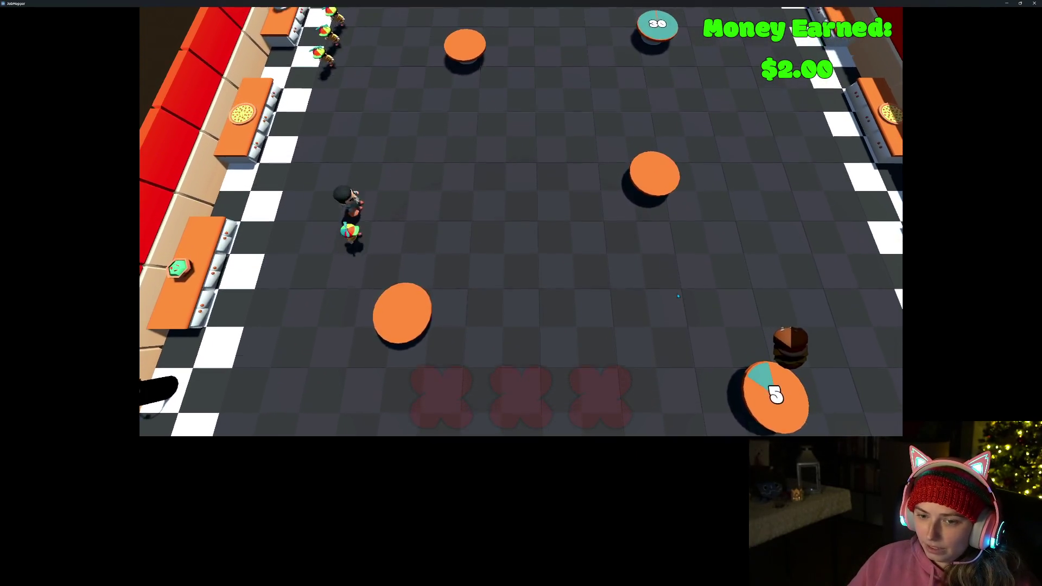
key("w")
key("d")
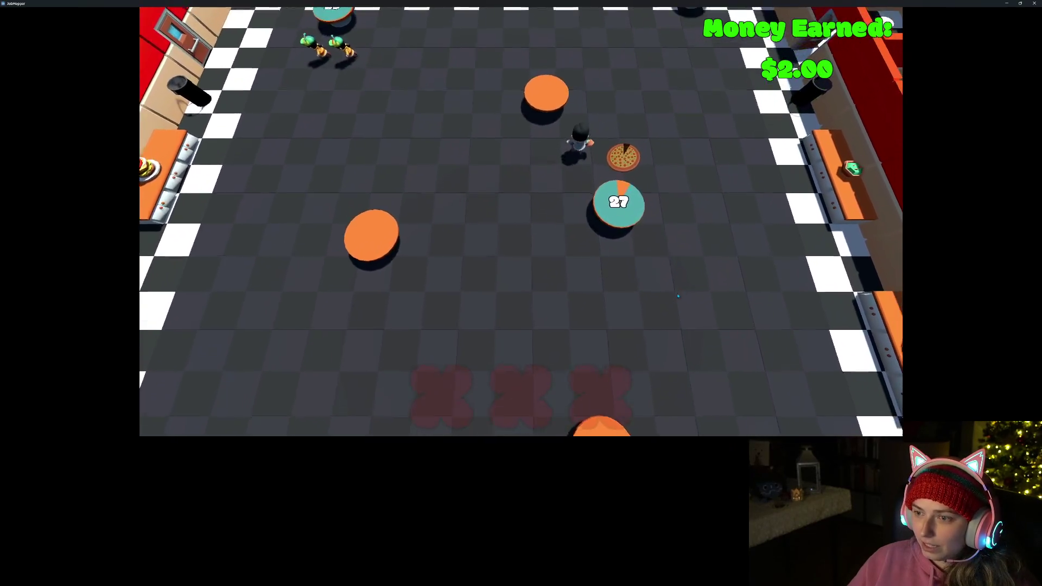
key("w")
key("d")
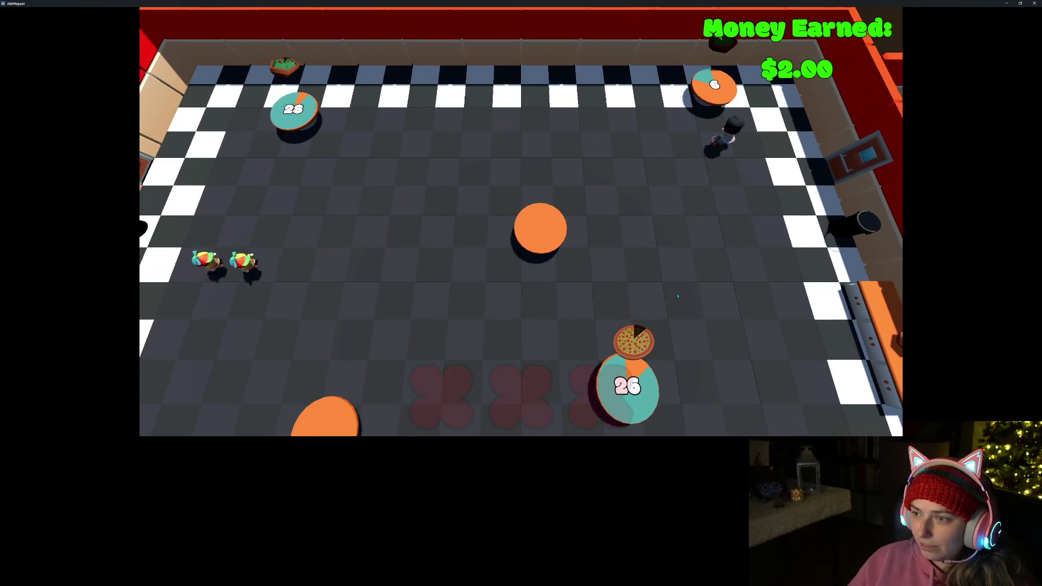
key("s")
key("a")
key("d")
key("s")
key("s")
- Deliver an order to a waiting table, then collect the burger and serve table 16
key("a")
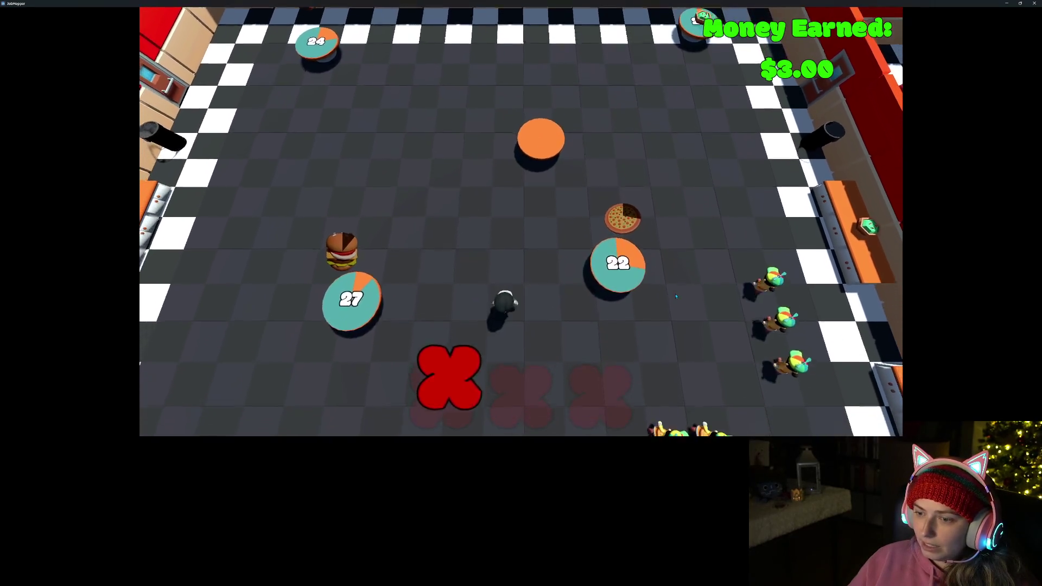
key("a")
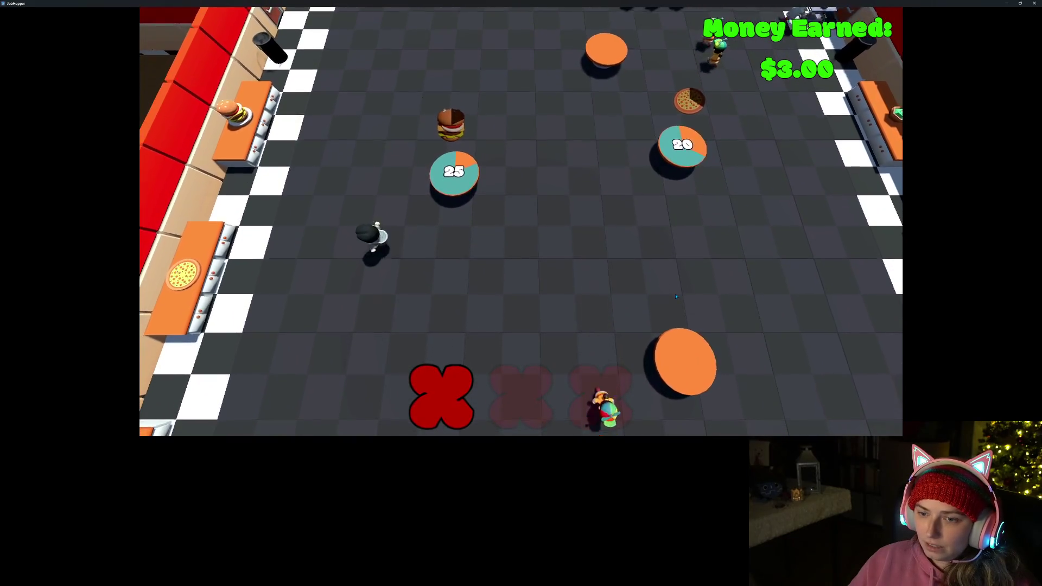
key("d")
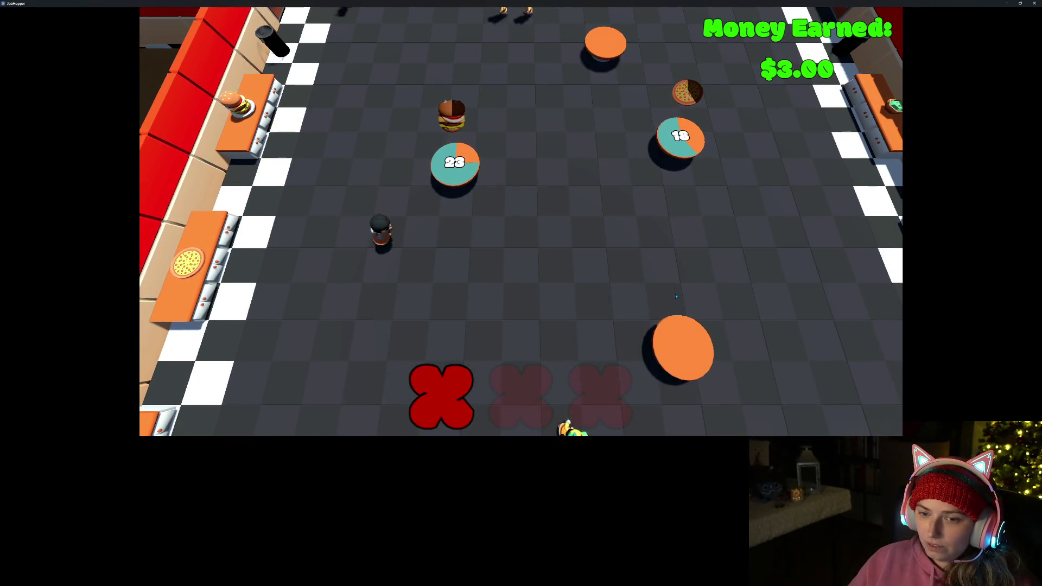
key("d")
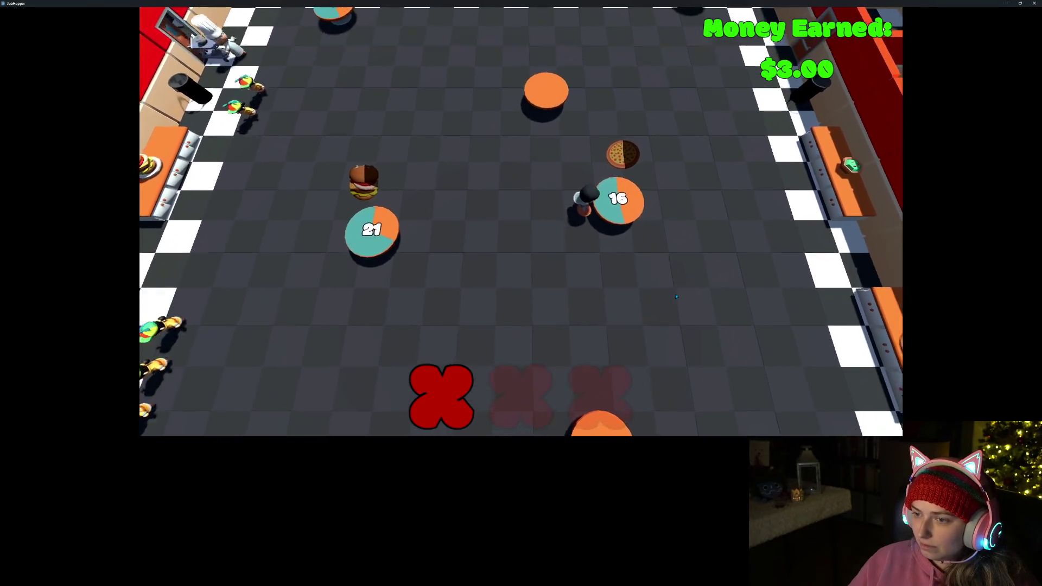
key("a")
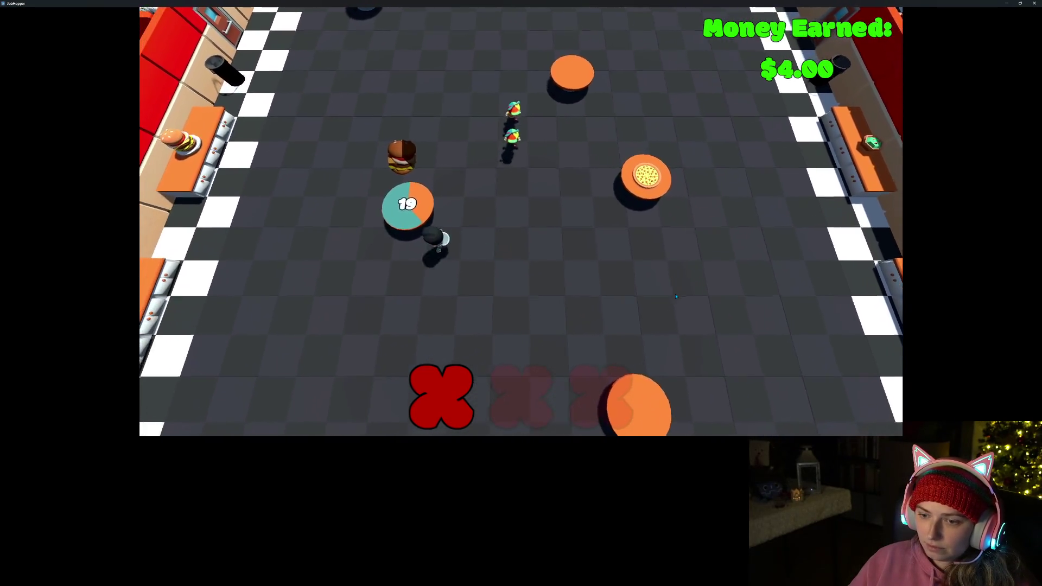
key("a")
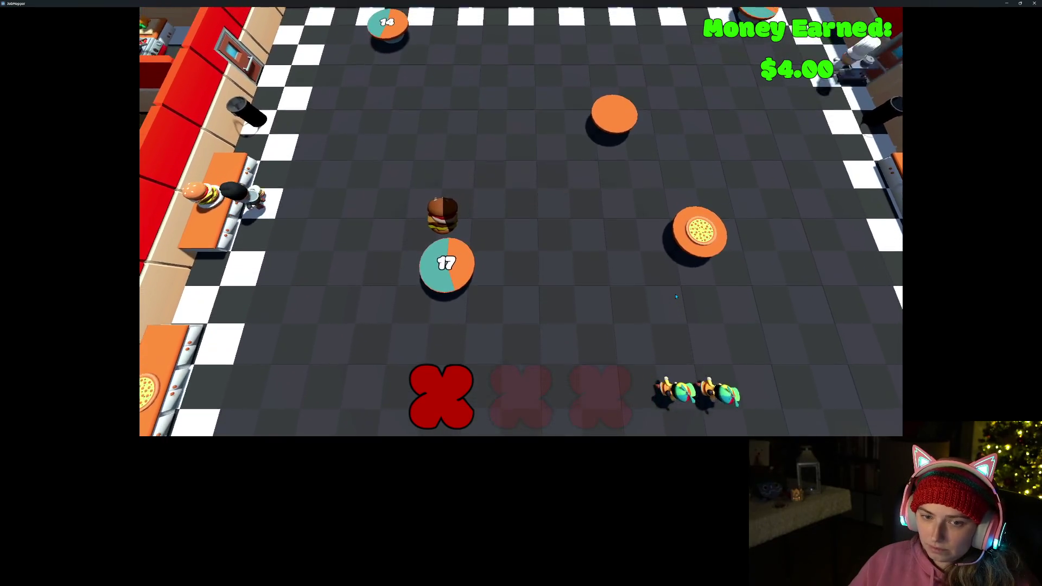
key("d")
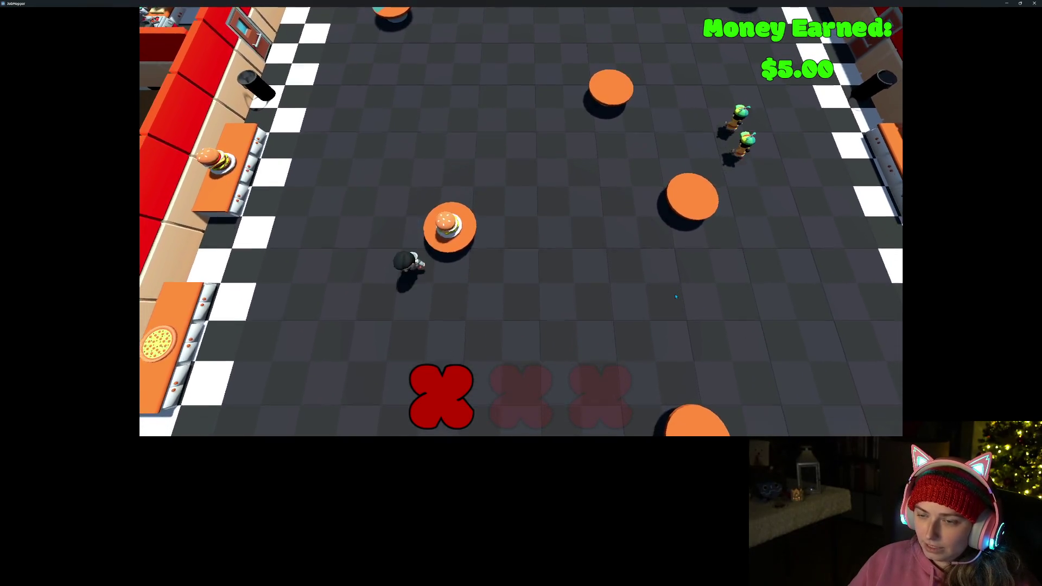
- Head the chef toward the newly seated customers on the upper-left floor
key("s")
key("a")
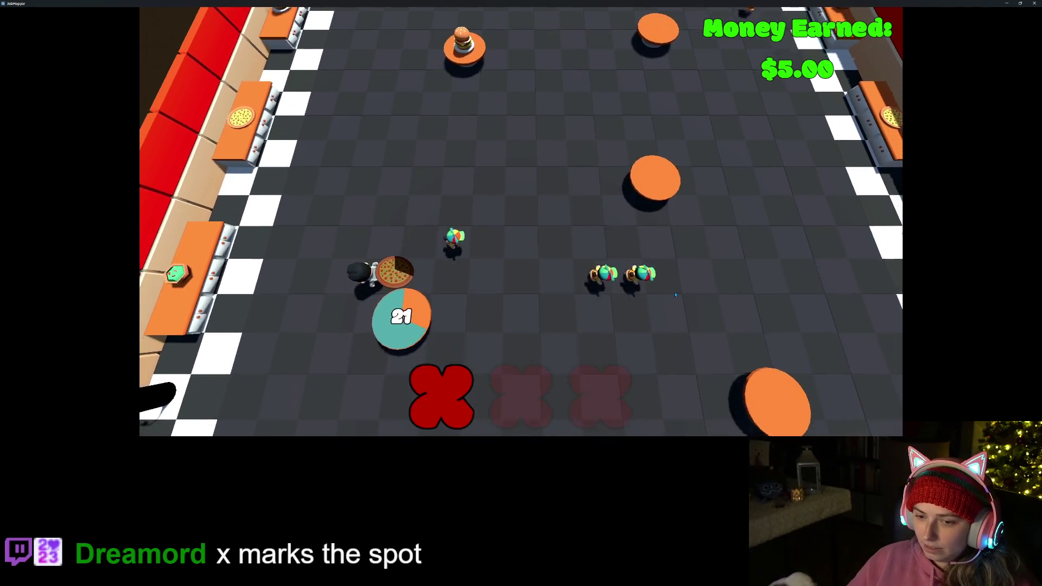
key("w")
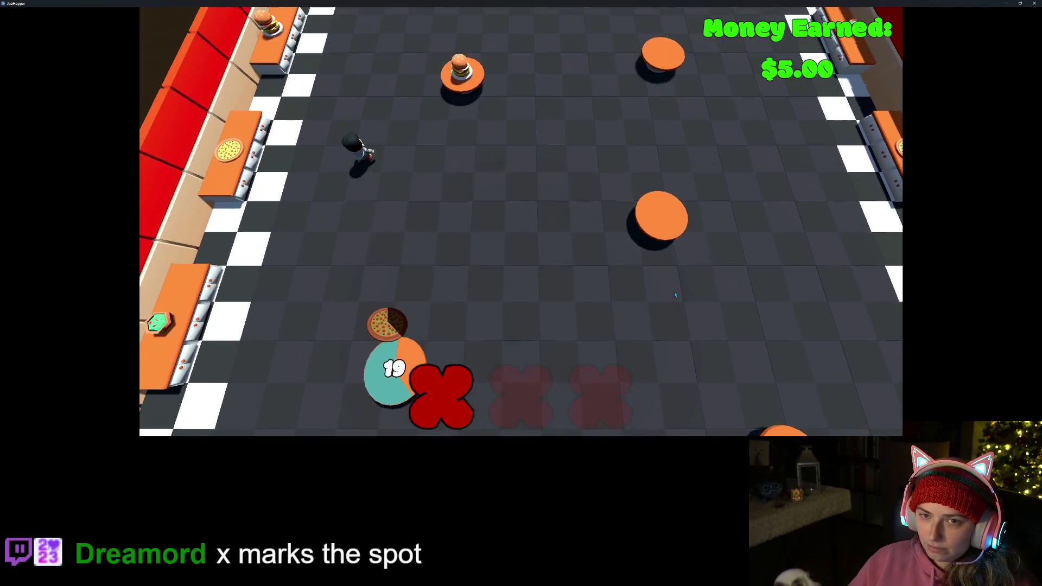
key("w")
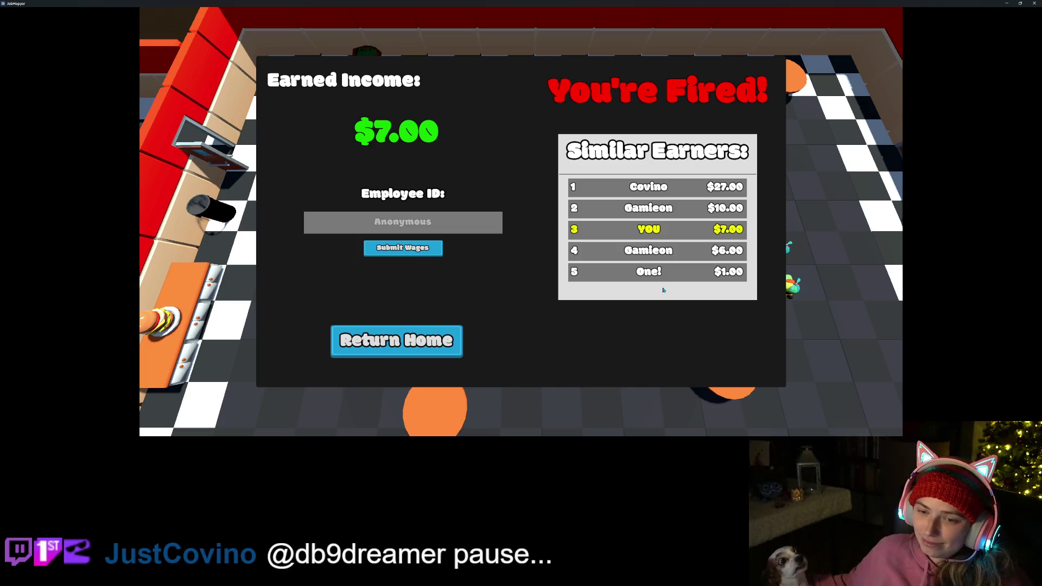
- Enter an employee ID, submit the $7.00 wages, and return to the main menu
left_click(438, 227)
type("ihear")
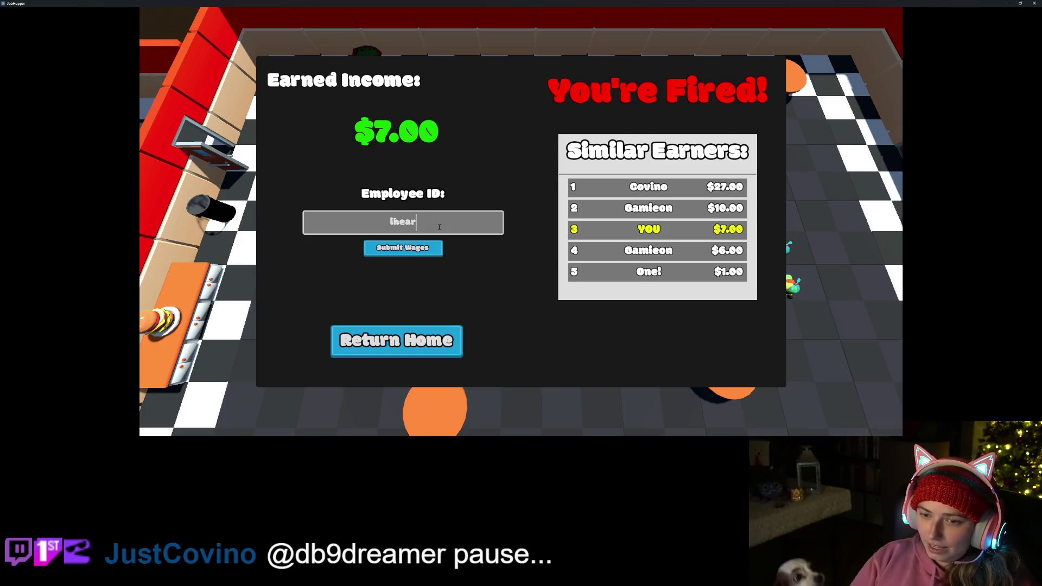
type("tunempl")
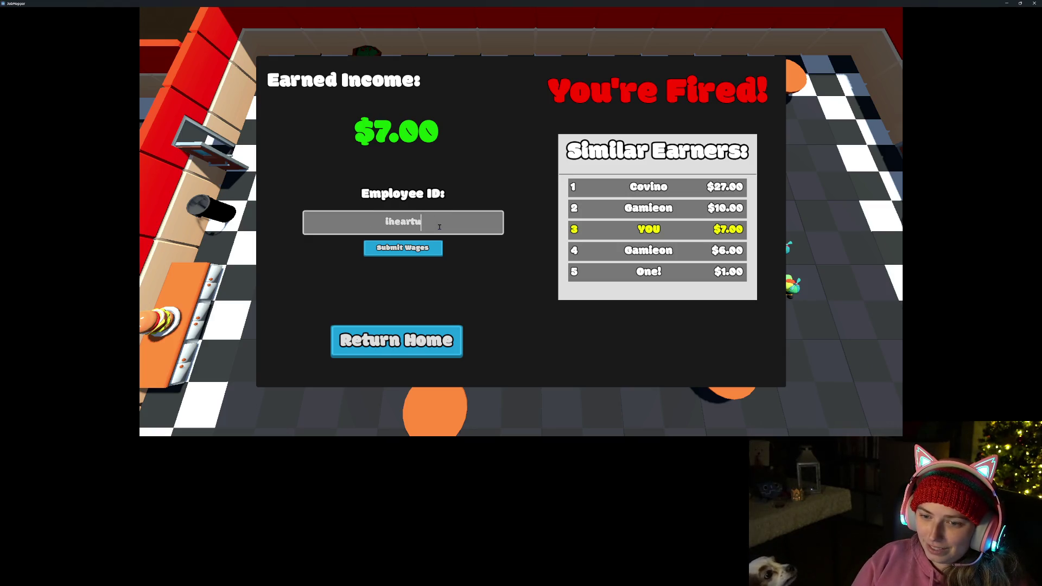
type("nny")
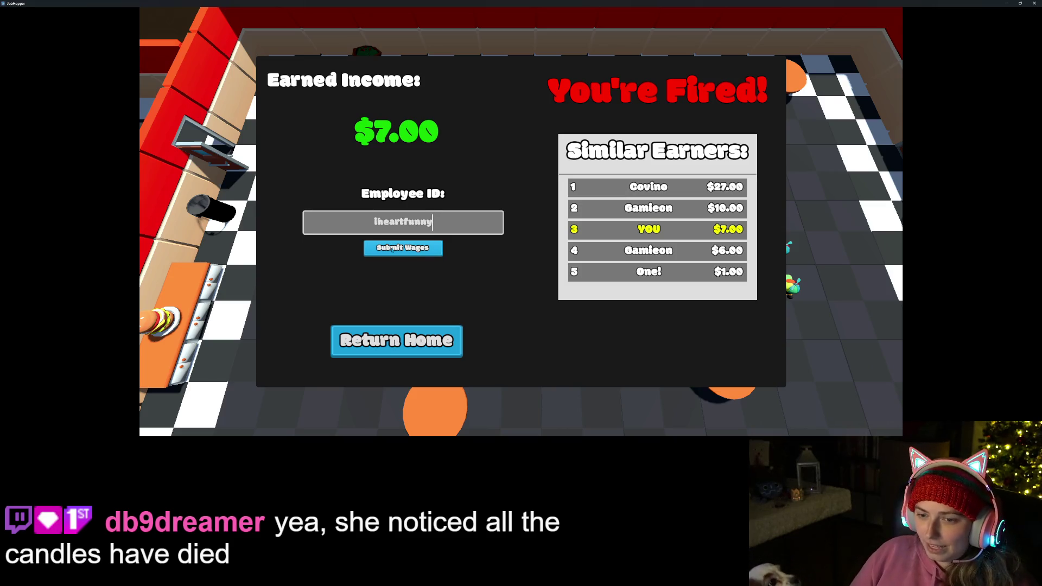
left_click(392, 249)
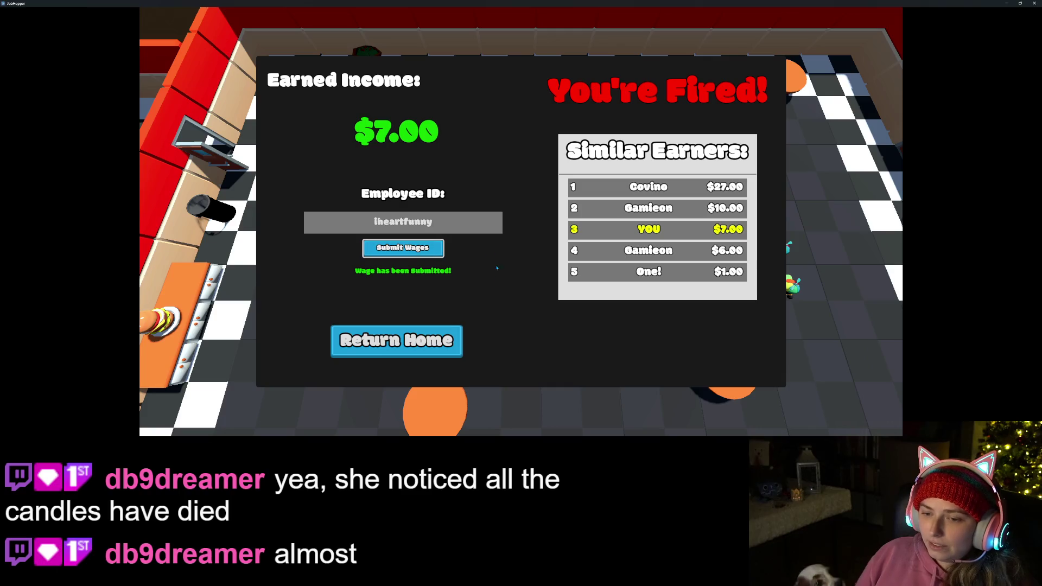
left_click(434, 344)
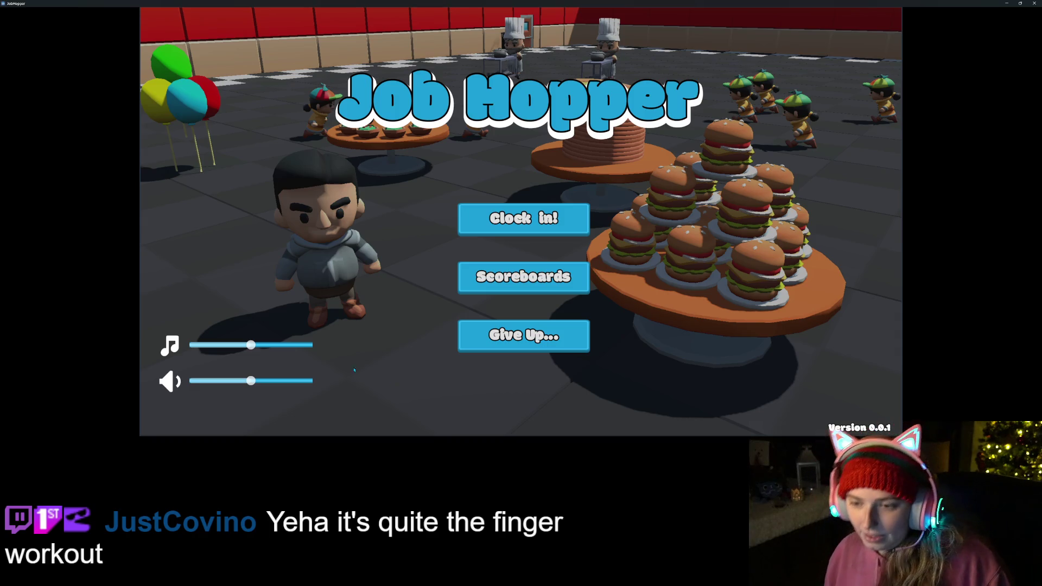
- Start a new shift and deliver a burger to the orange table
left_click(467, 224)
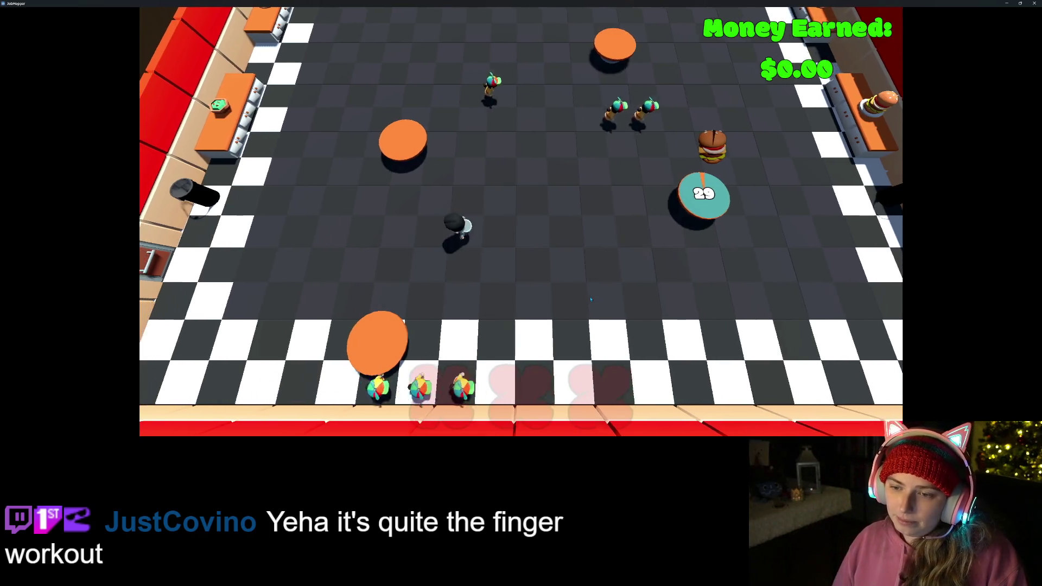
key("w")
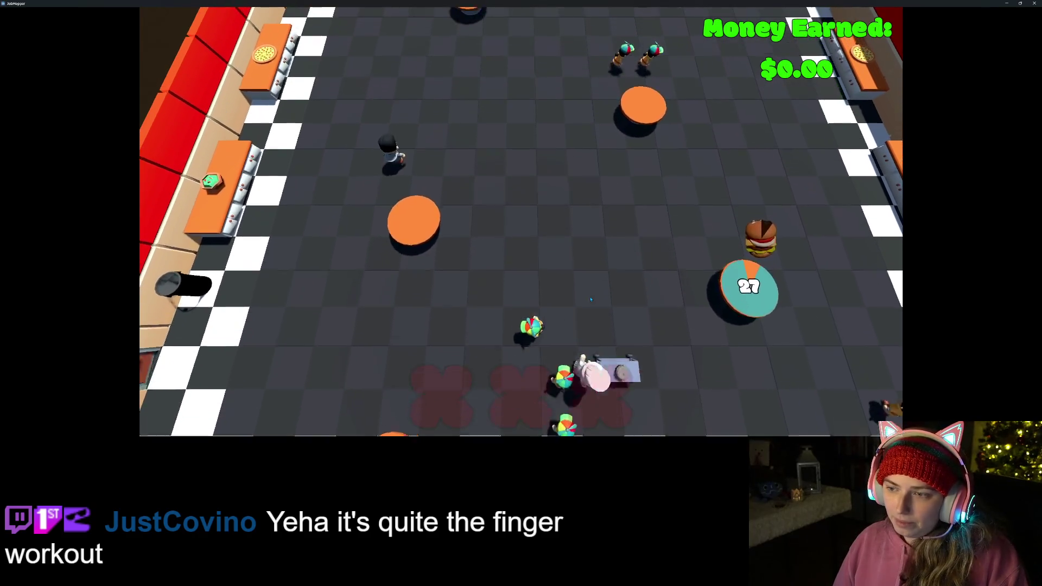
key("s")
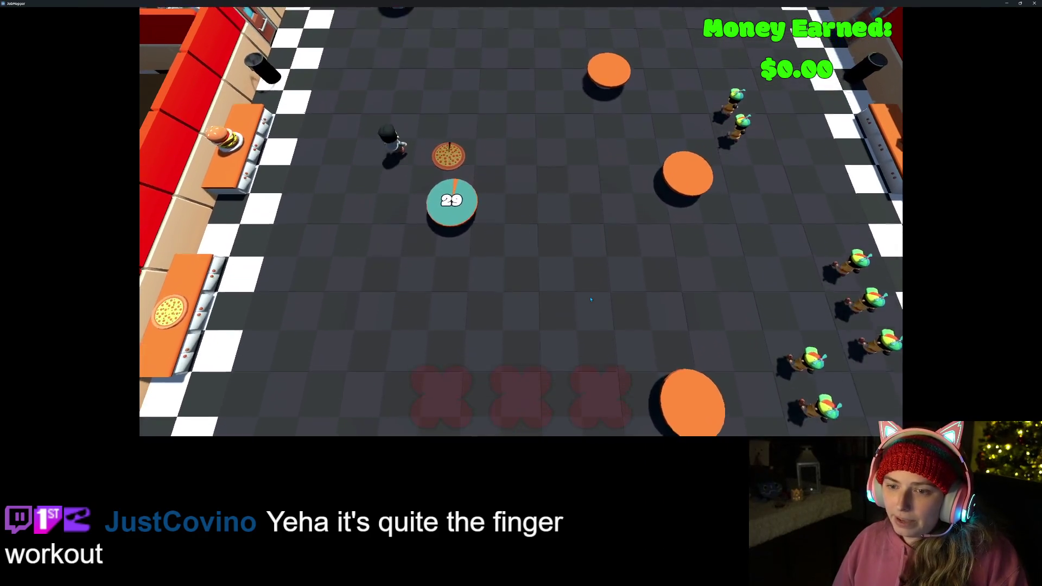
key("a")
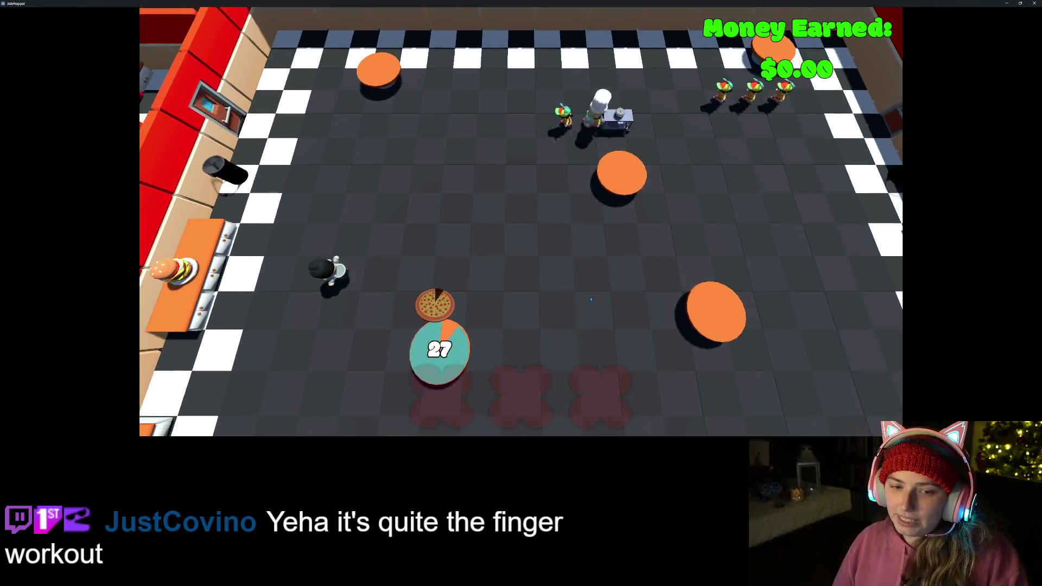
key("s")
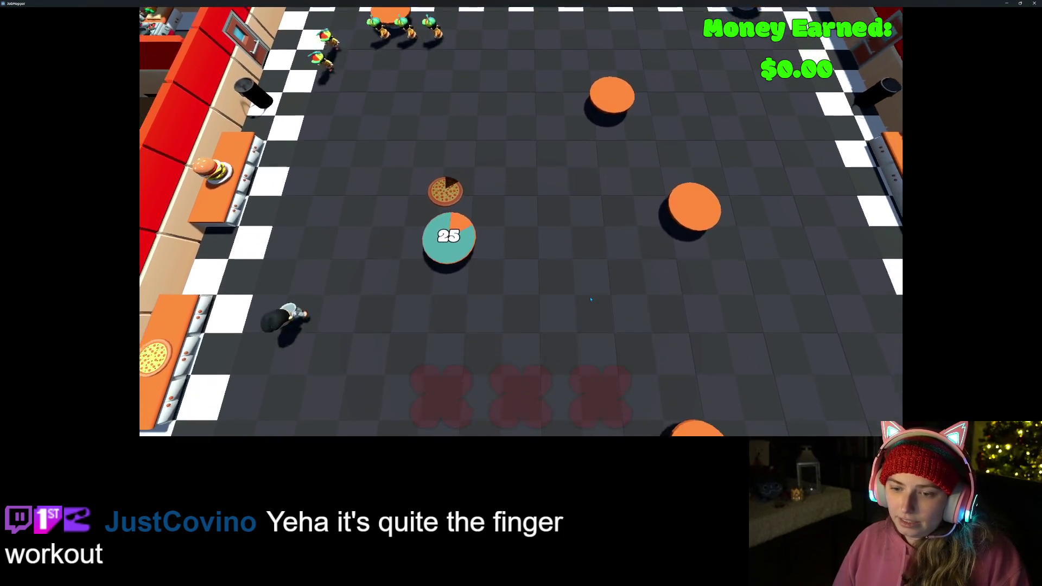
key("d")
key("d")
key("s")
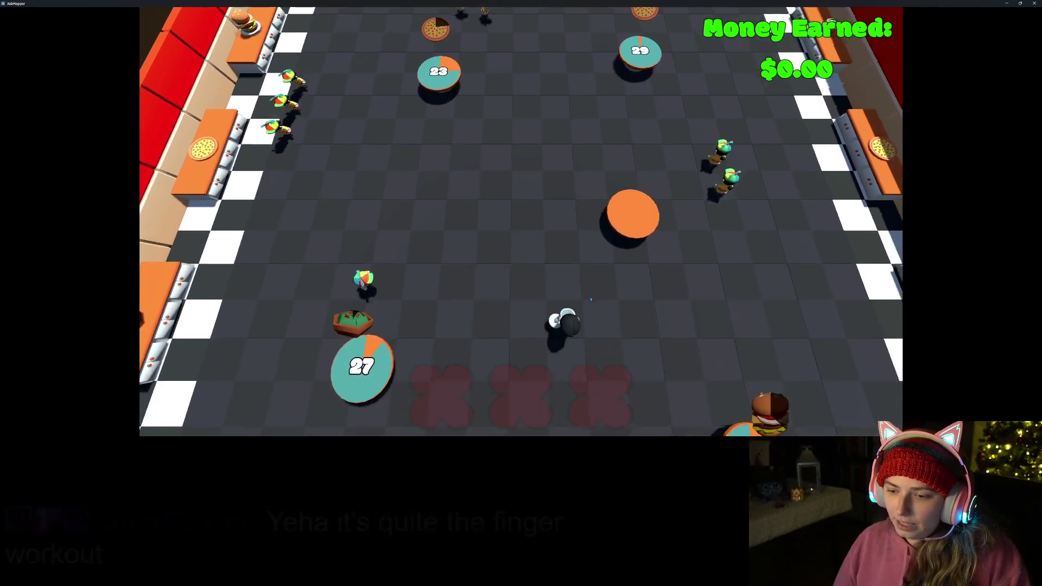
key("a")
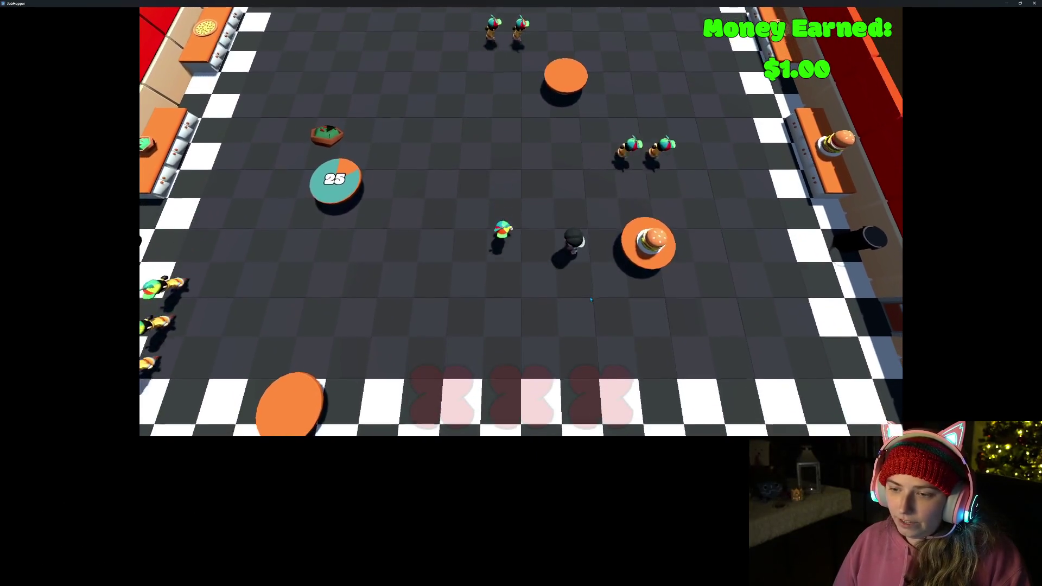
- Pick up a pizza from the left counter and deliver it to table 16
key("w")
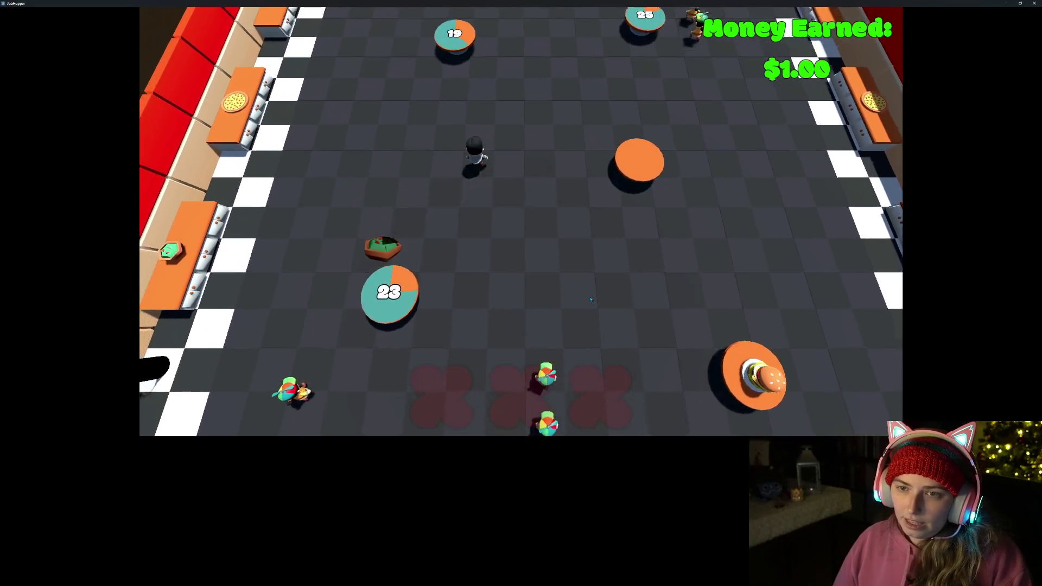
key("a")
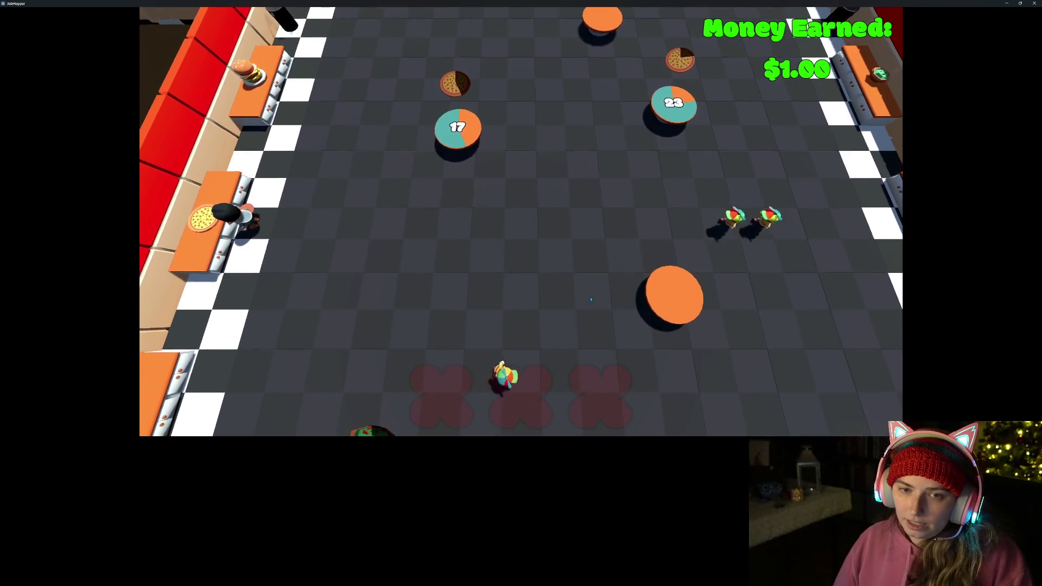
key("d")
key("w")
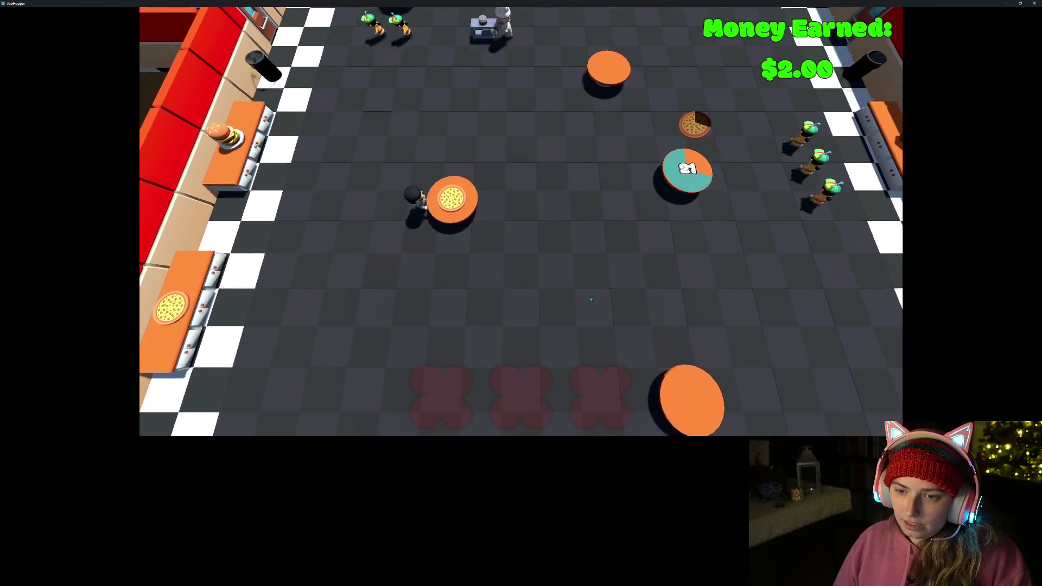
key("s")
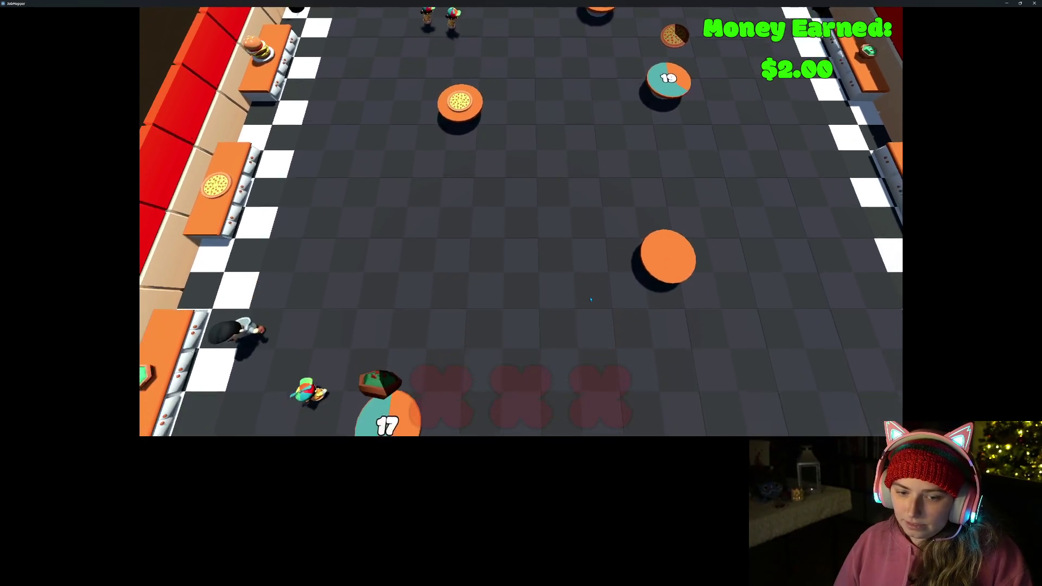
key("d")
key("d")
key("w")
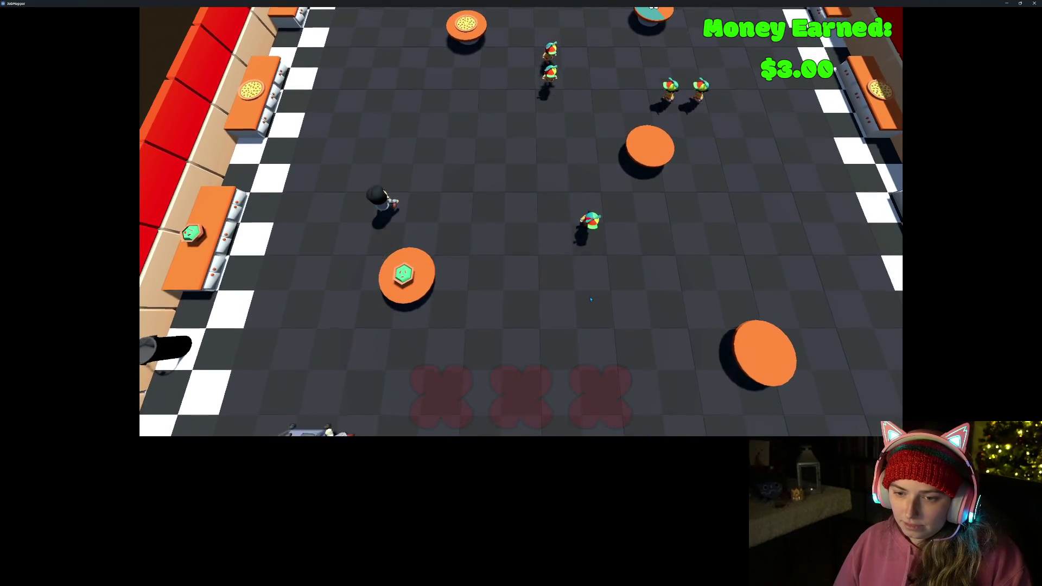
- Head toward table 29, then grab a pizza and serve it to table 21
key("a")
key("s")
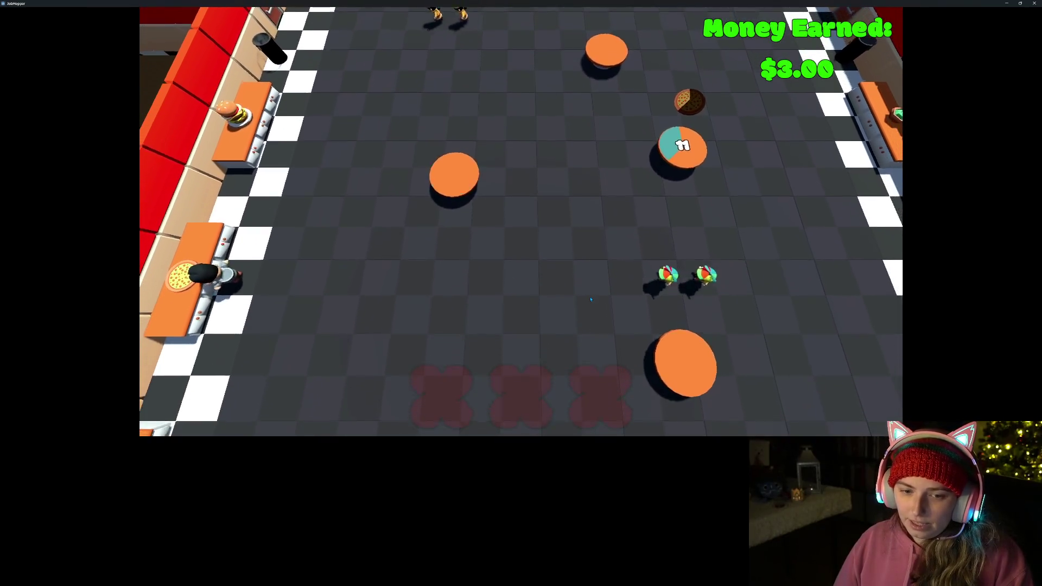
key("w")
key("d")
key("d")
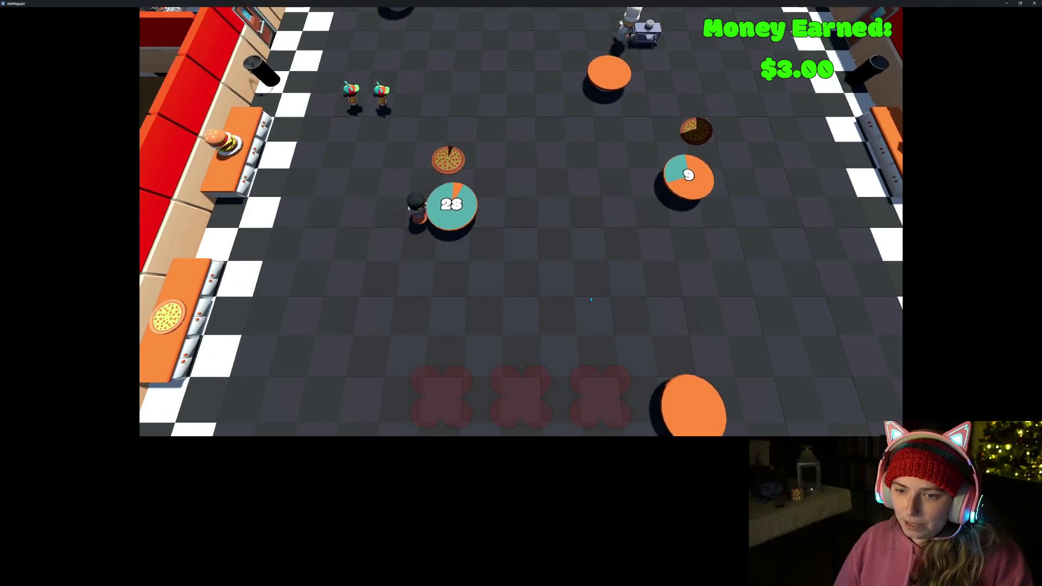
key("a")
key("a")
key("s")
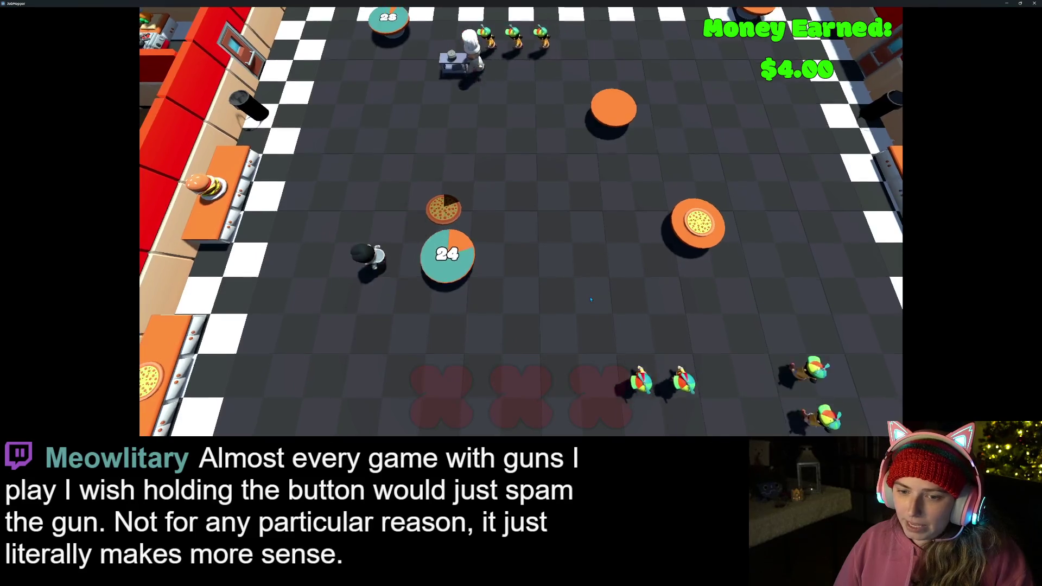
key("d")
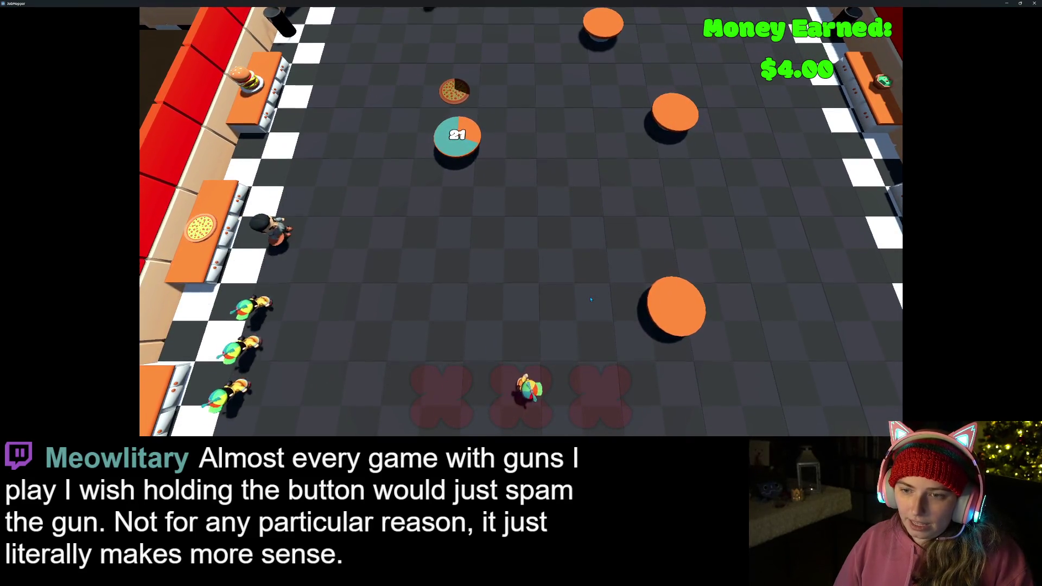
key("d")
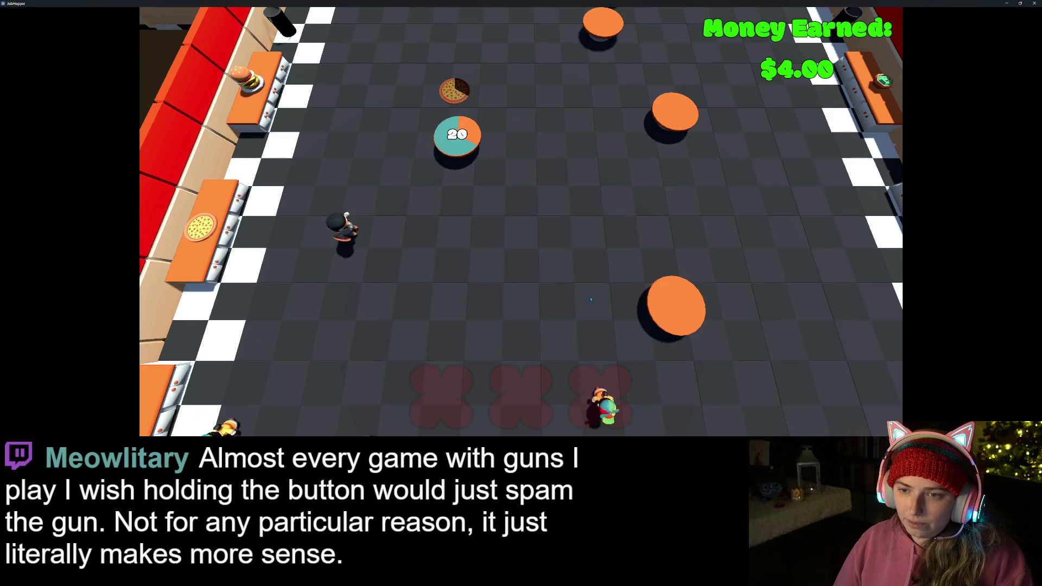
key("w")
- Walk the chef up past the customers to the centre table
key("w")
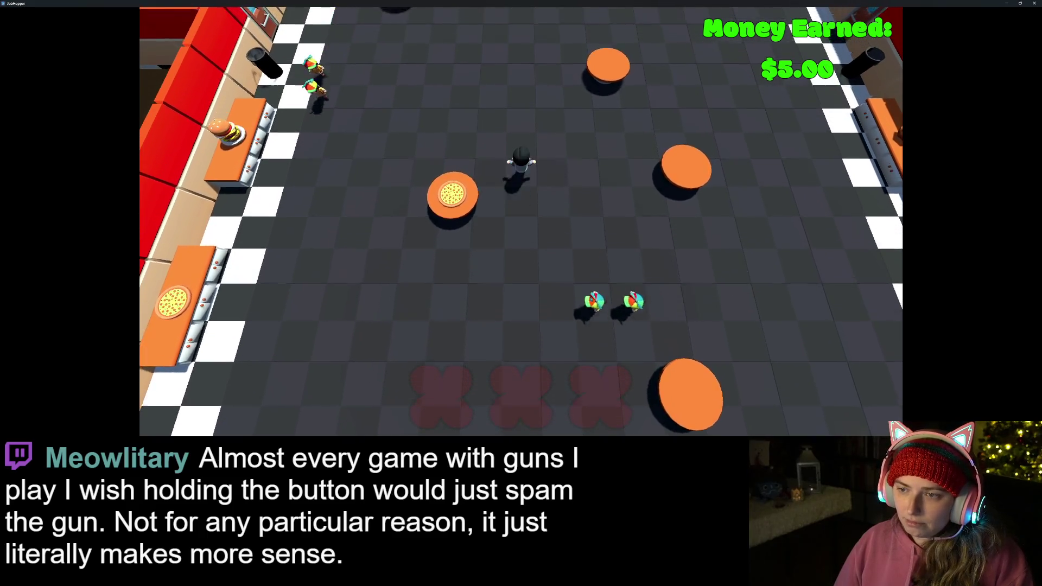
key("w")
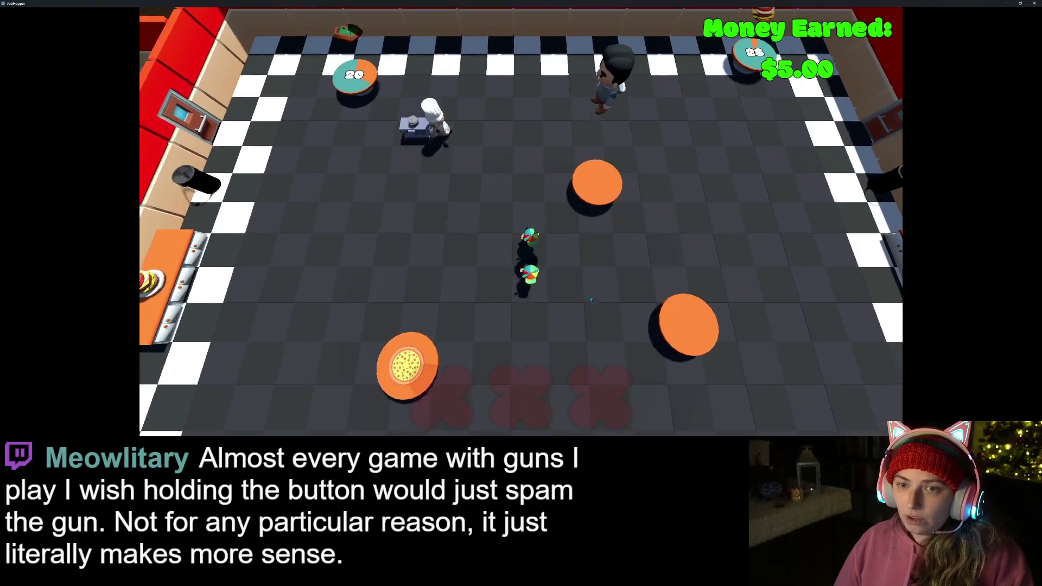
key("w")
key("a")
key("a")
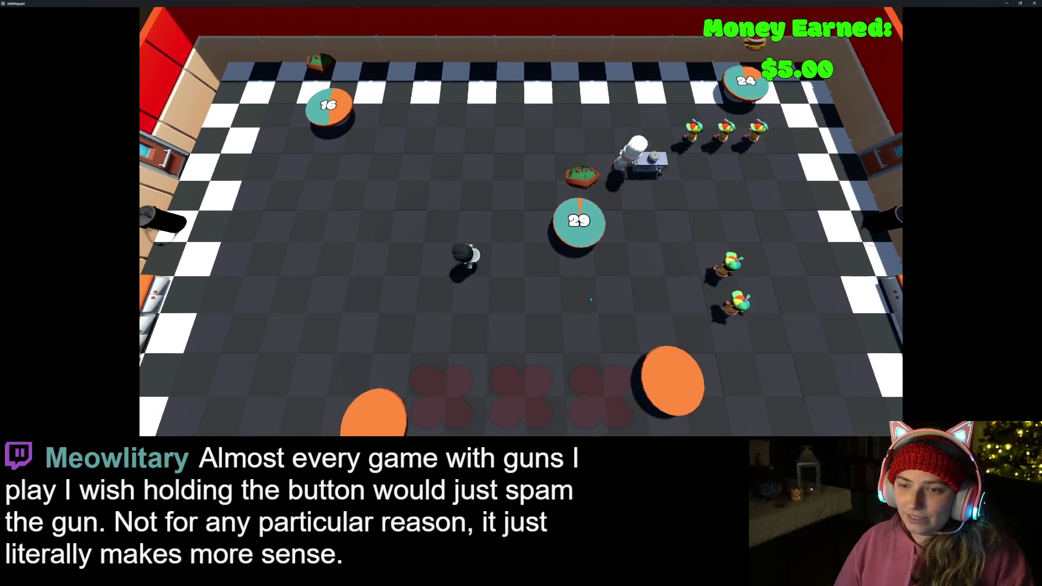
- Collect an order at the bottom-left counter and deliver it to a waiting table
key("s")
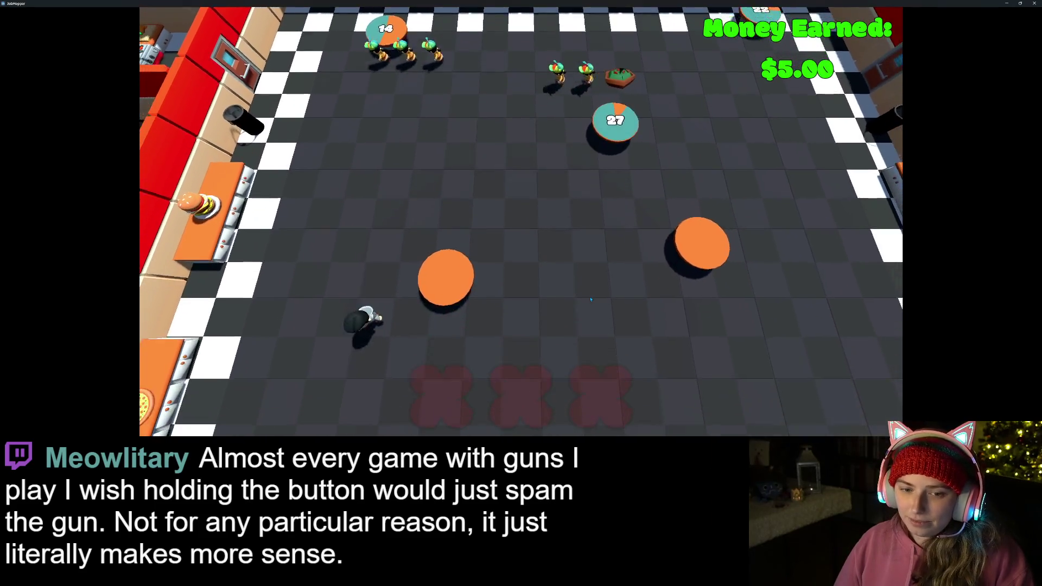
key("s")
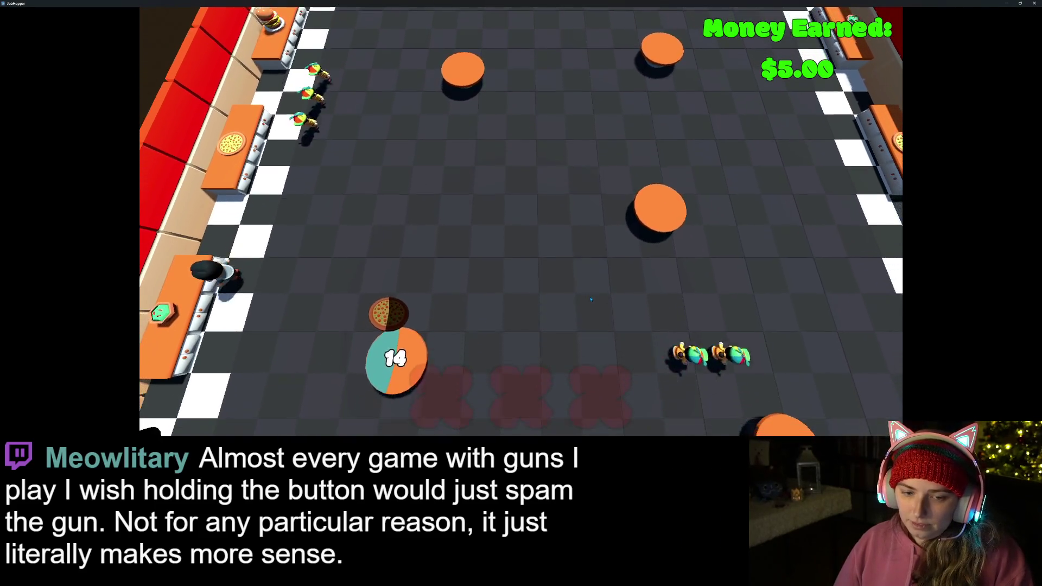
key("w")
key("d")
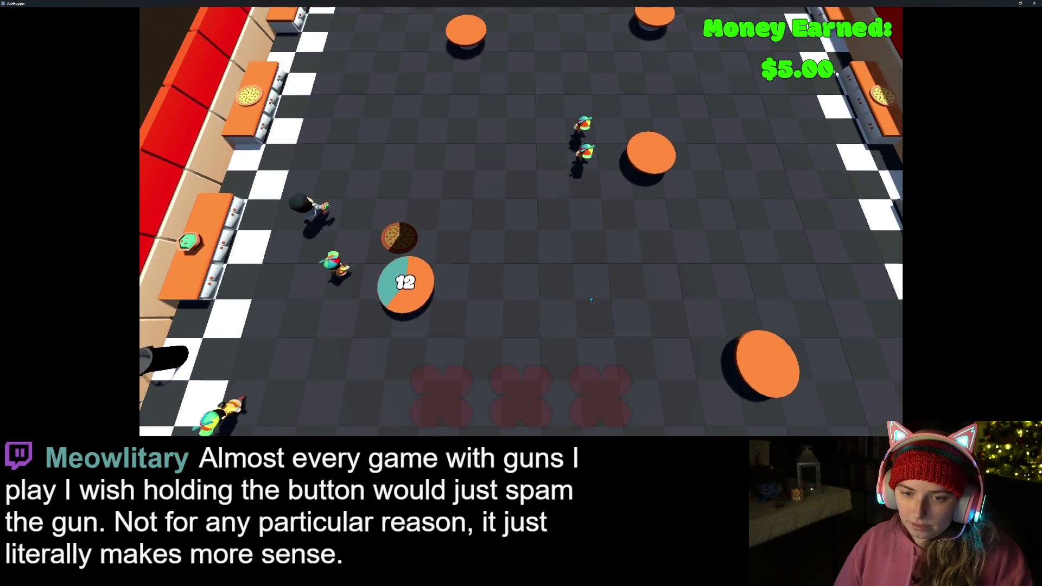
key("w")
key("d")
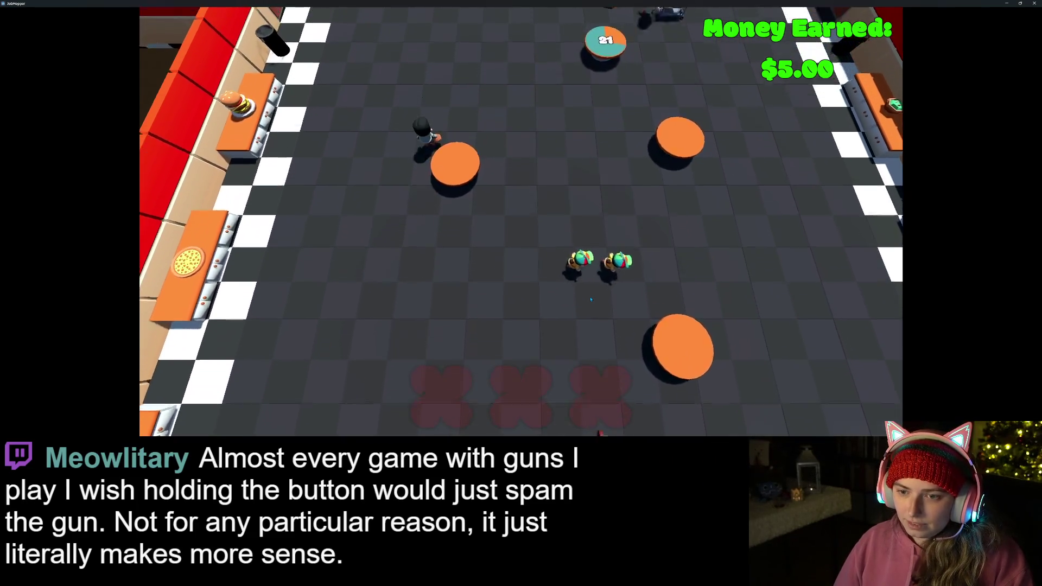
key("w")
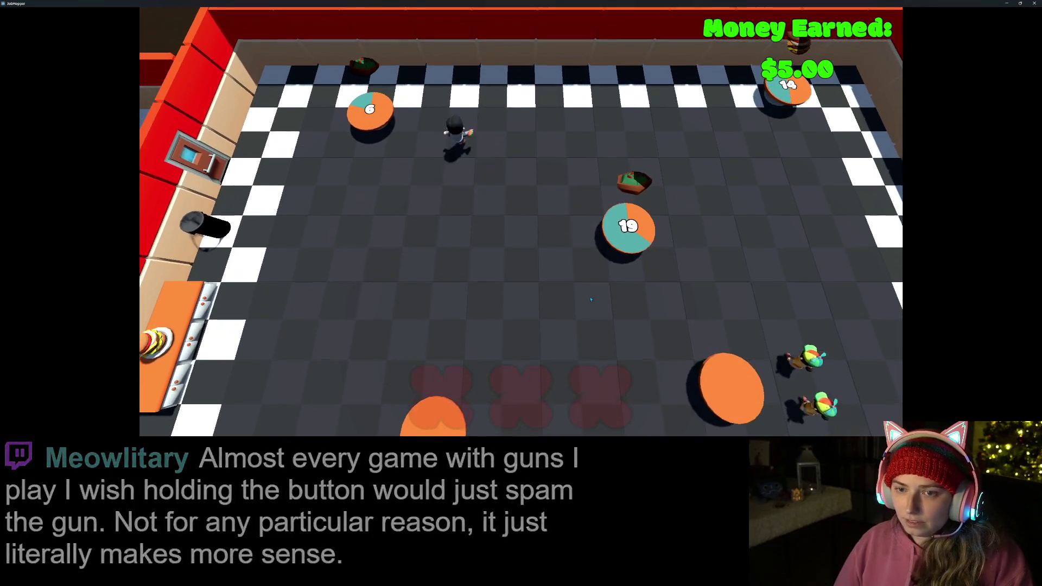
key("a")
- Pick up food at the left counter and serve the party table for another dollar
key("s")
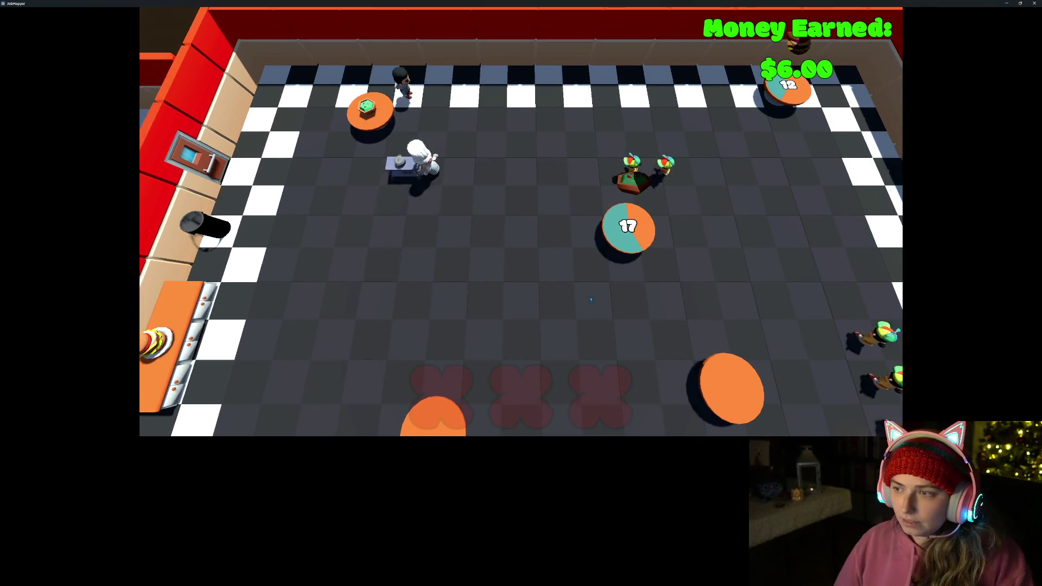
key("s")
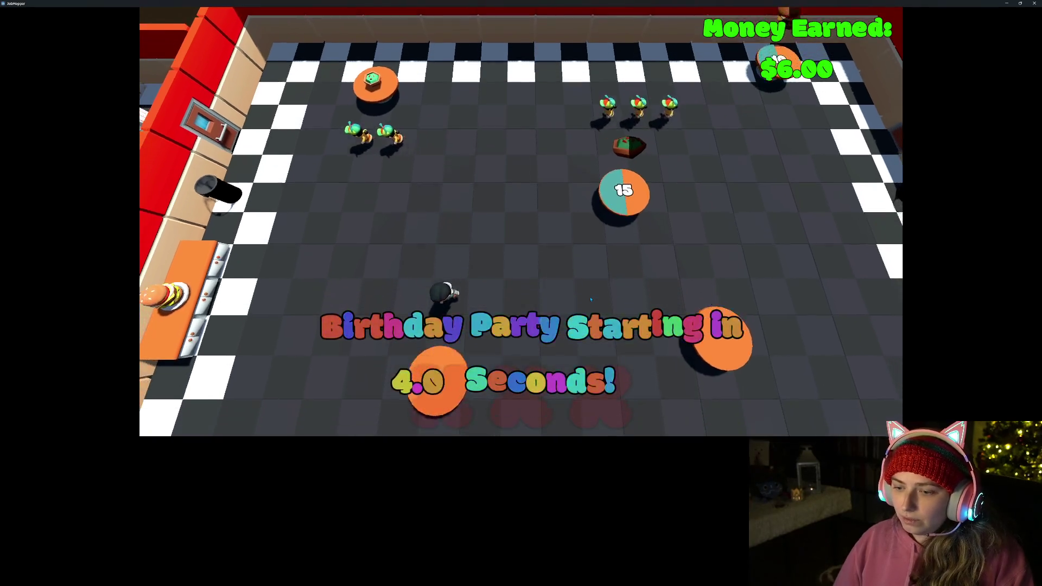
key("a")
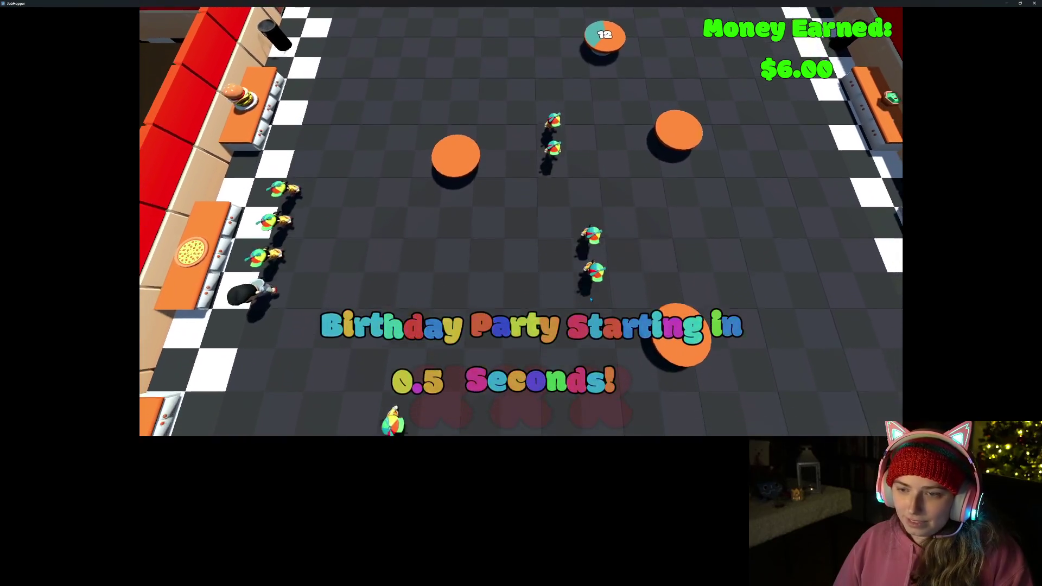
key("d")
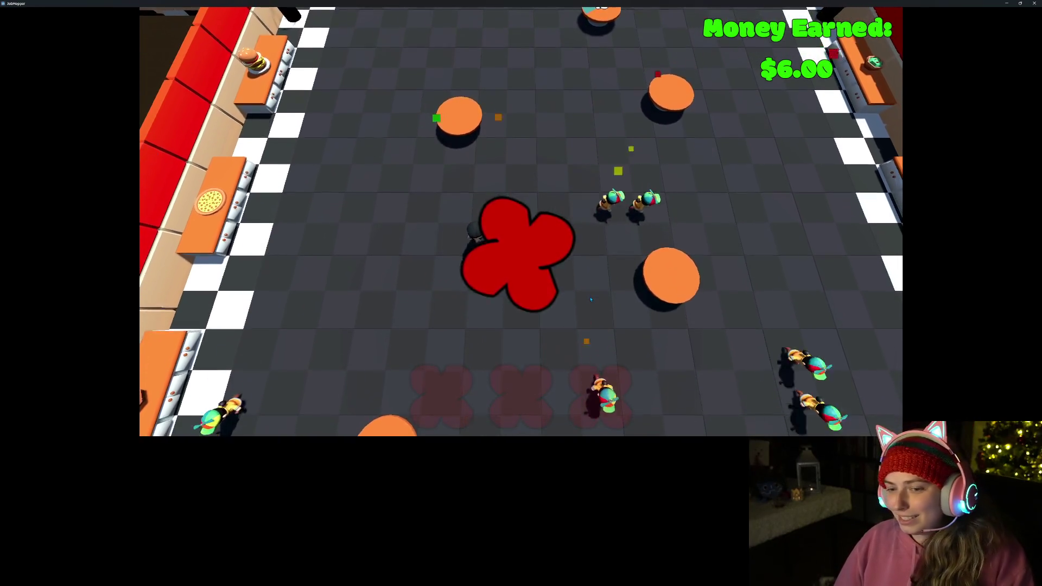
key("a")
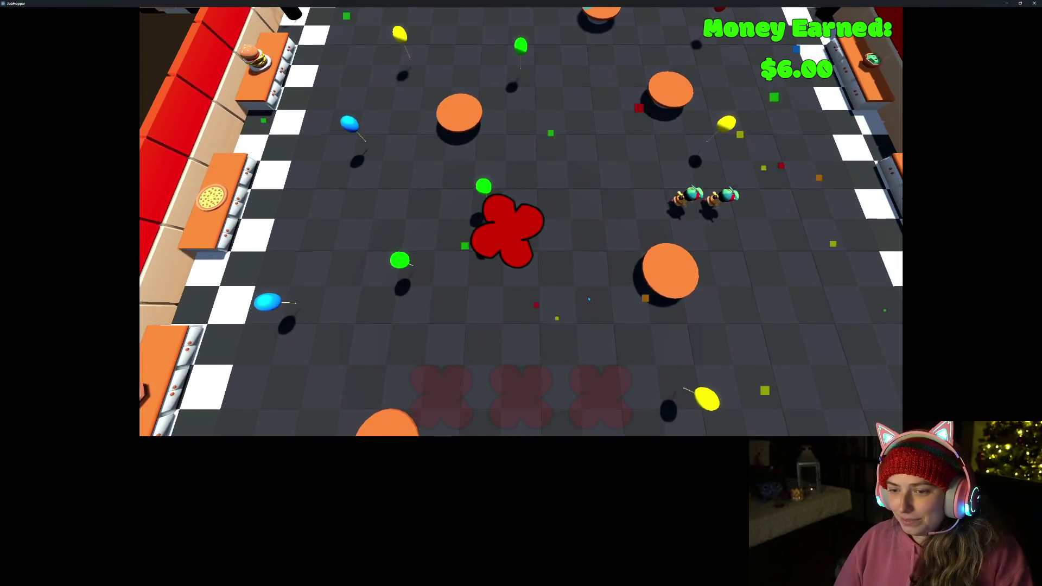
key("a")
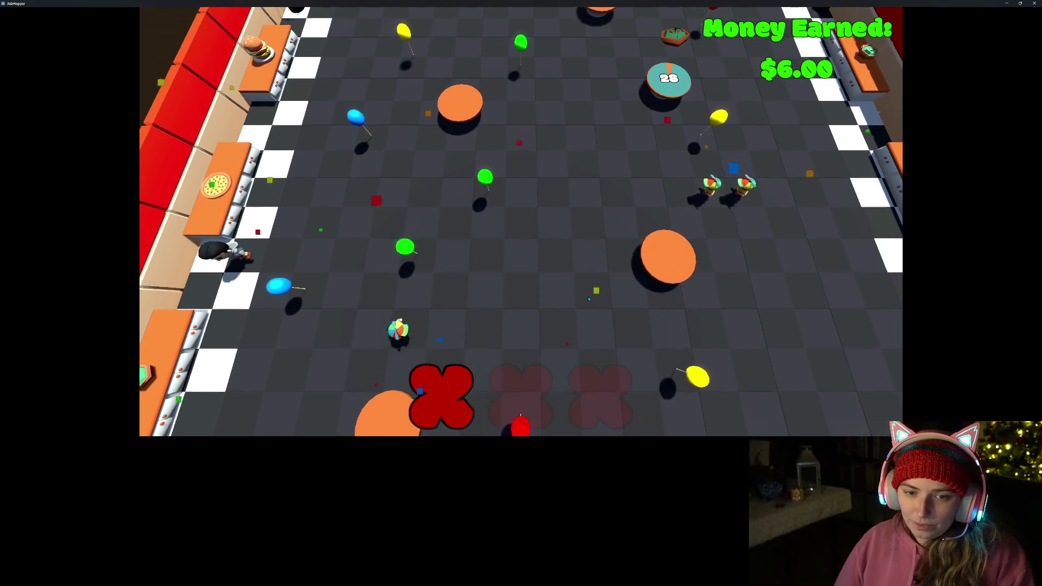
key("d")
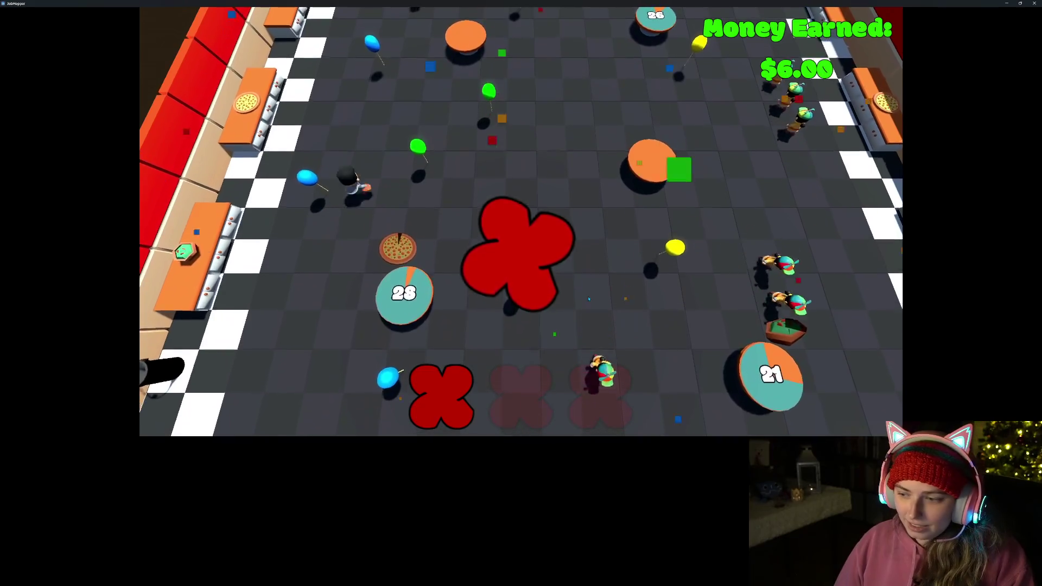
key("d")
key("s")
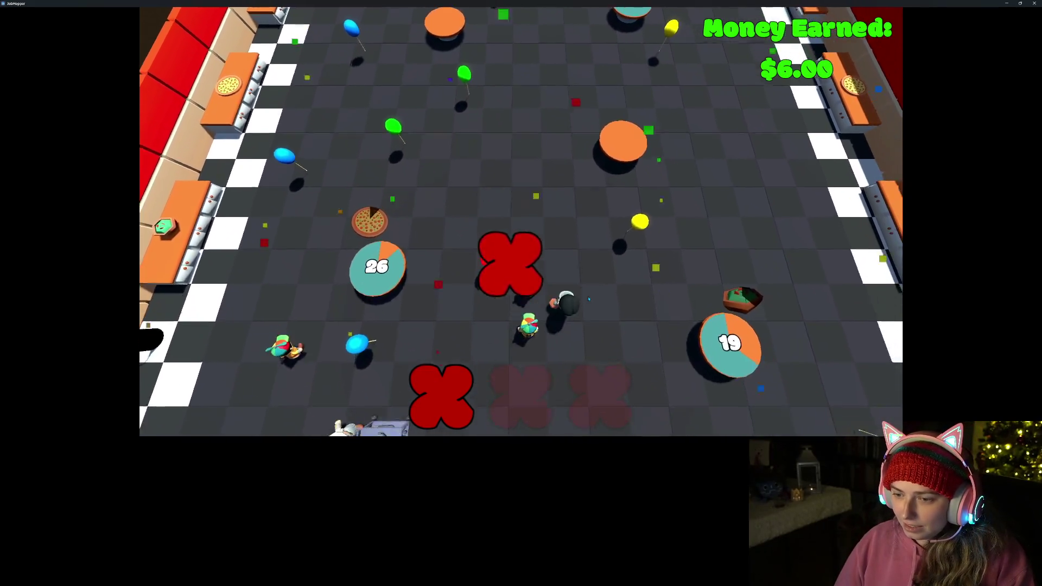
key("d")
key("s")
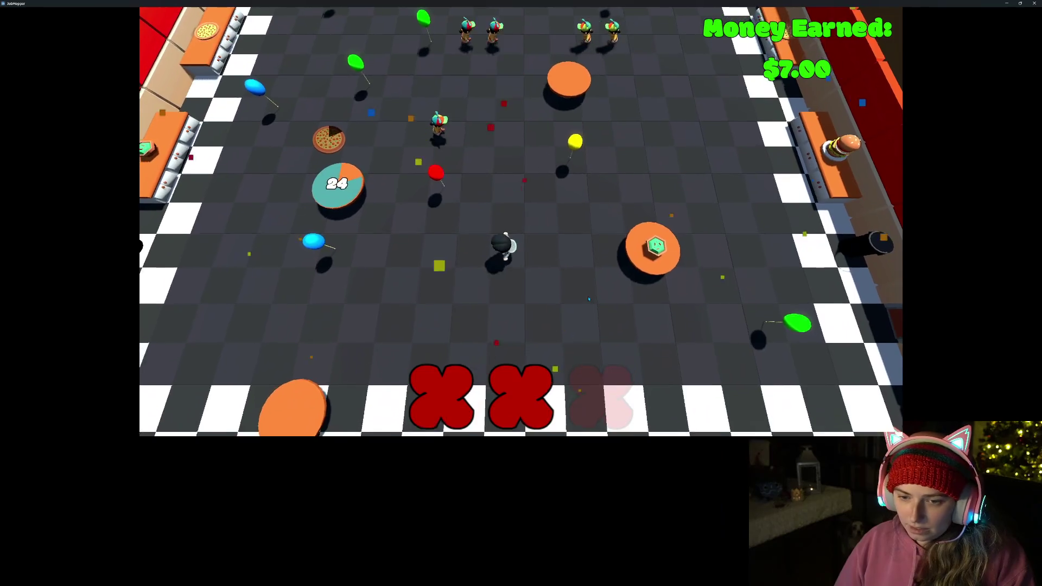
- Steer the chef left and up toward the pizza tables
key("a")
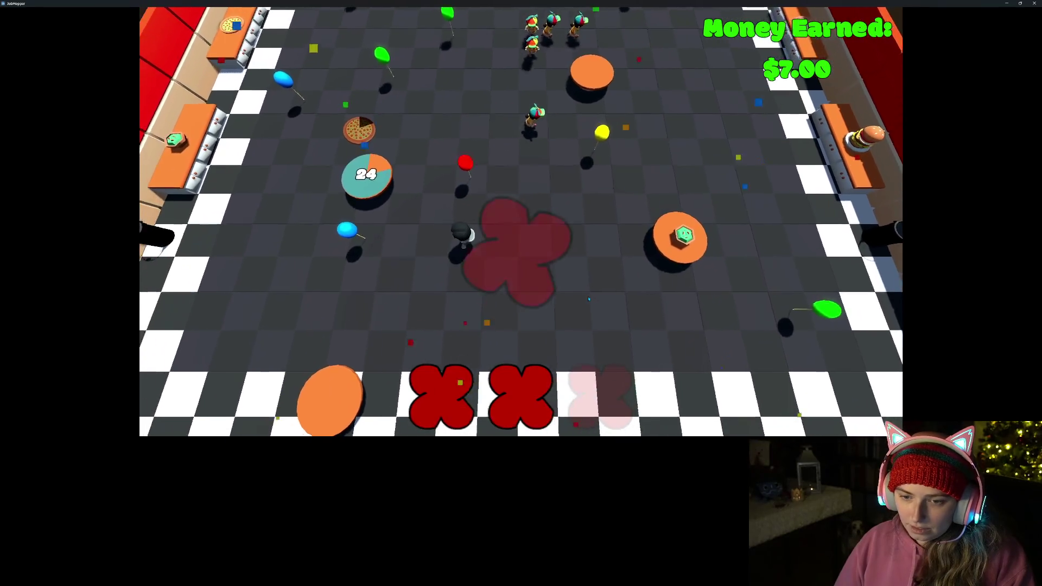
key("a")
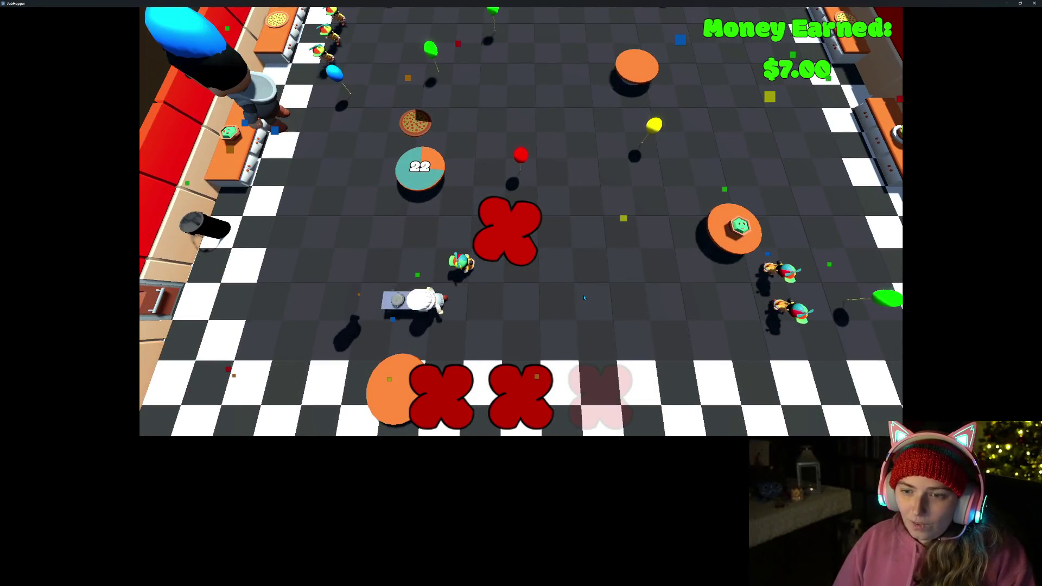
key("w")
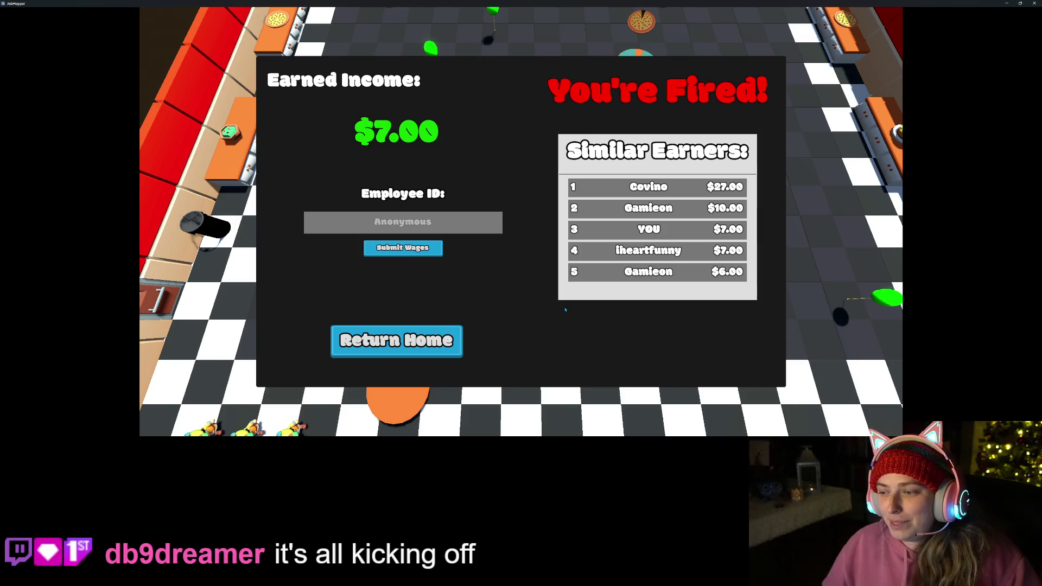
- Submit the $7.00 wages under an employee ID, return home, and start another shift
left_click(461, 214)
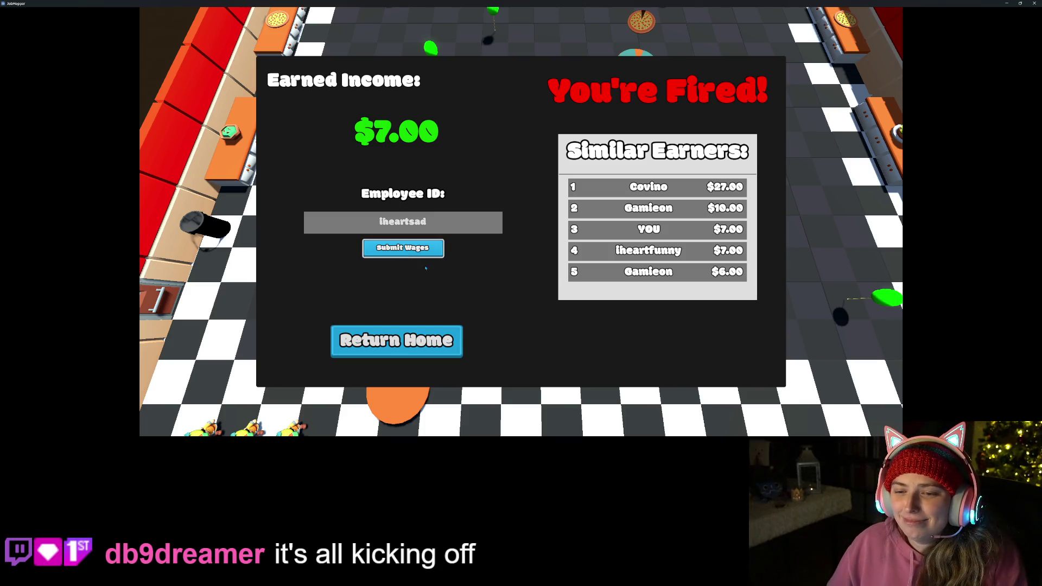
left_click(402, 248)
left_click(396, 340)
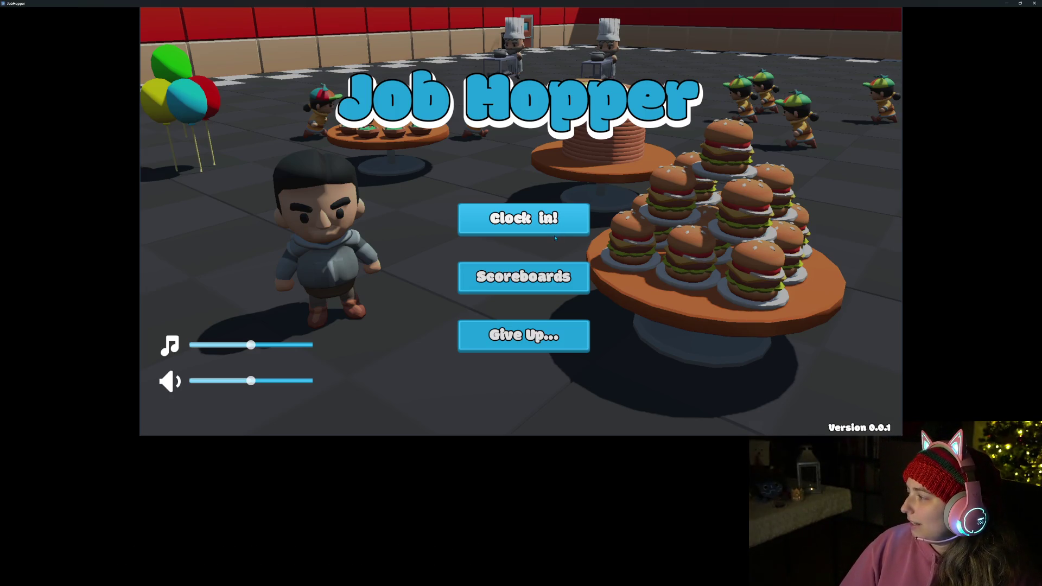
left_click(556, 234)
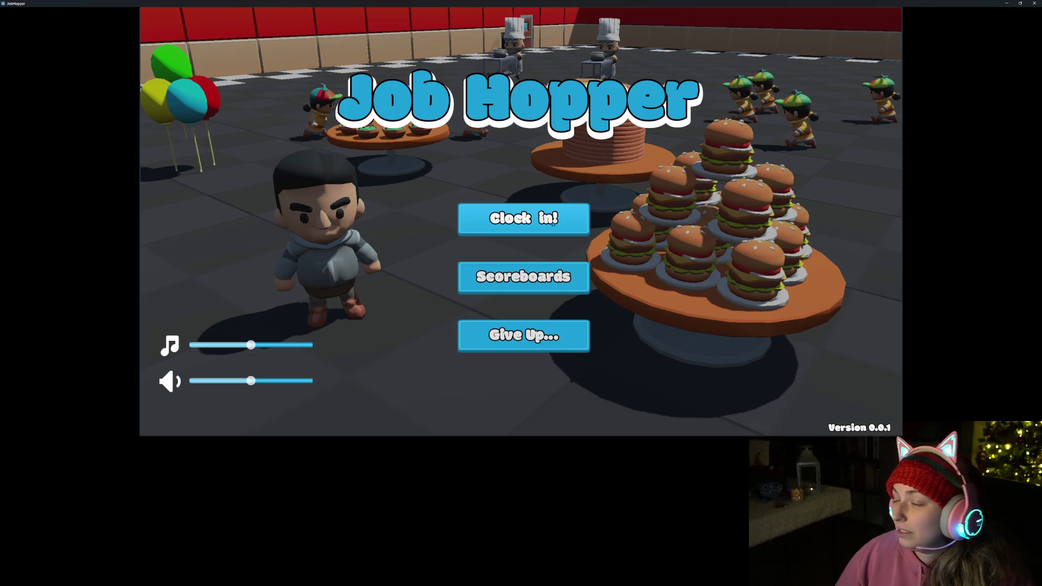
- Carry the first pizza down to a table, earning $1.00
key("a")
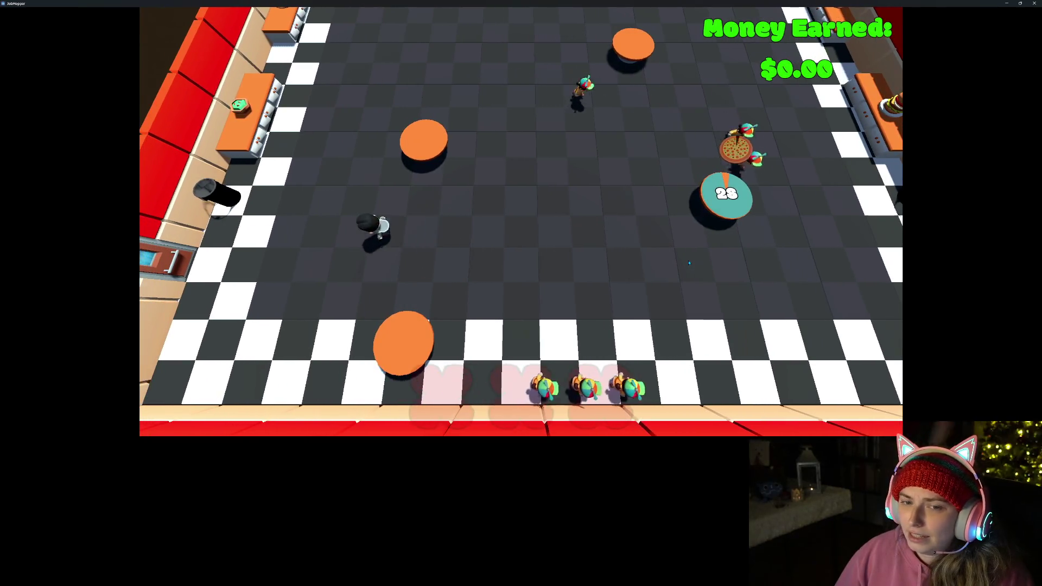
key("w")
key("w")
key("a")
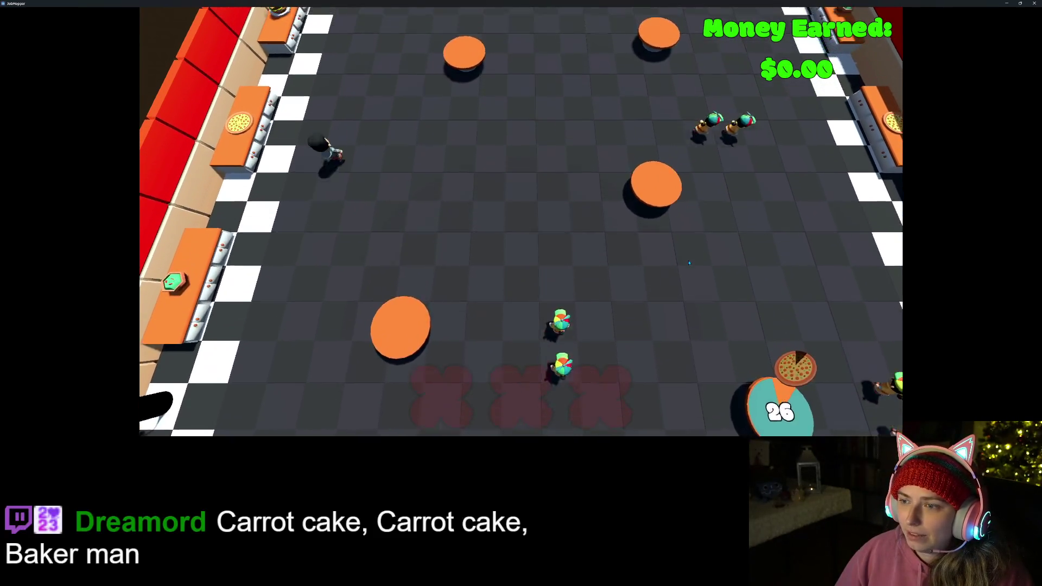
key("s")
key("d")
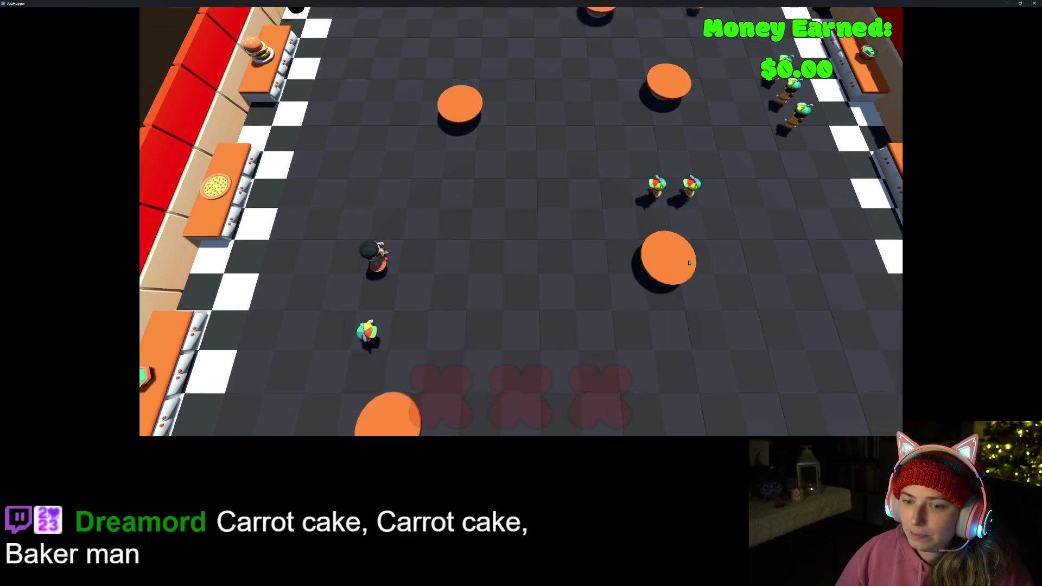
key("s")
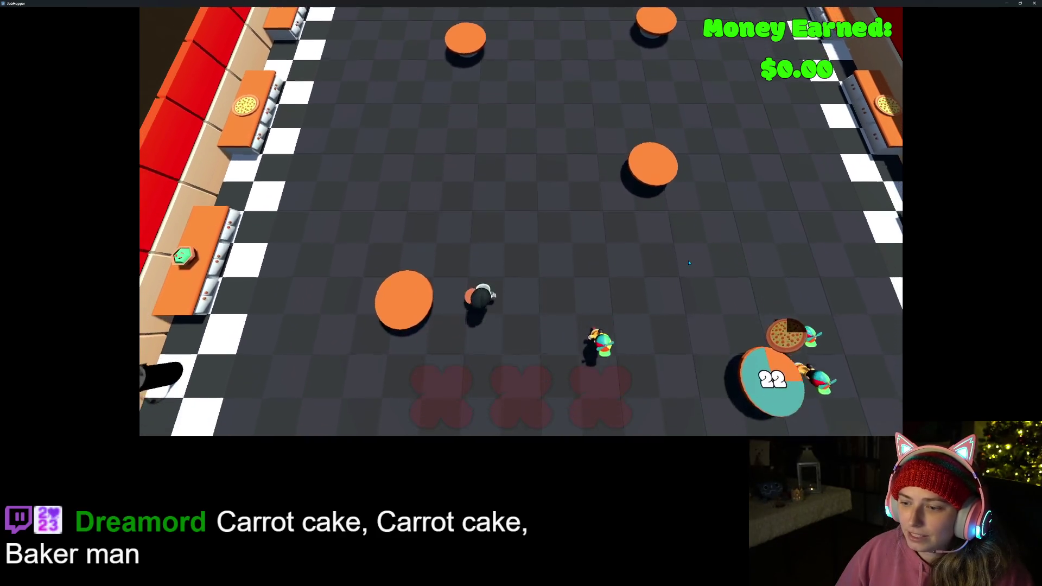
key("s")
key("d")
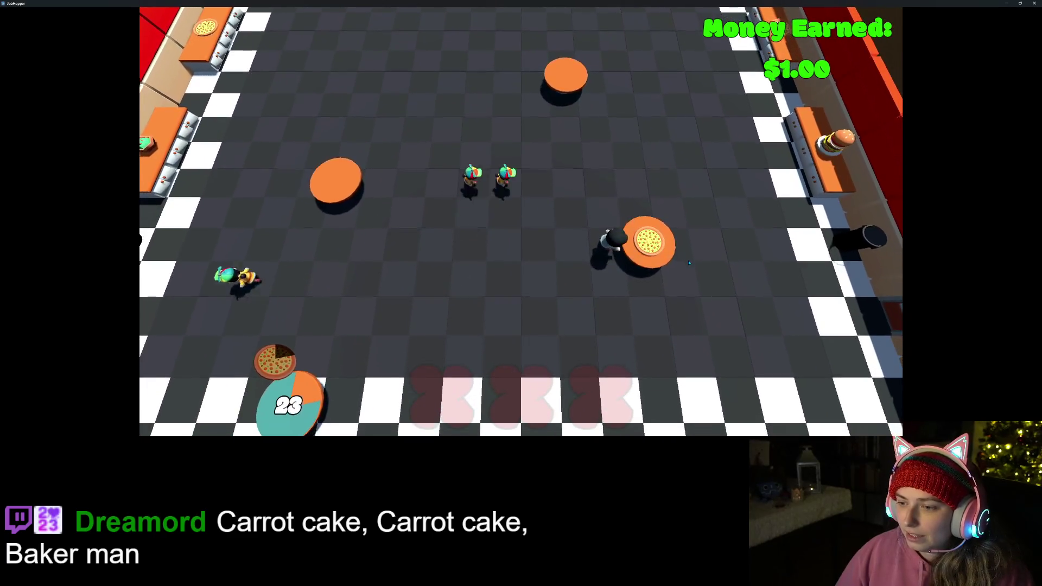
- Walk the chef around the top tables, then deliver a pizza to the timed table
key("w")
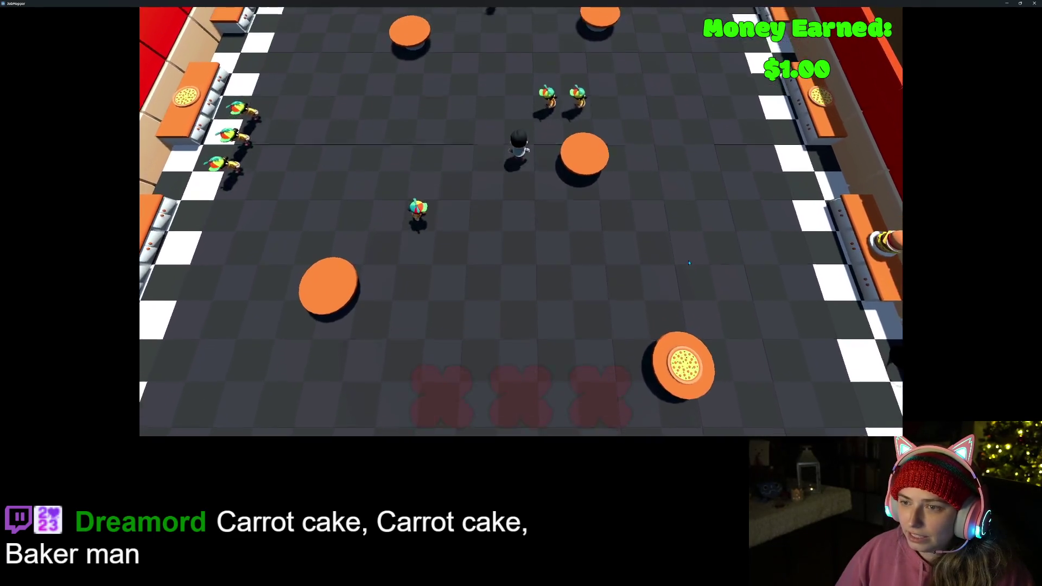
key("w")
key("a")
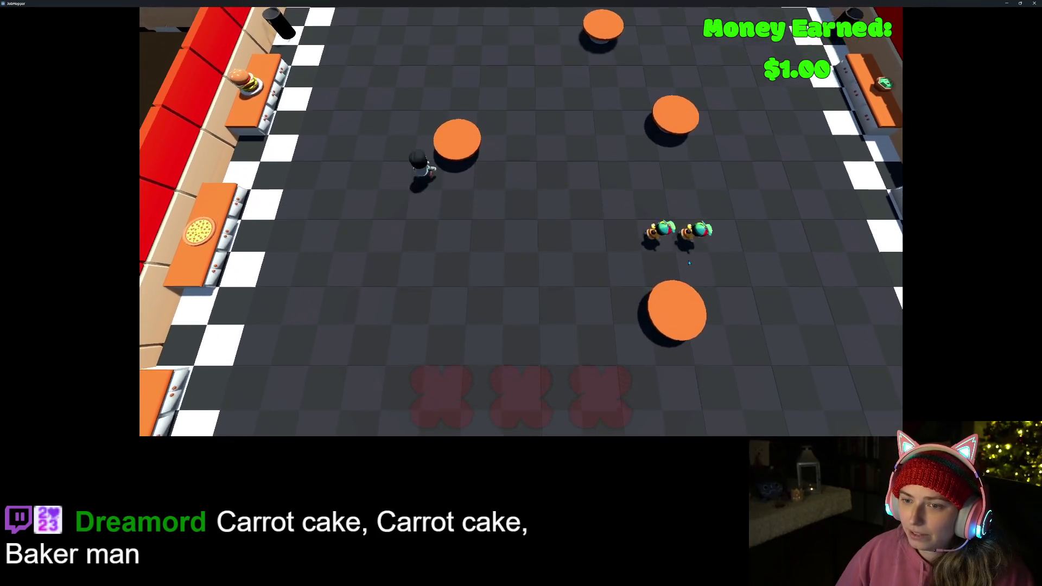
key("w")
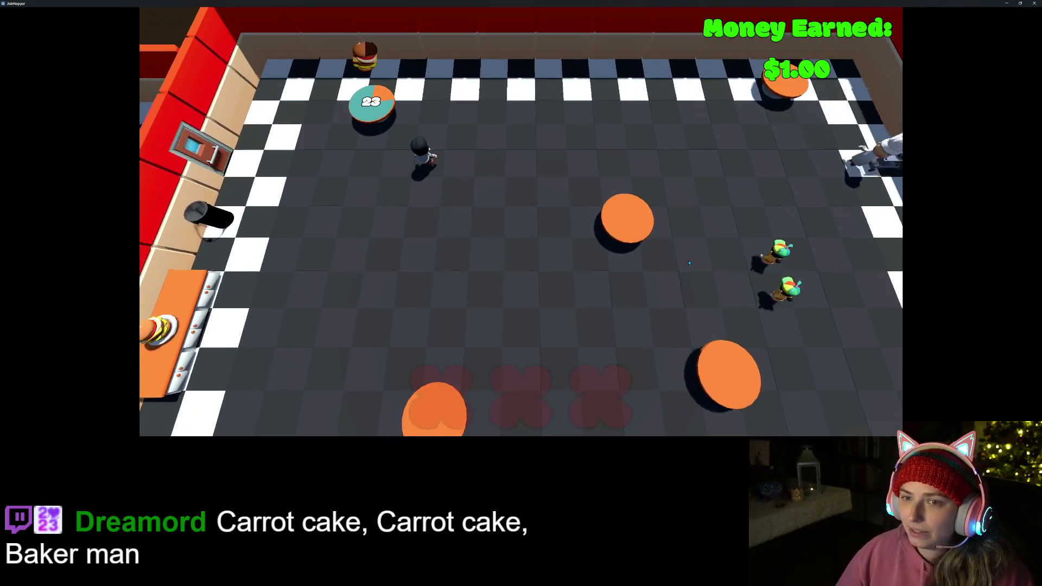
key("s")
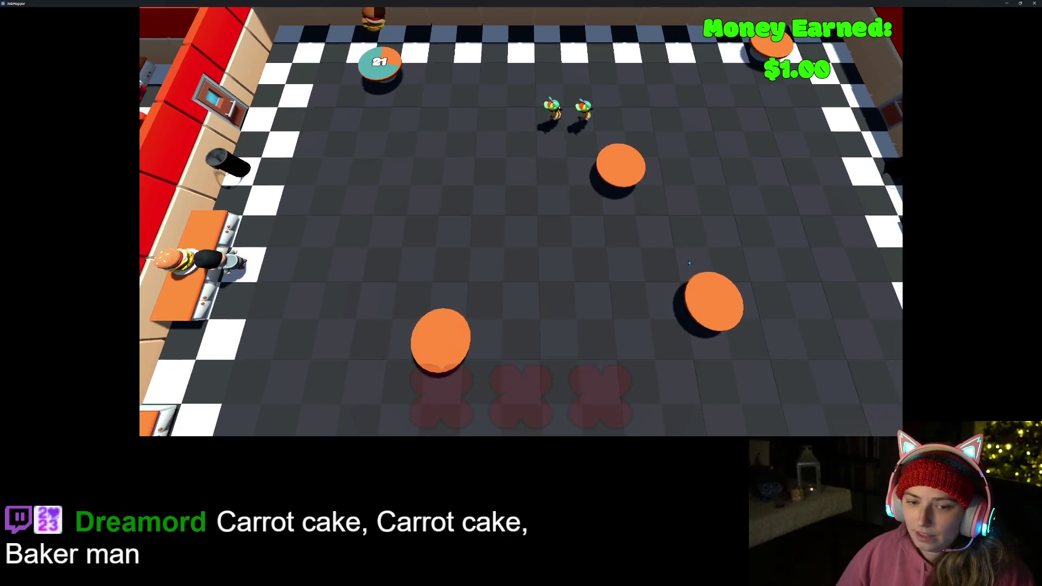
key("w")
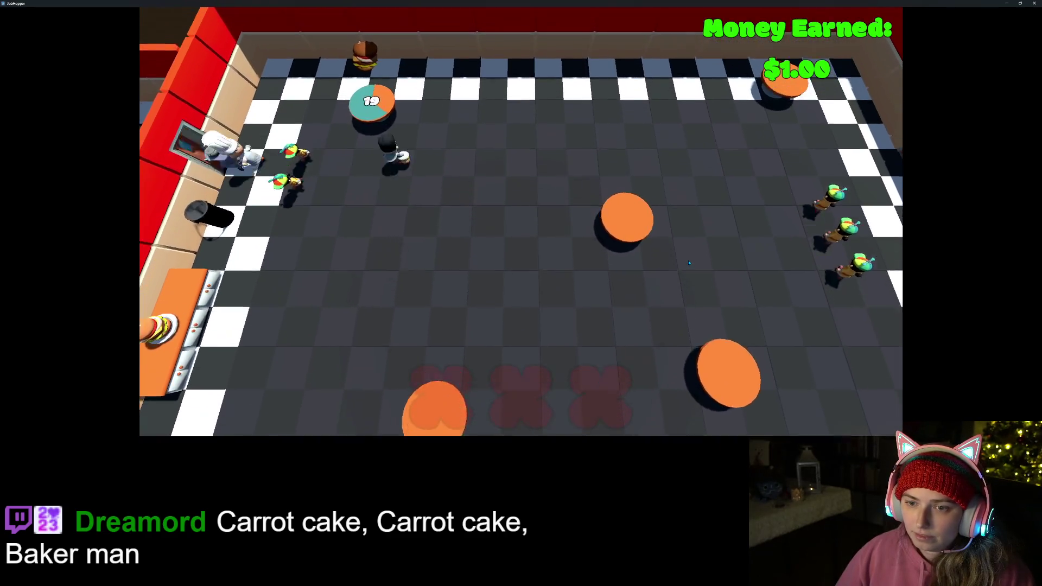
key("s")
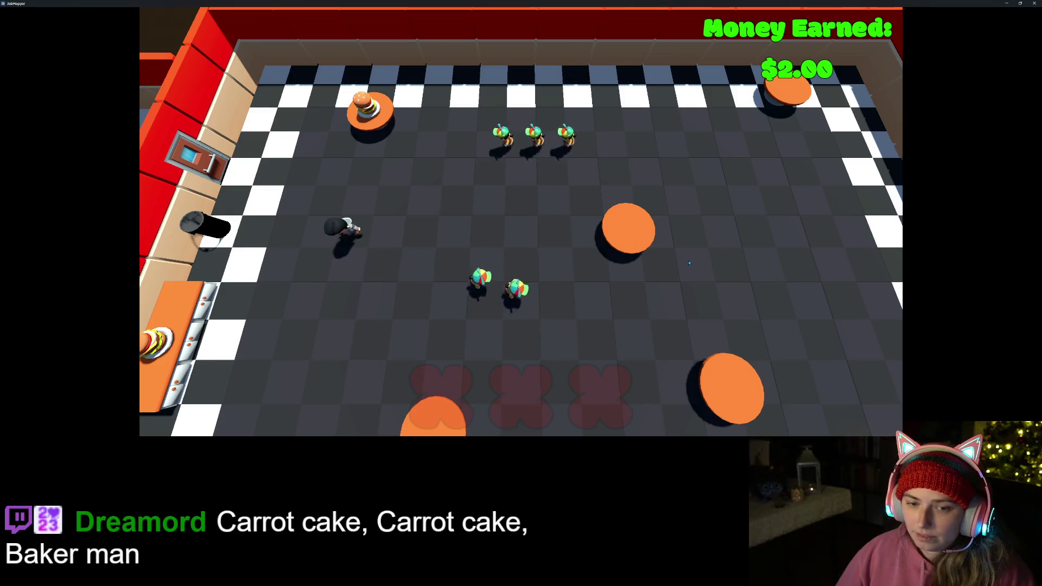
key("s")
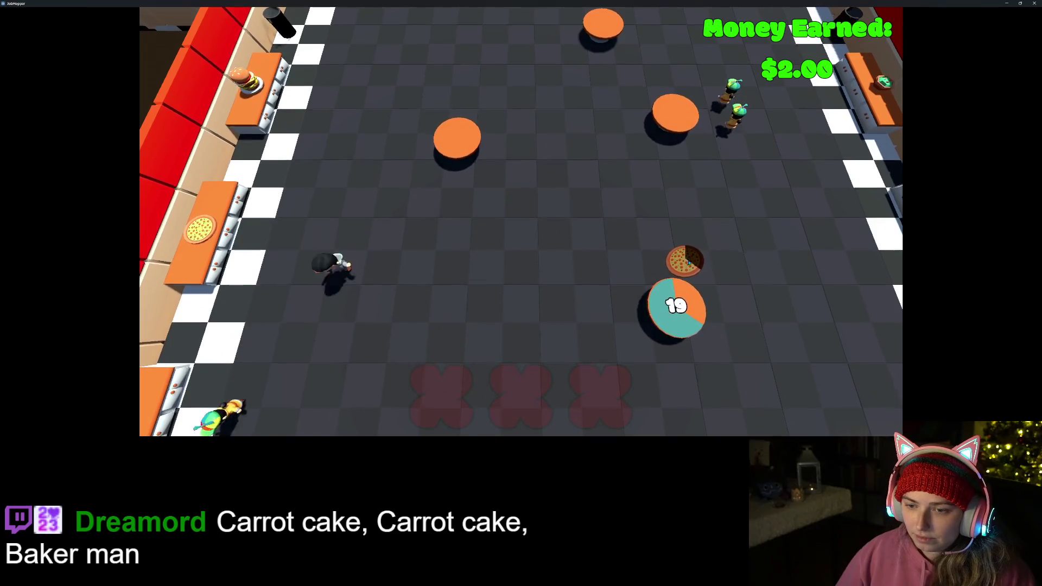
key("d")
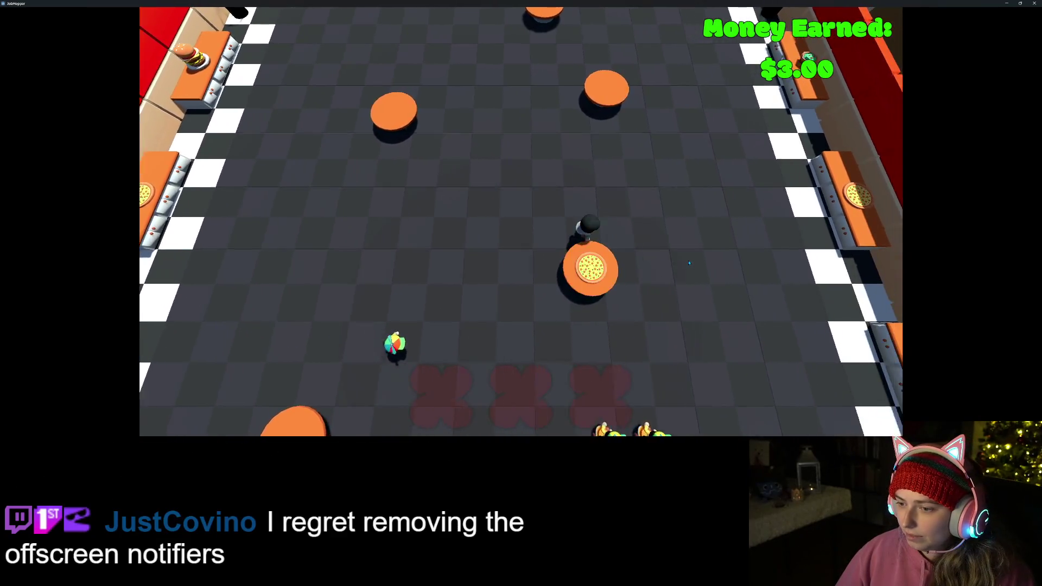
- Work along the left counter and serve the order, raising earnings to $4.00
key("a")
key("s")
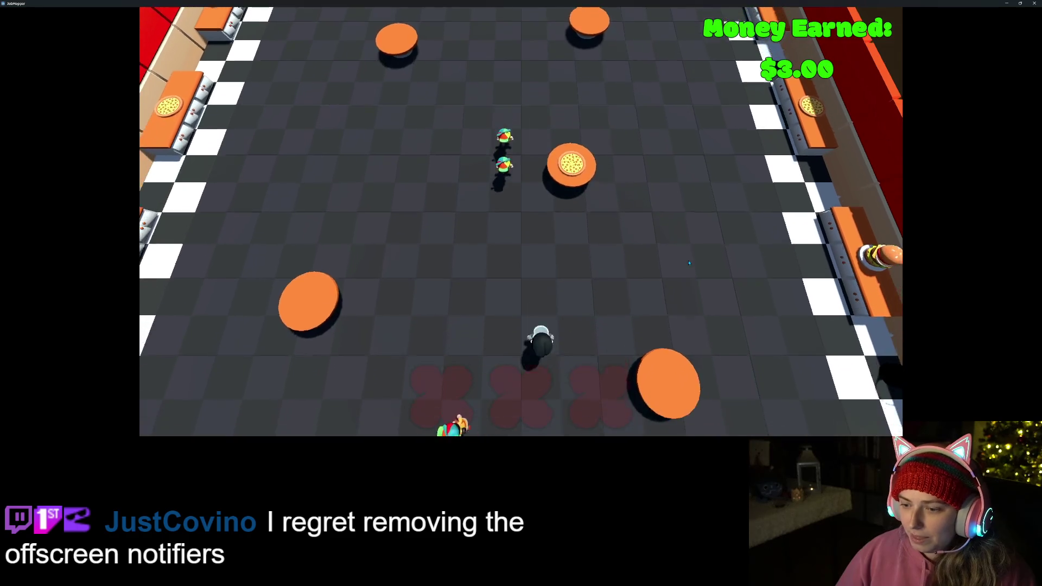
key("w")
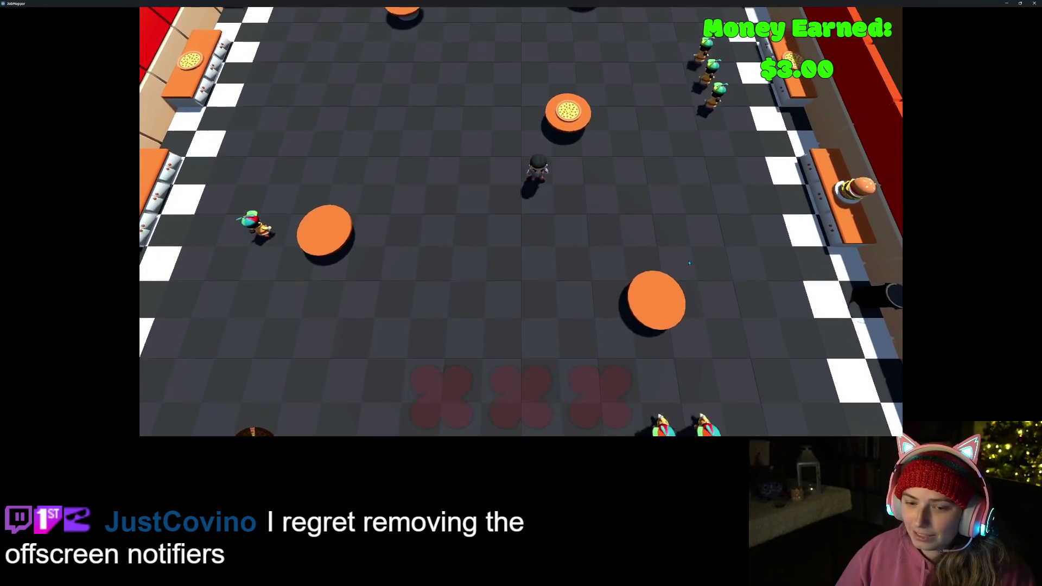
key("s")
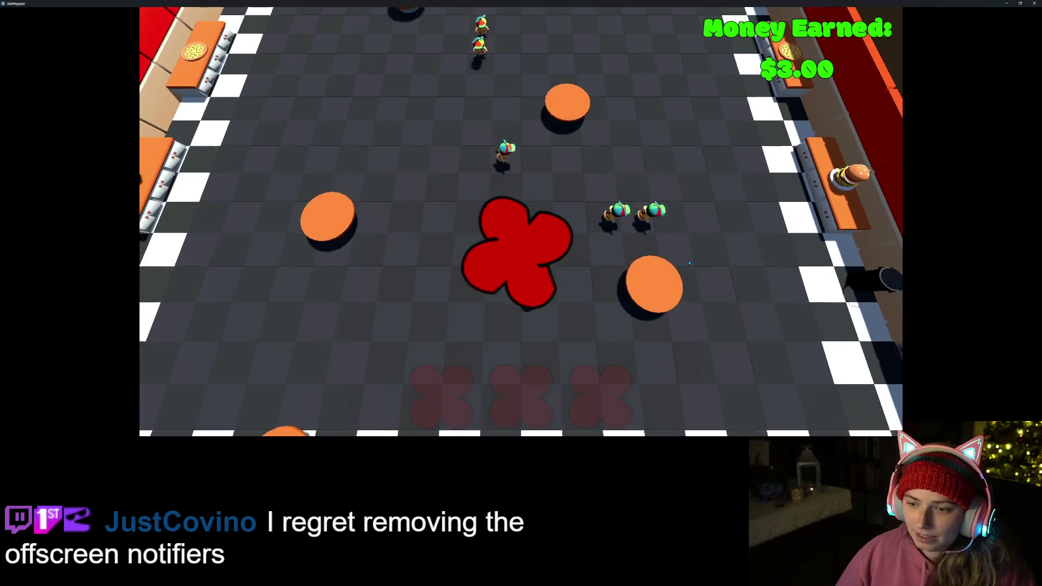
key("s")
key("w")
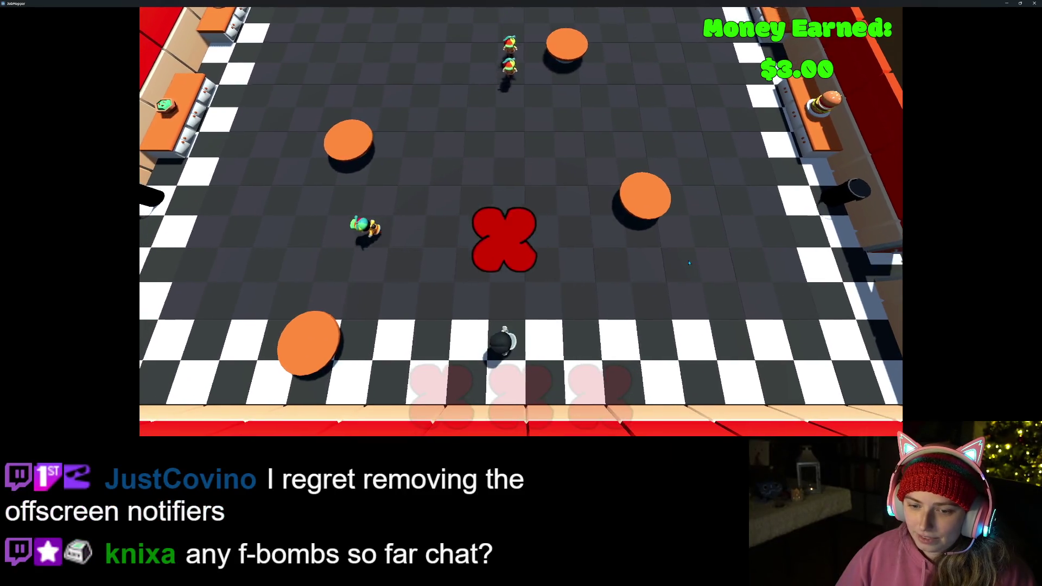
key("w")
key("a")
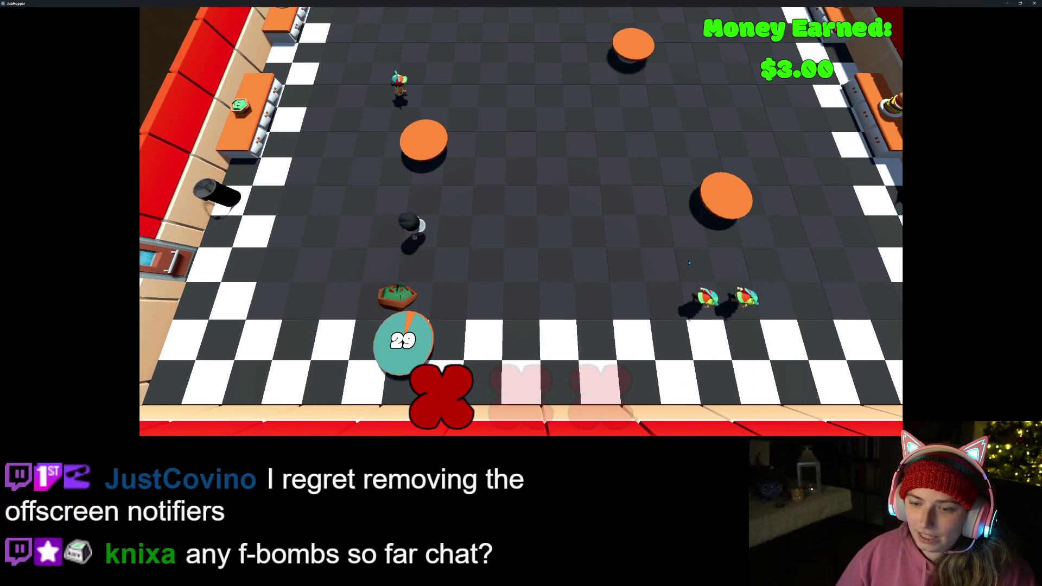
key("w")
key("a")
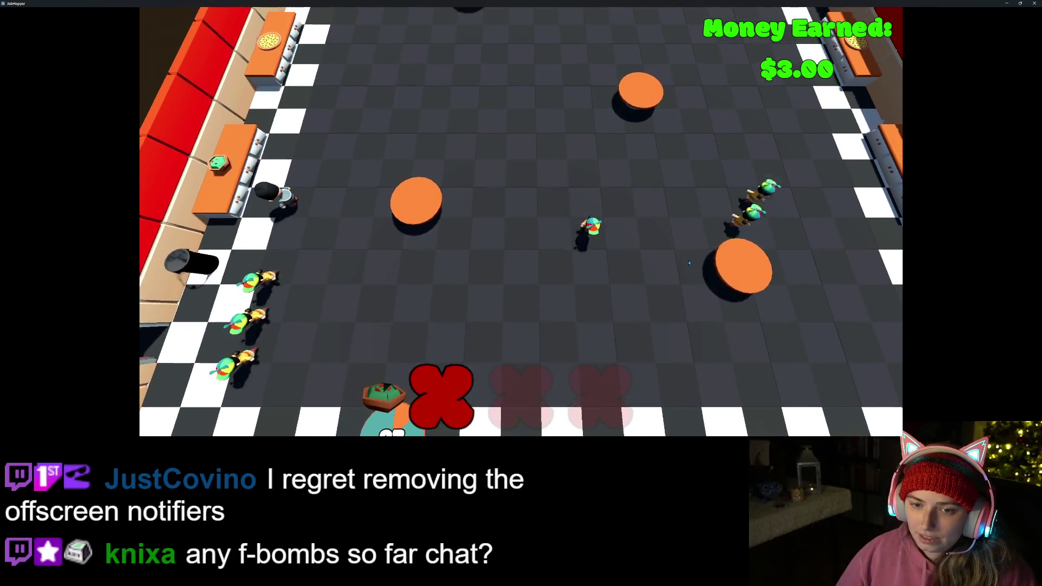
key("s")
key("a")
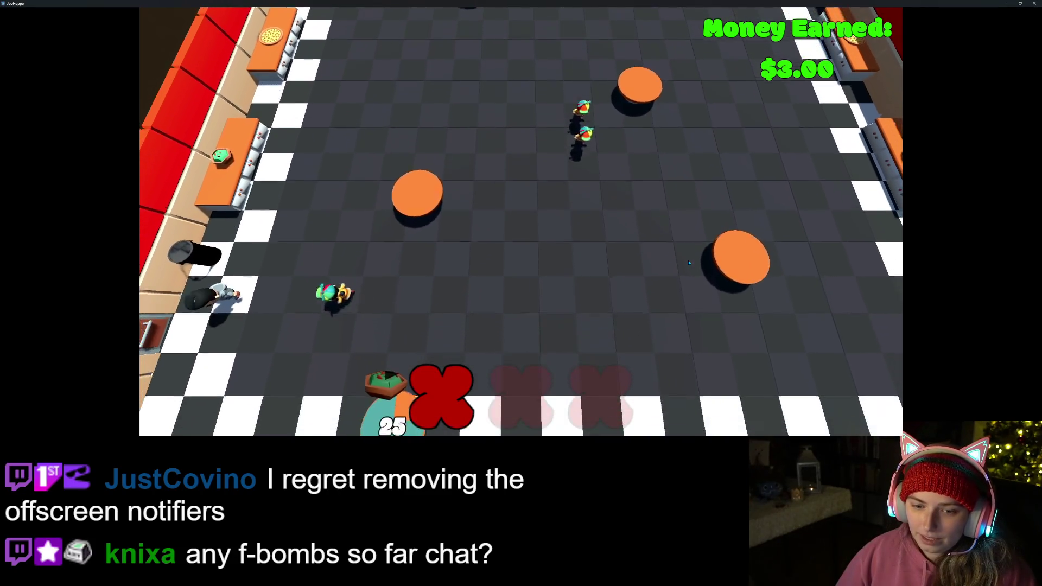
key("d")
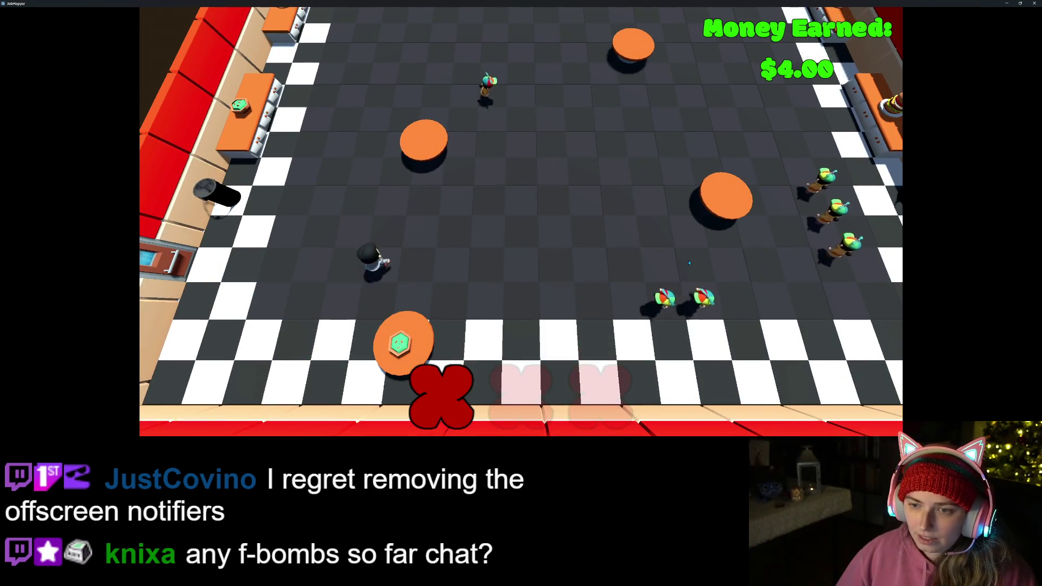
- Fetch burgers from the burger counter and serve the top table, reaching $6.00
key("w")
key("w")
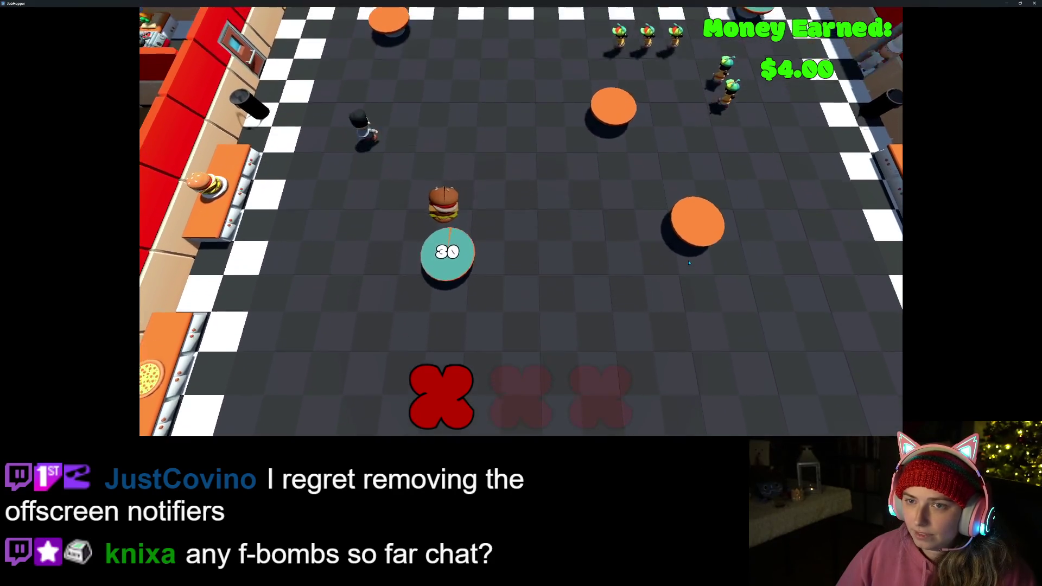
key("s")
key("a")
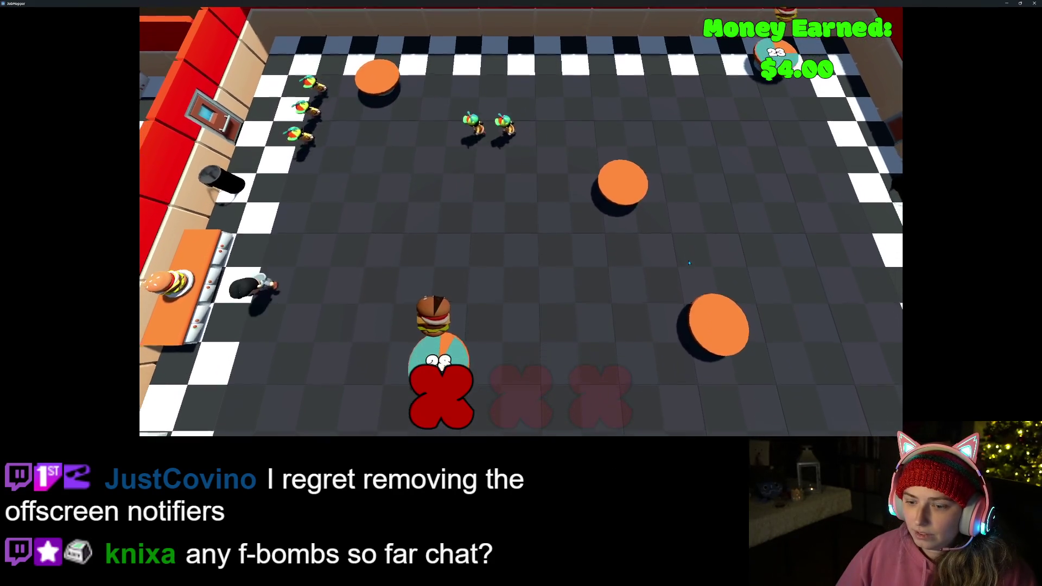
key("a")
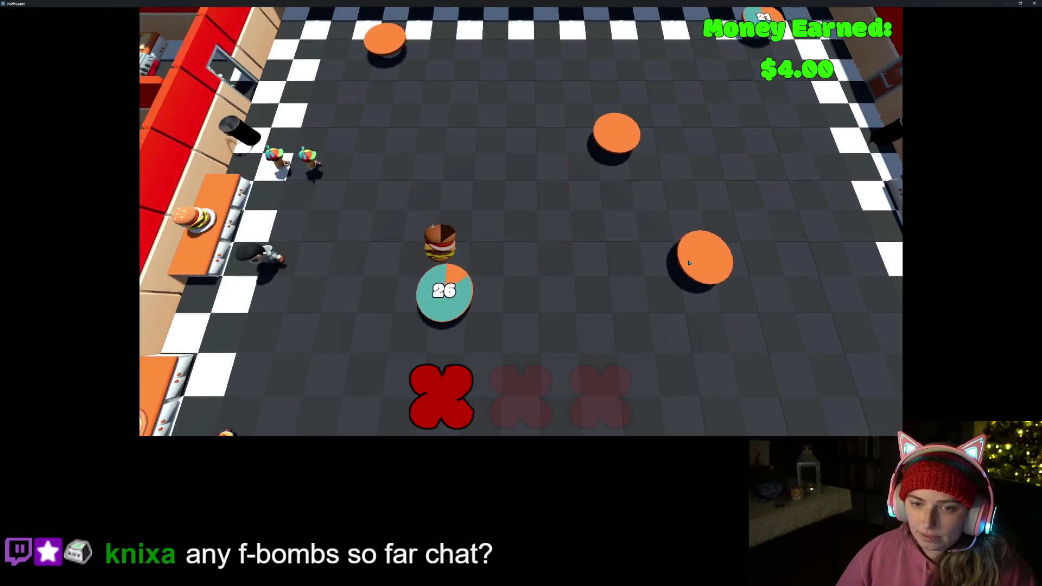
key("d")
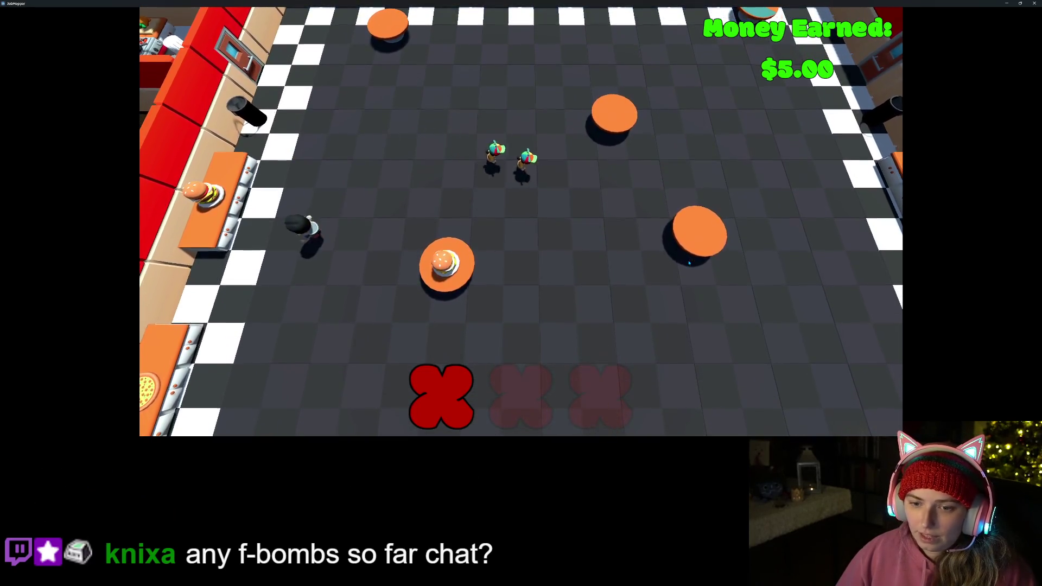
key("w")
key("a")
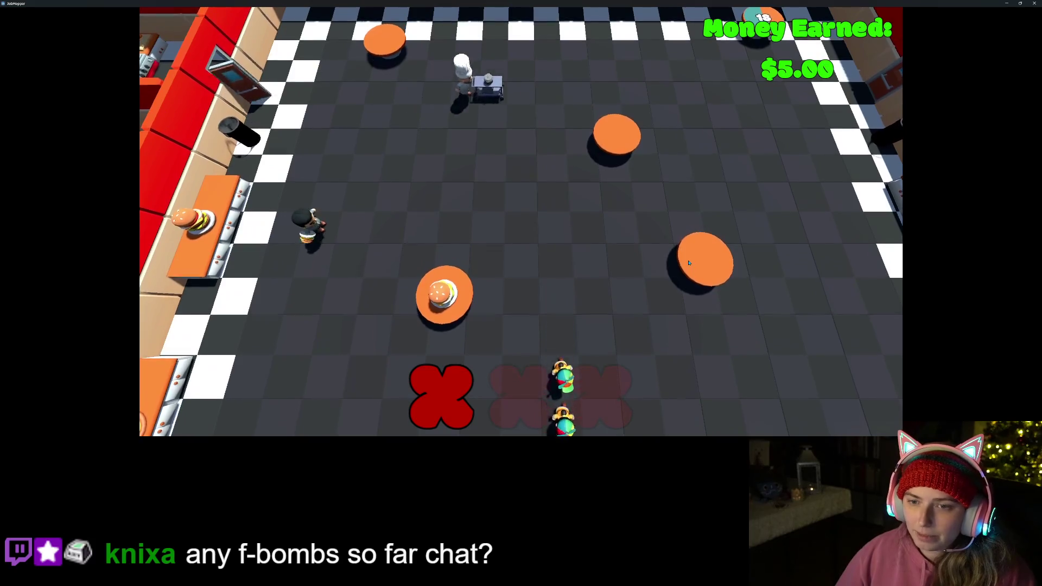
key("d")
key("w")
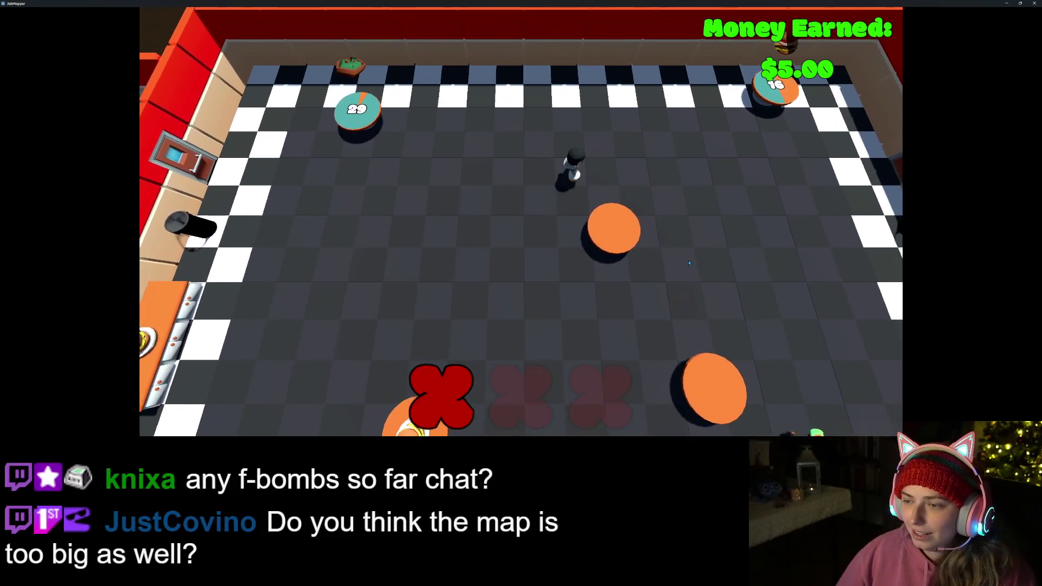
key("d")
key("w")
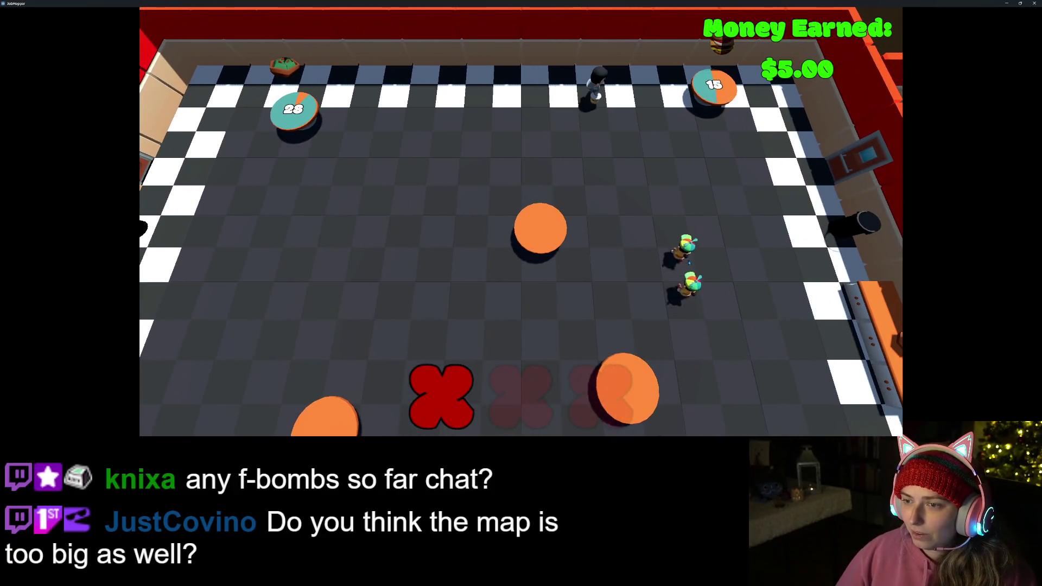
key("a")
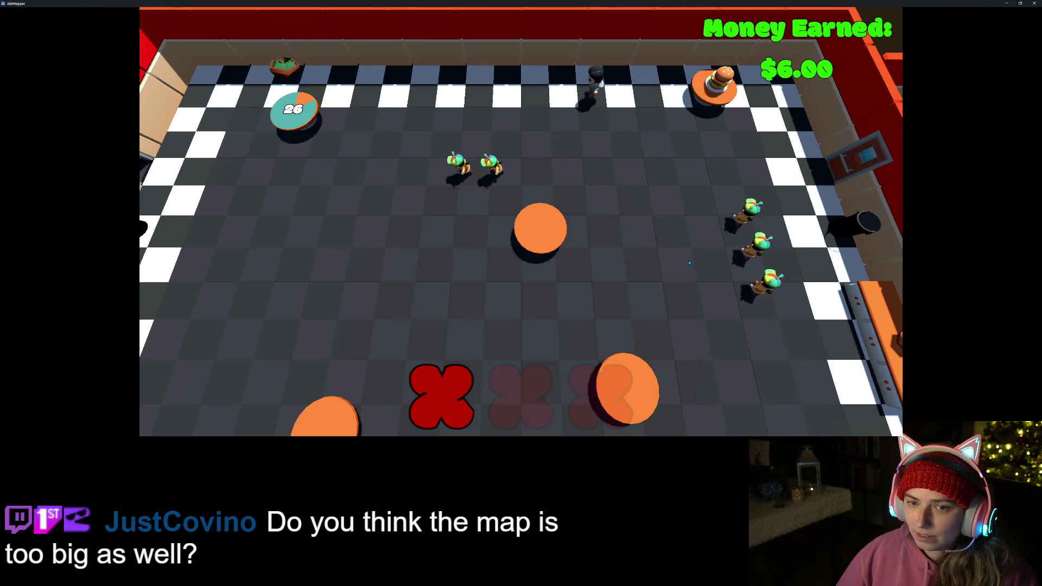
- Collect the green dish from the counter and deliver it to a waiting table
key("s")
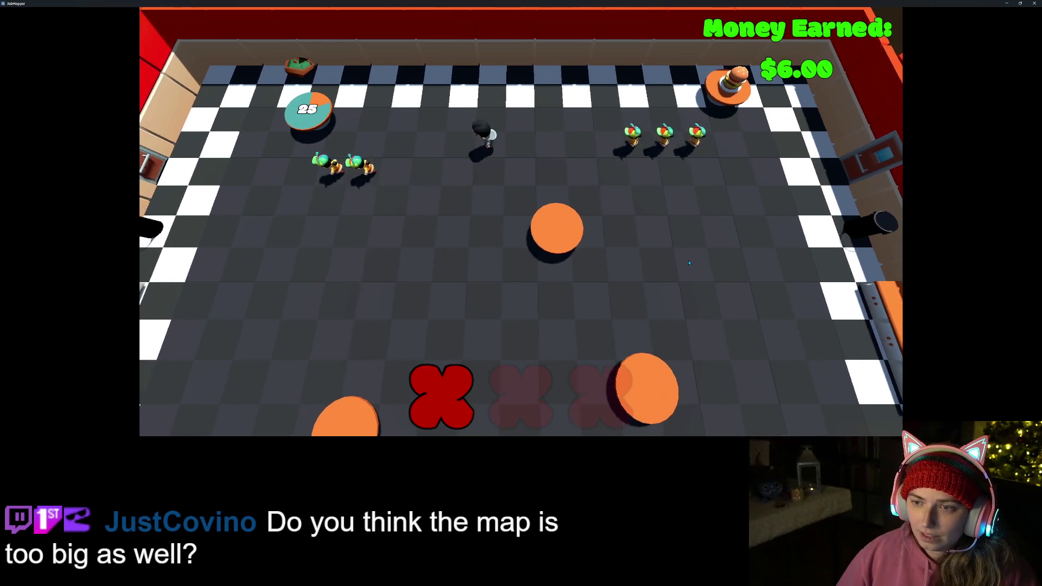
key("s")
key("a")
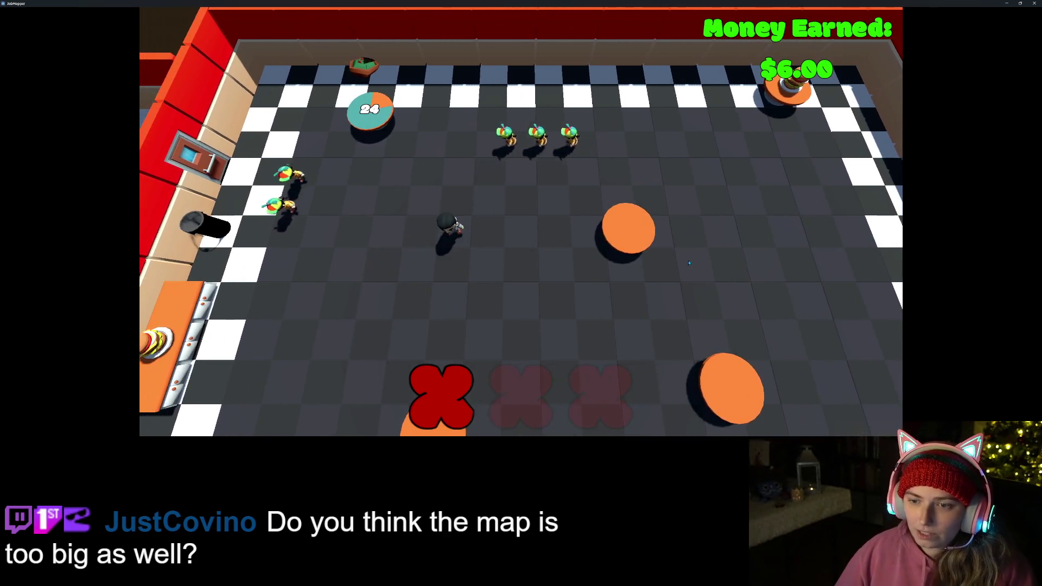
key("s")
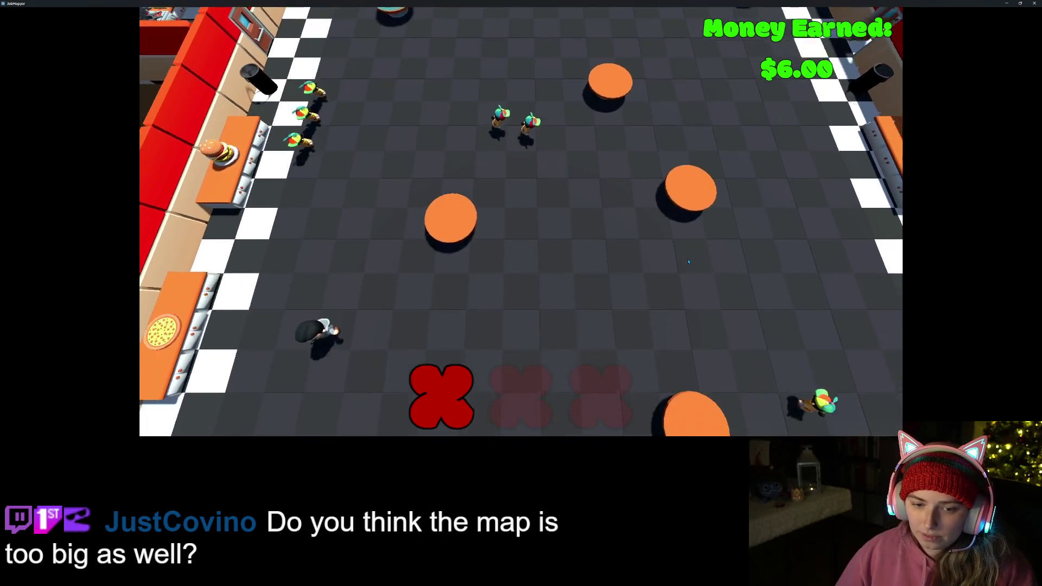
key("s")
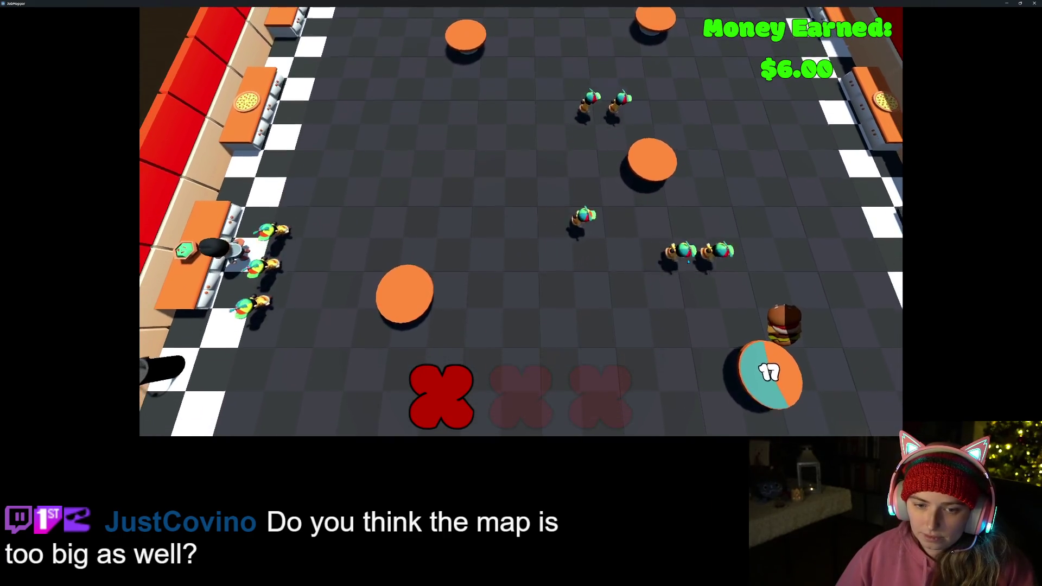
key("w")
key("d")
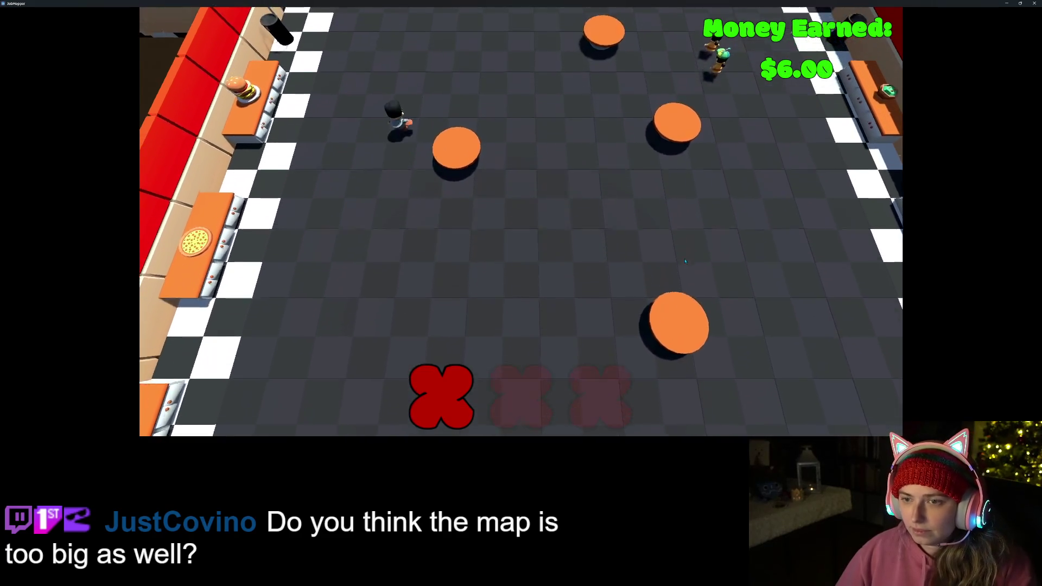
key("w")
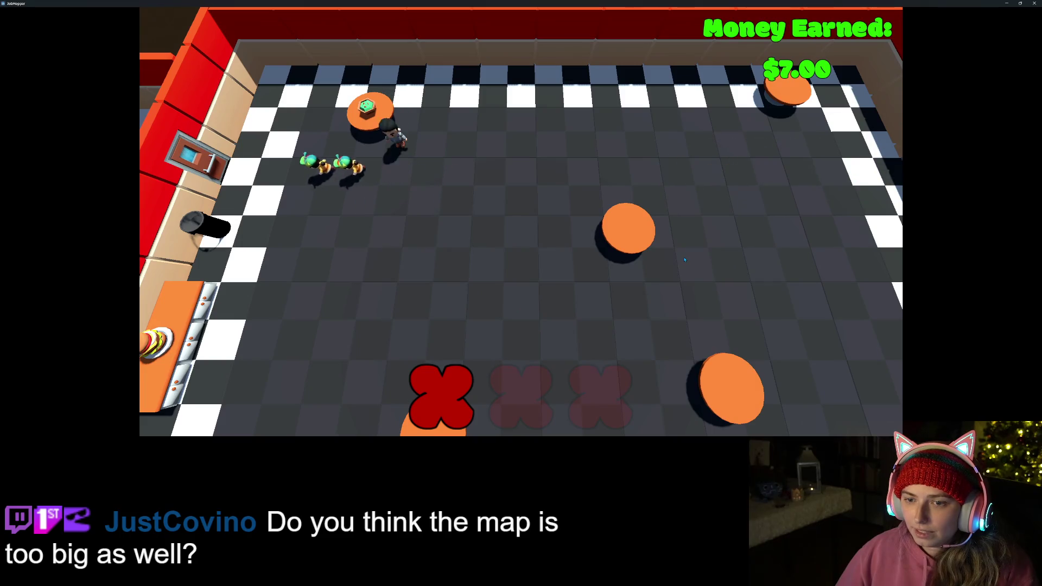
key("s")
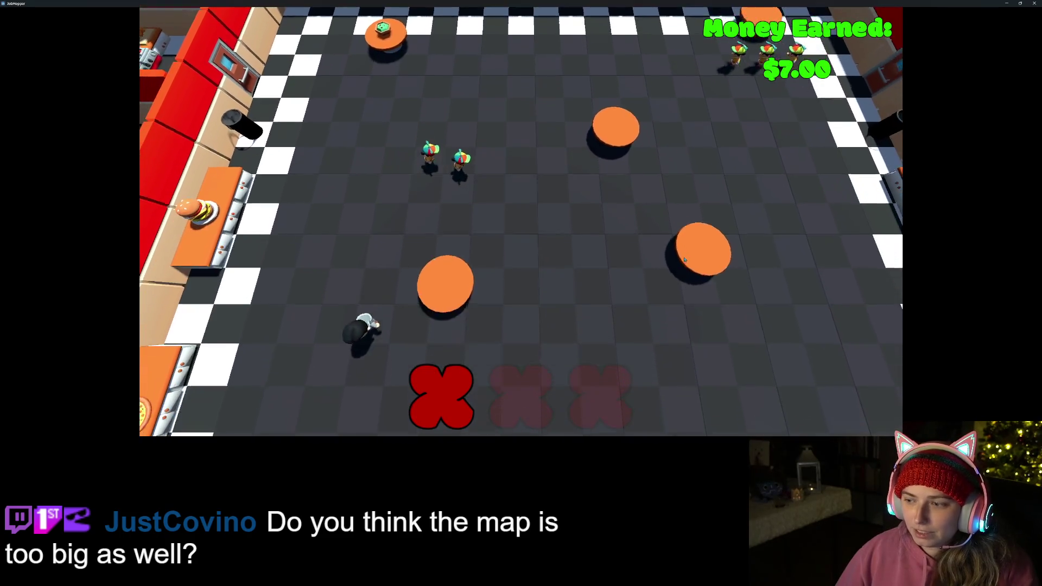
key("s")
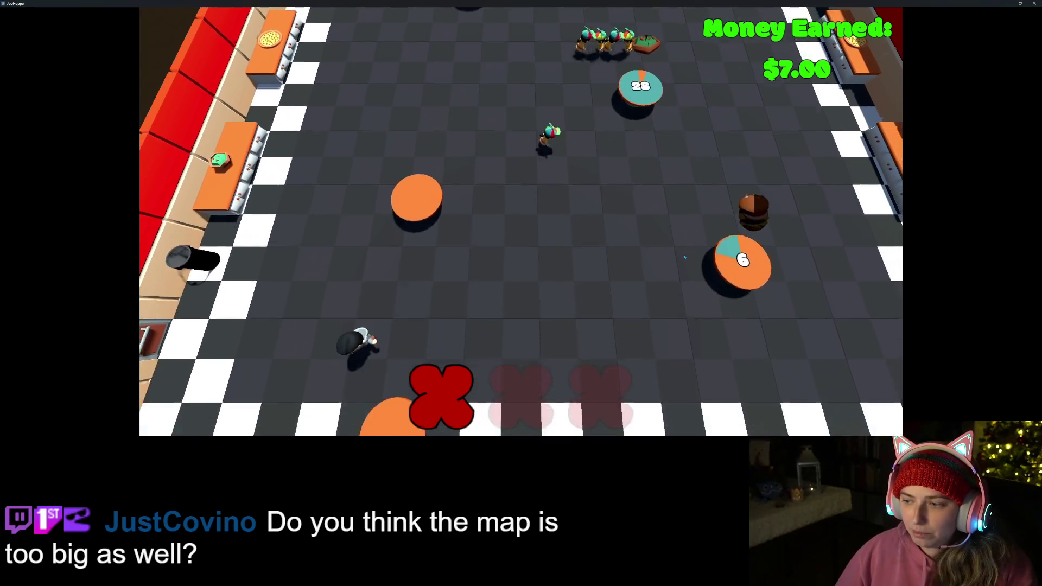
key("s")
key("w")
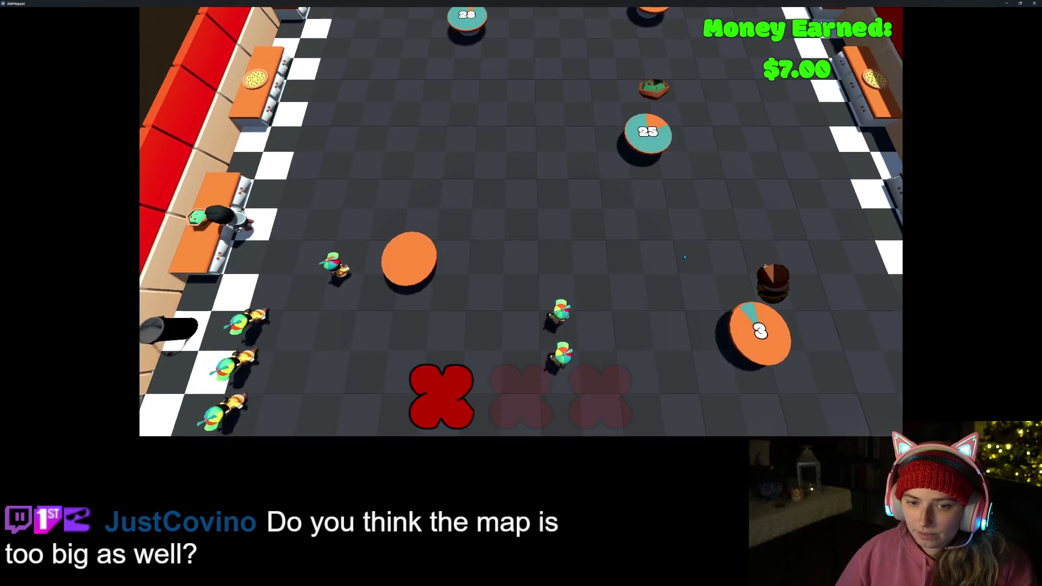
key("d")
key("w")
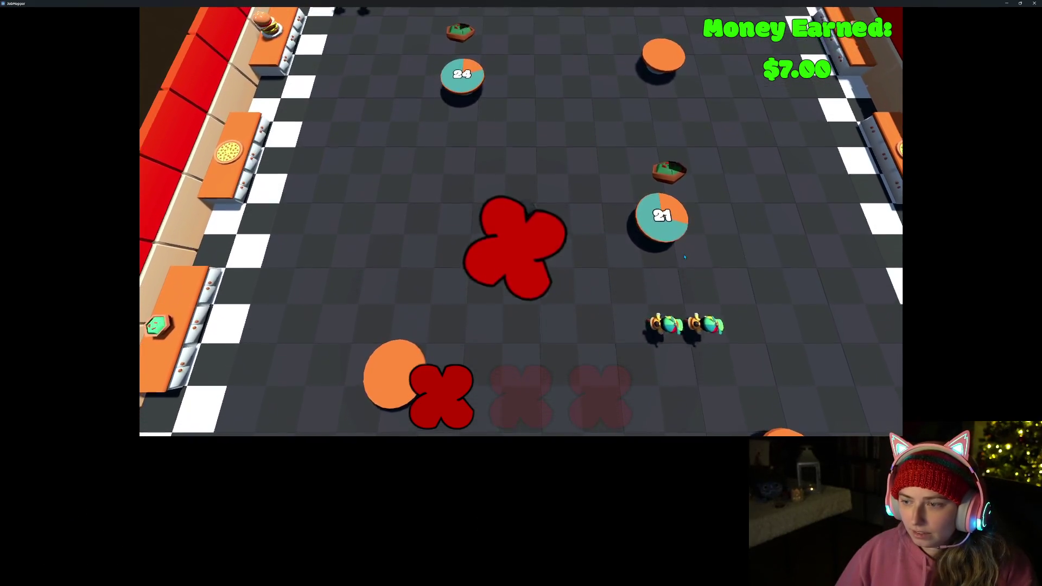
key("d")
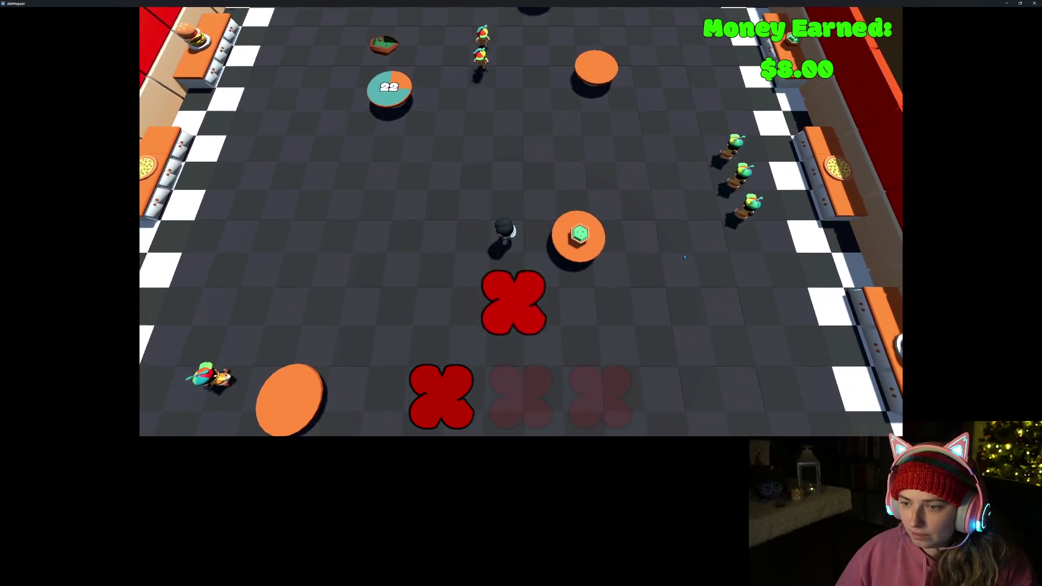
- Collect food at the right-hand counter and deliver it to table 15, reaching $11.00
key("a")
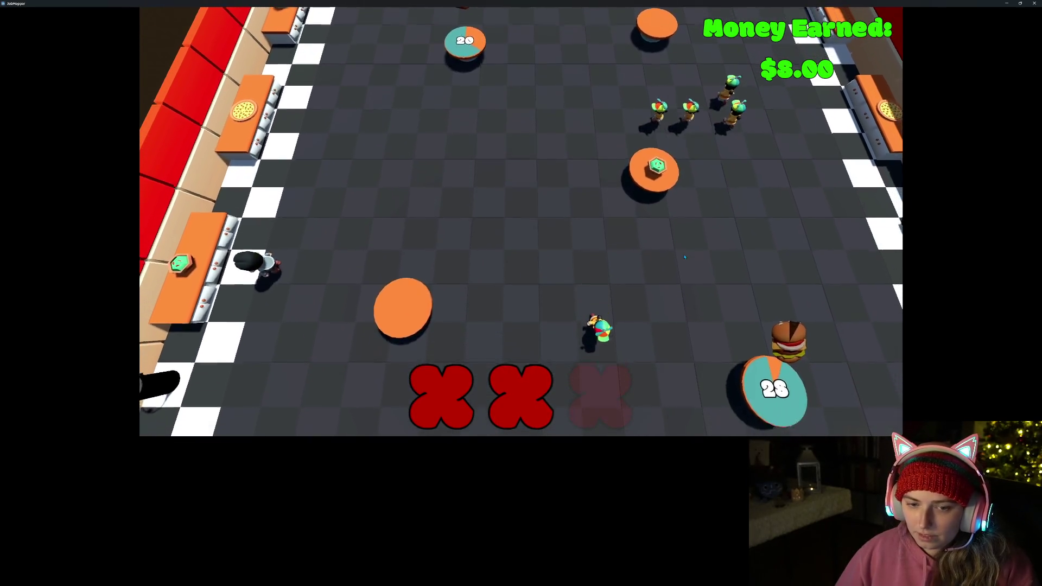
key("w")
key("d")
key("w")
key("d")
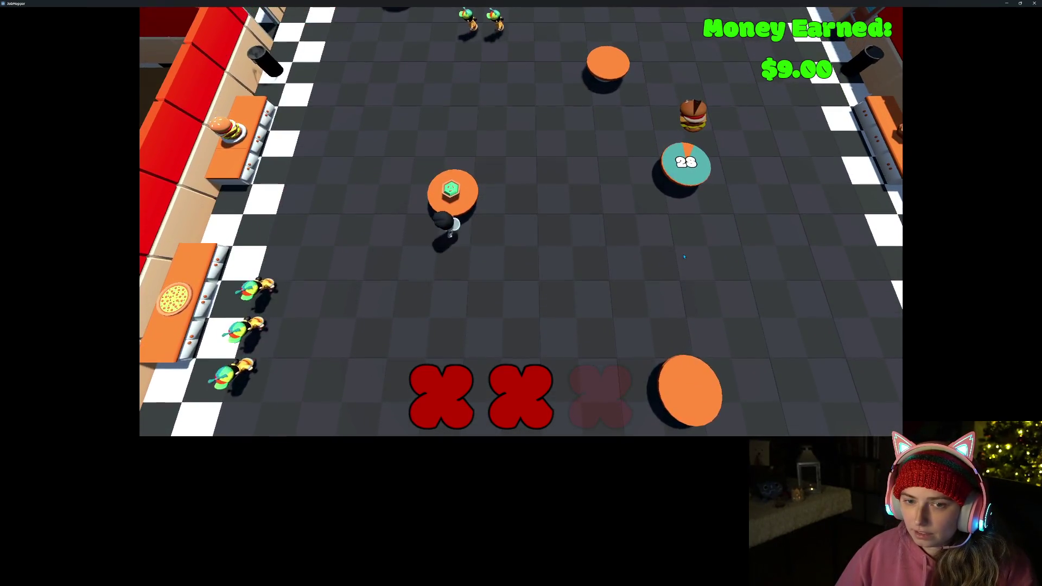
key("w")
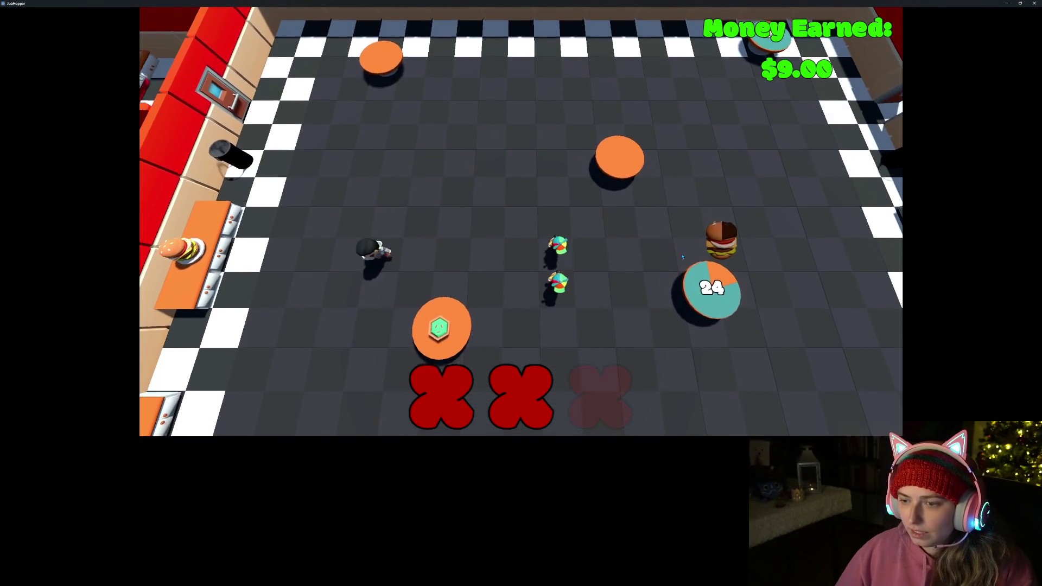
key("d")
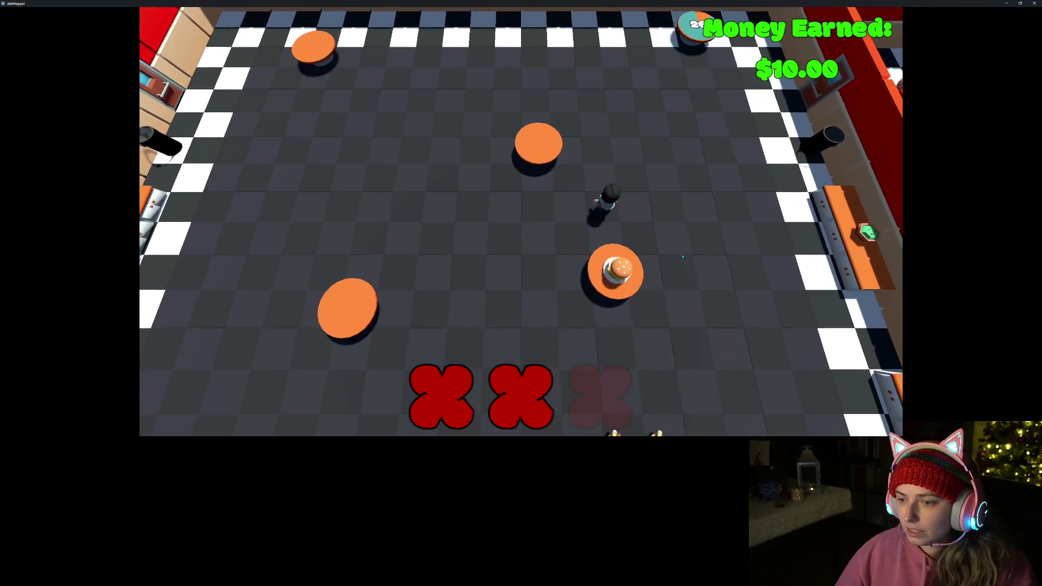
key("s")
key("a")
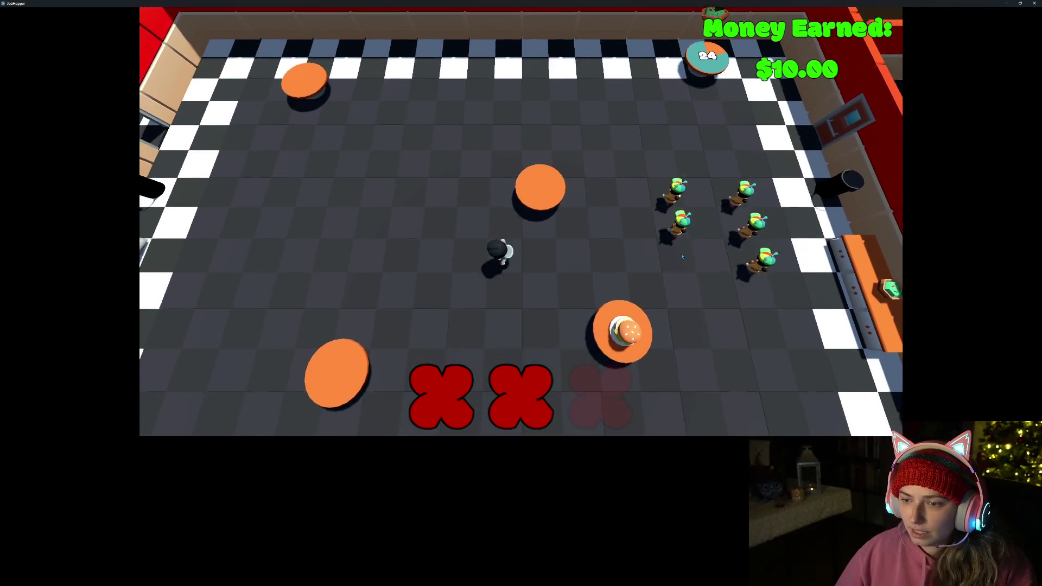
key("w")
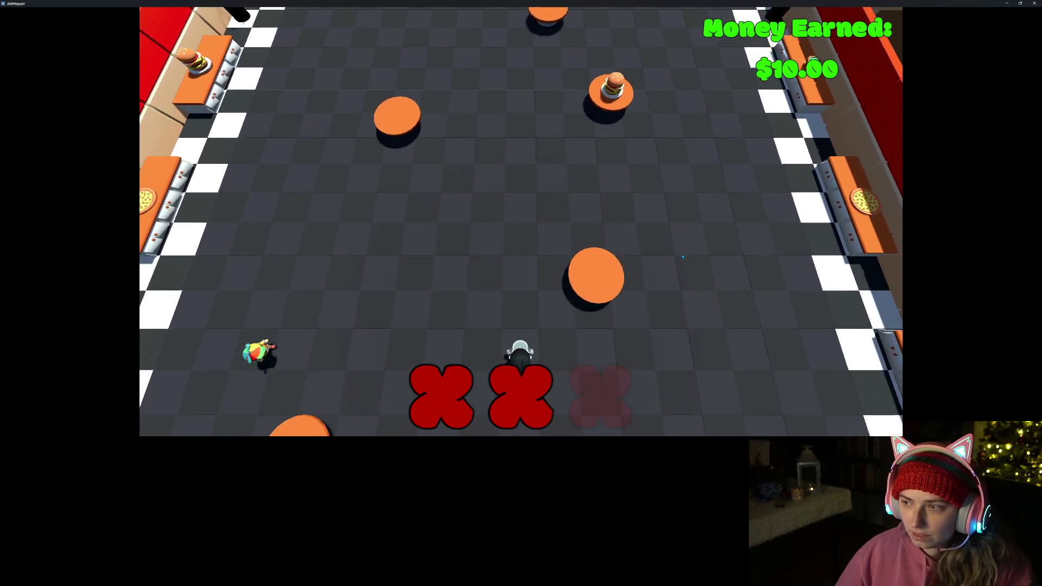
key("d")
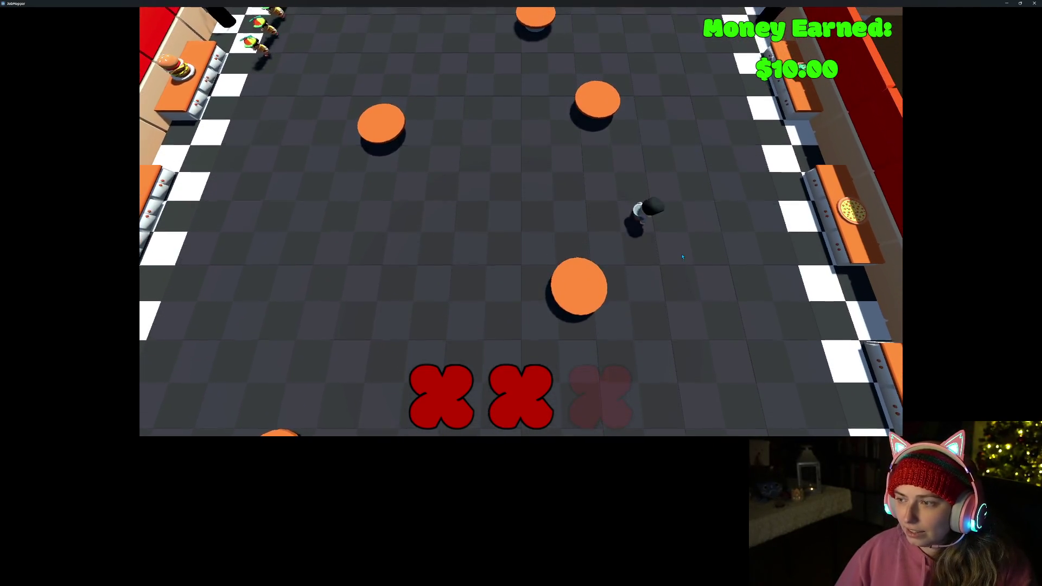
key("d")
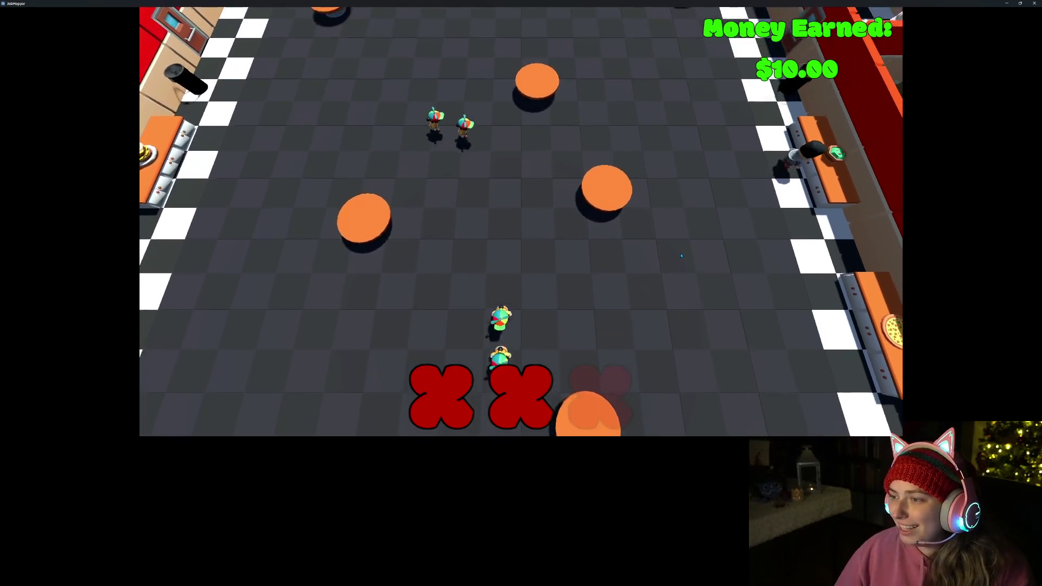
key("w")
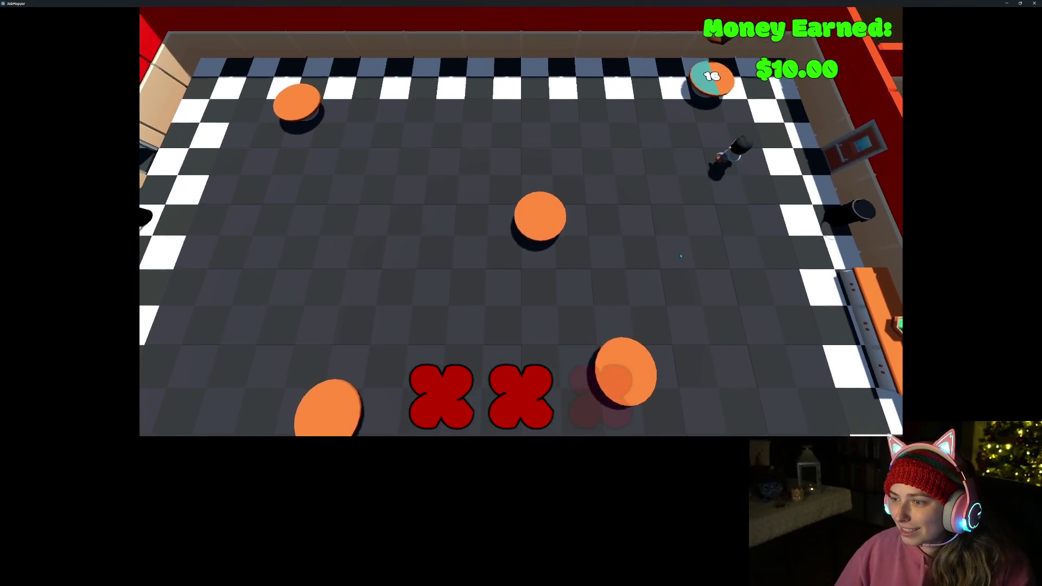
key("s")
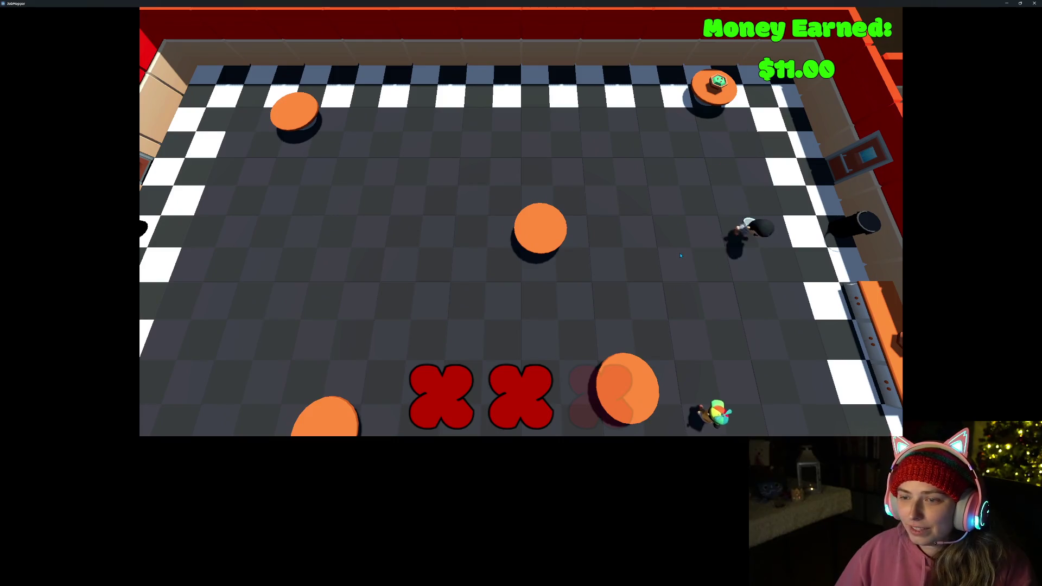
key("s")
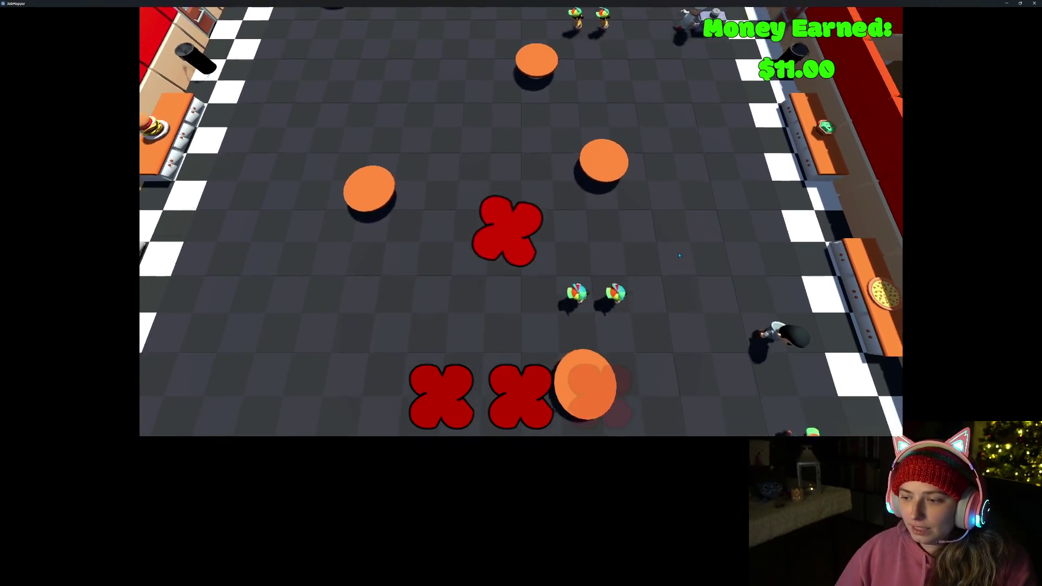
key("s")
type("iheartunions")
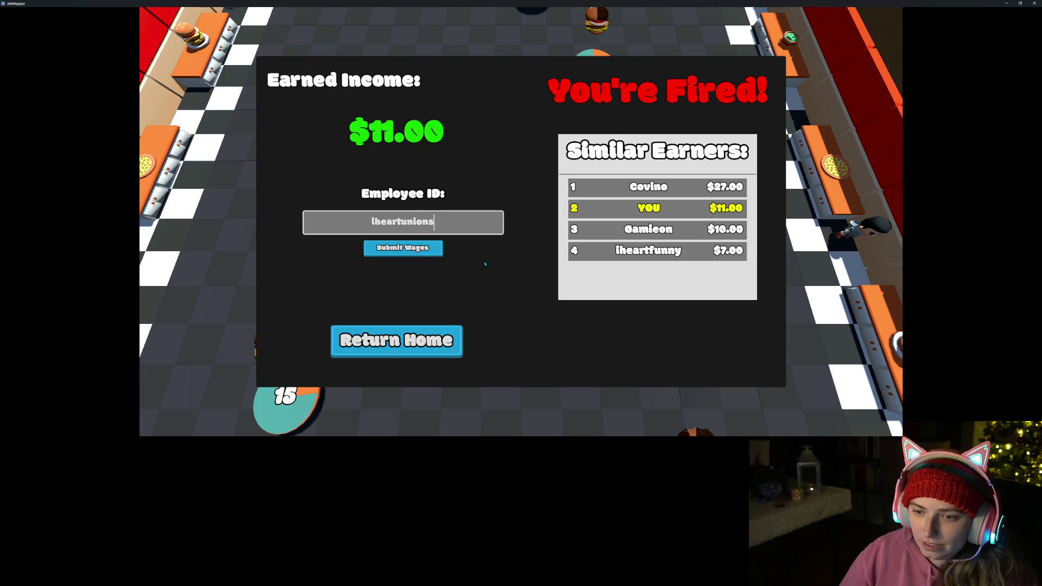
- Enter an employee ID, submit the $11.00 wages, and return to the title menu
key("Tab")
key("Return")
key("Tab")
key("Return")
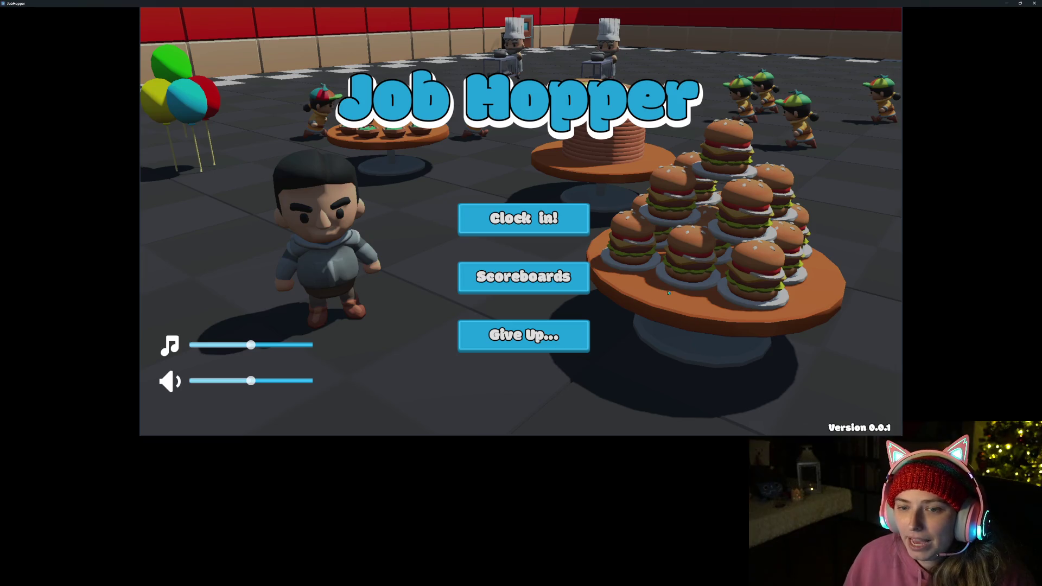
- Clock in to a new restaurant shift at $0.00 and walk the chef right
left_click(564, 222)
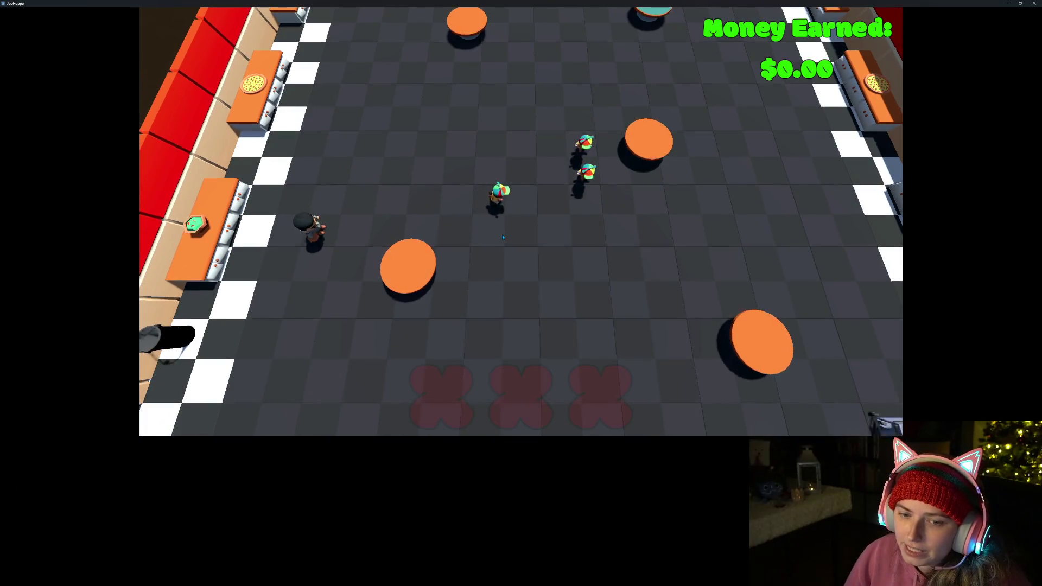
key("d")
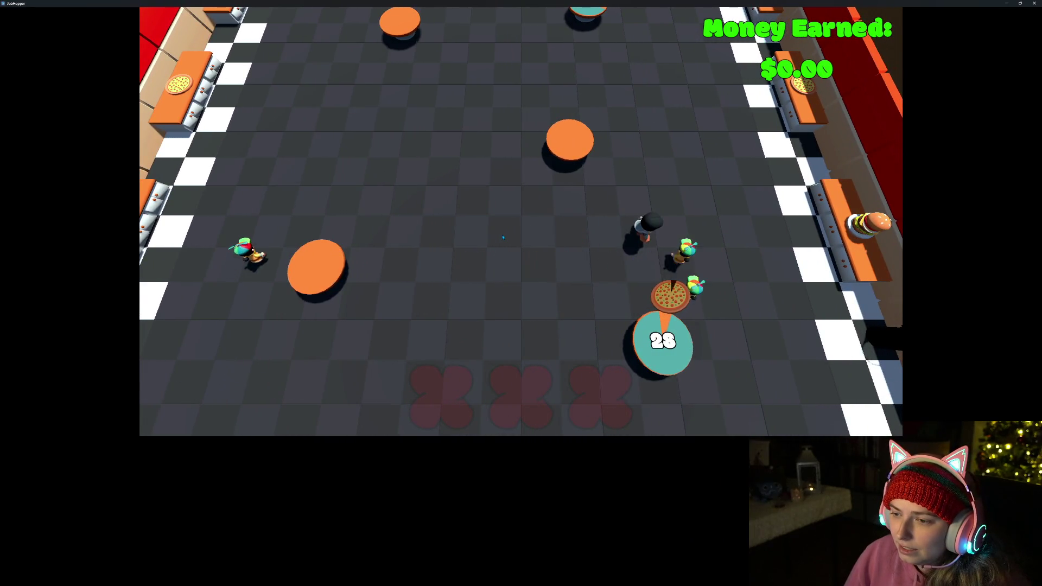
- Walk the chef up to the top wall and serve a table there, earning $1.00
key("s")
key("a")
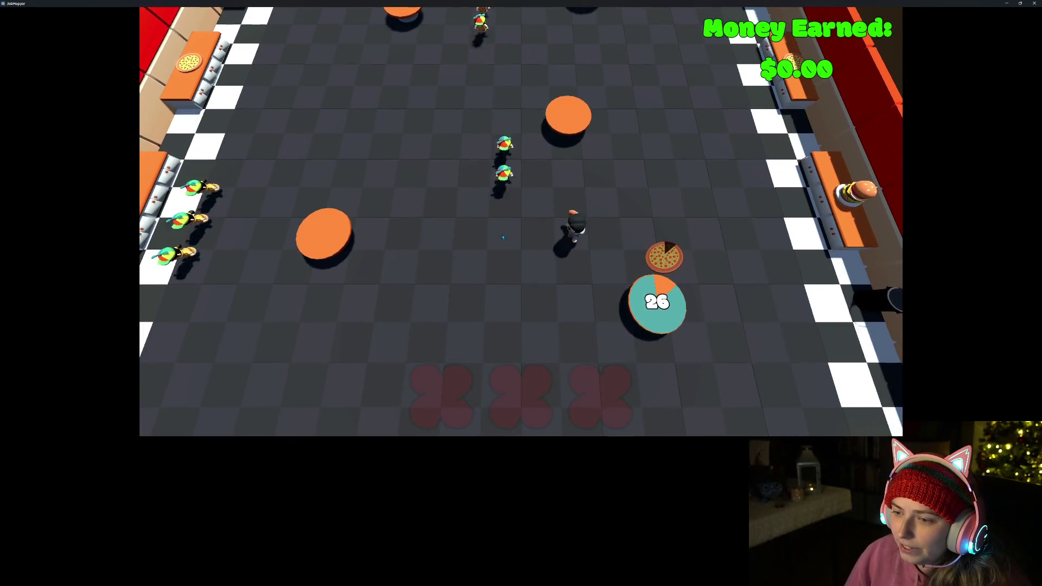
key("w")
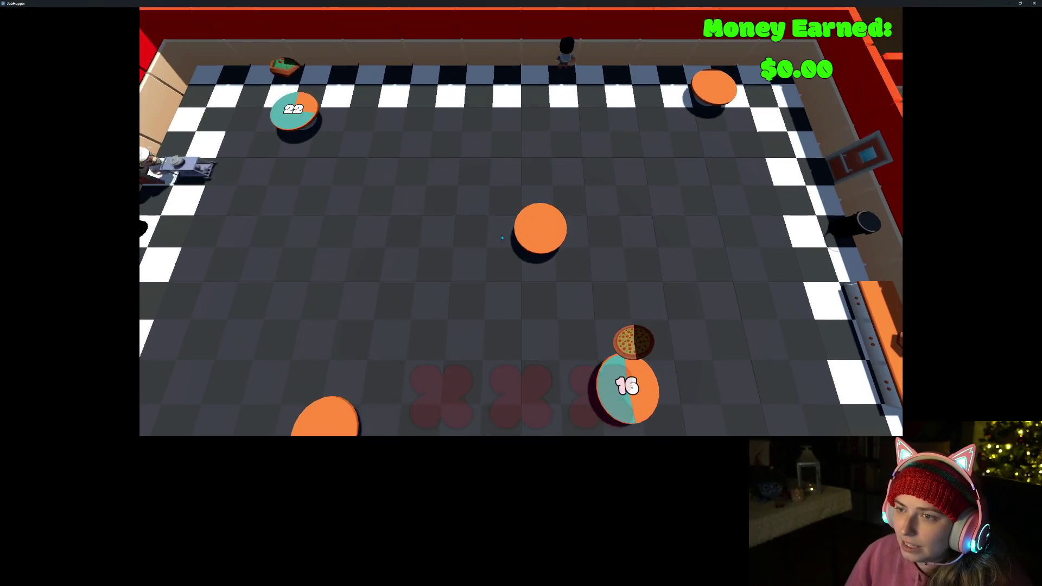
key("d")
key("a")
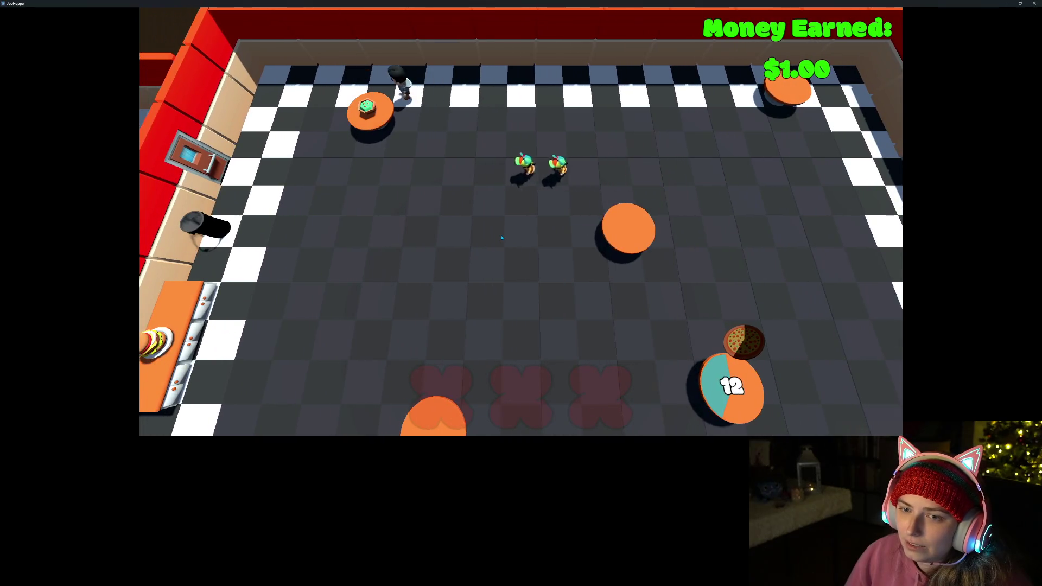
- Move the chef down and right to the bottom edge, dodging around there
key("s")
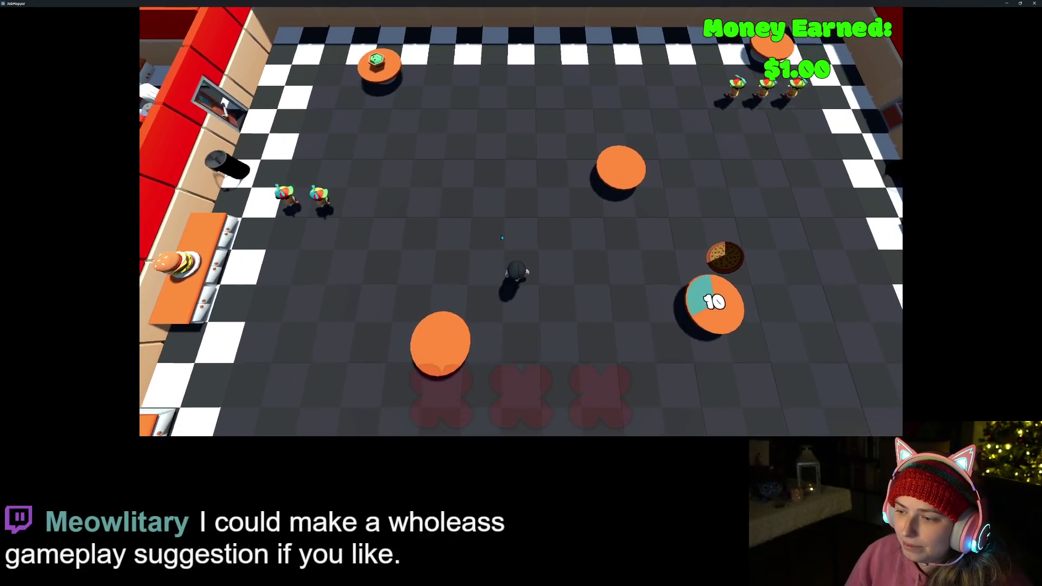
key("d")
key("s")
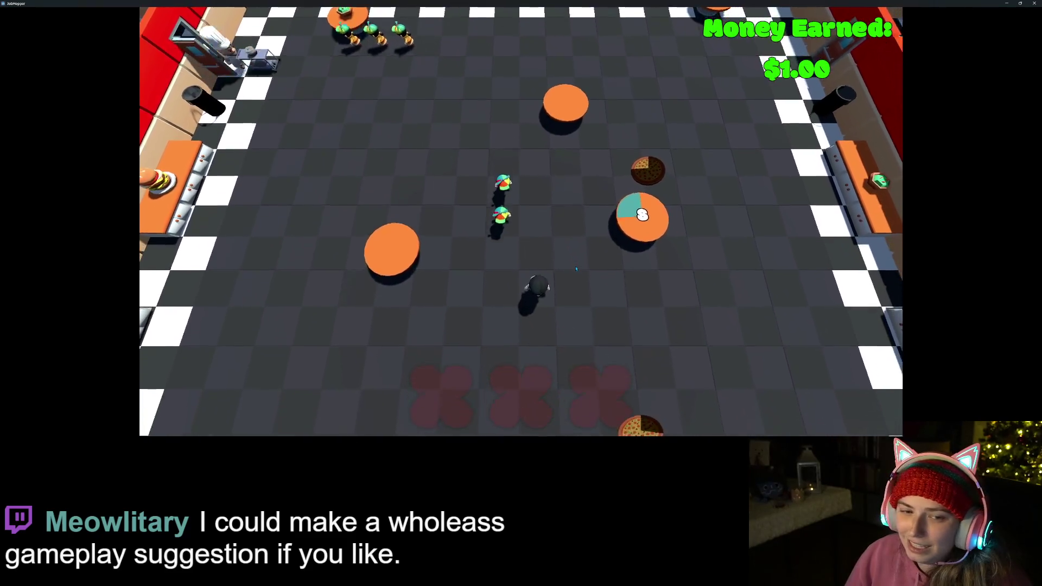
key("d")
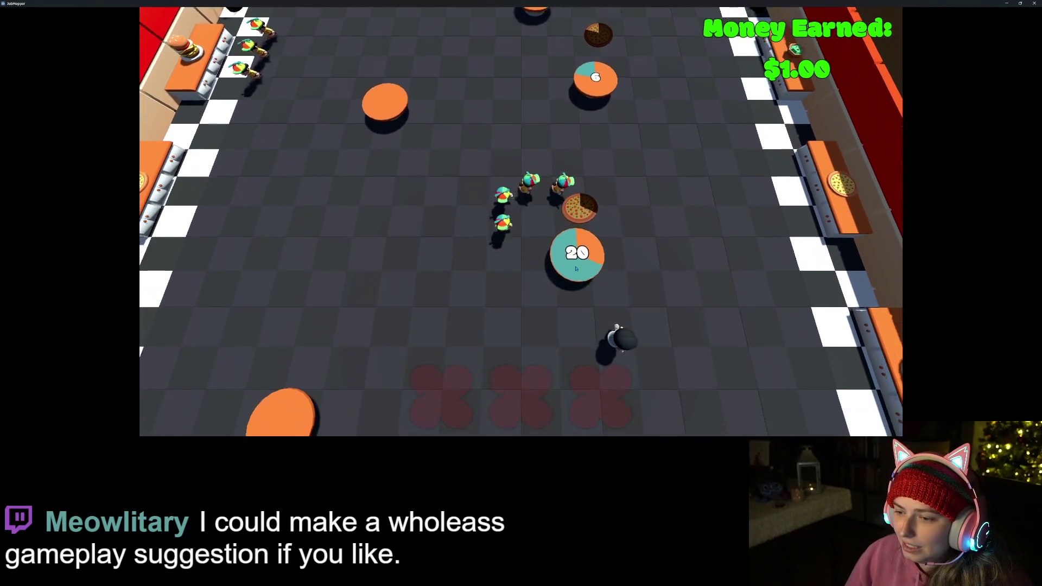
key("s")
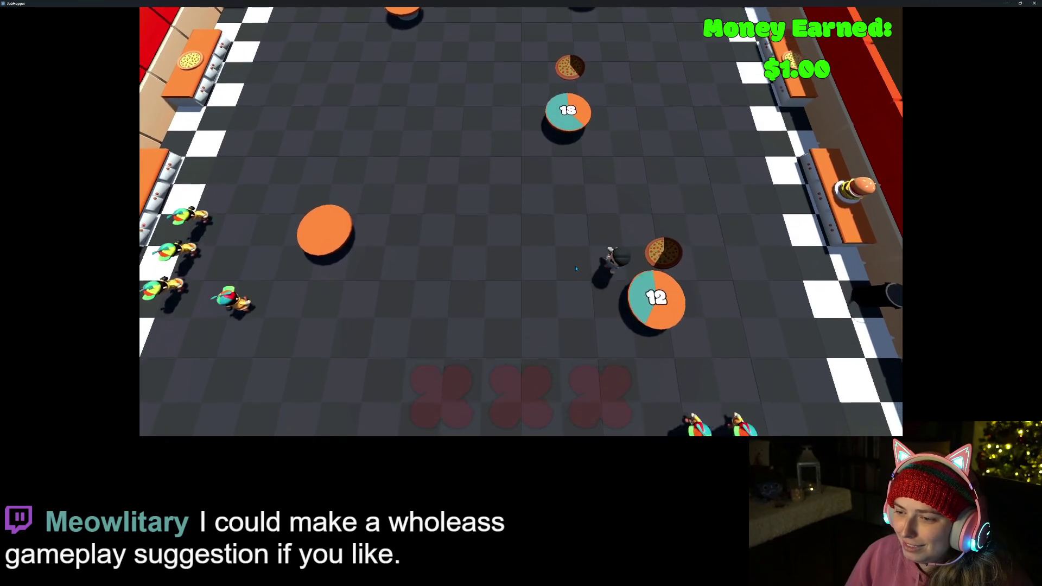
key("s")
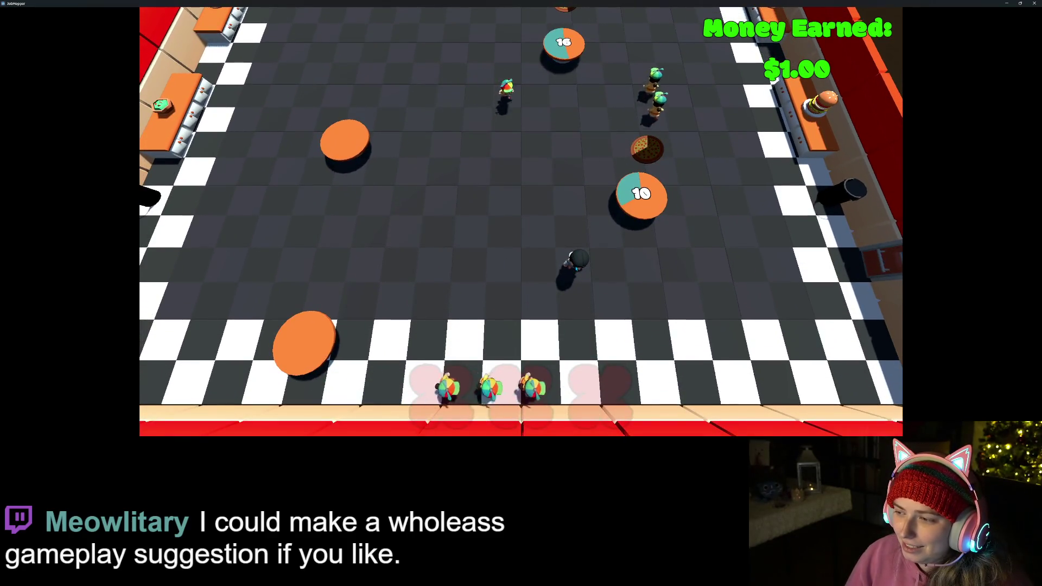
key("d")
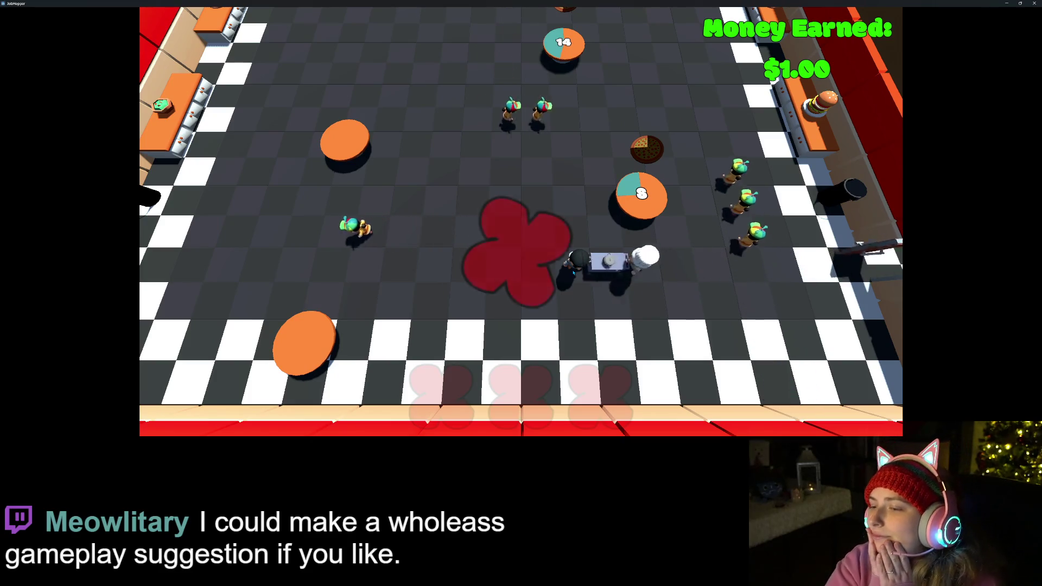
key("a")
key("s")
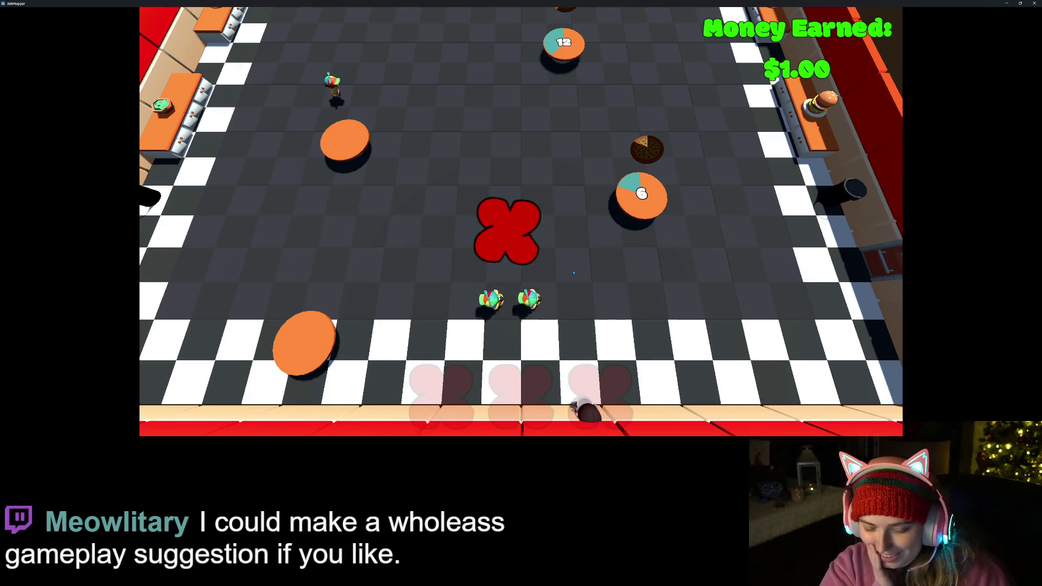
- Walk the chef up and left, down to the bottom wall, then back to mid-floor
key("w")
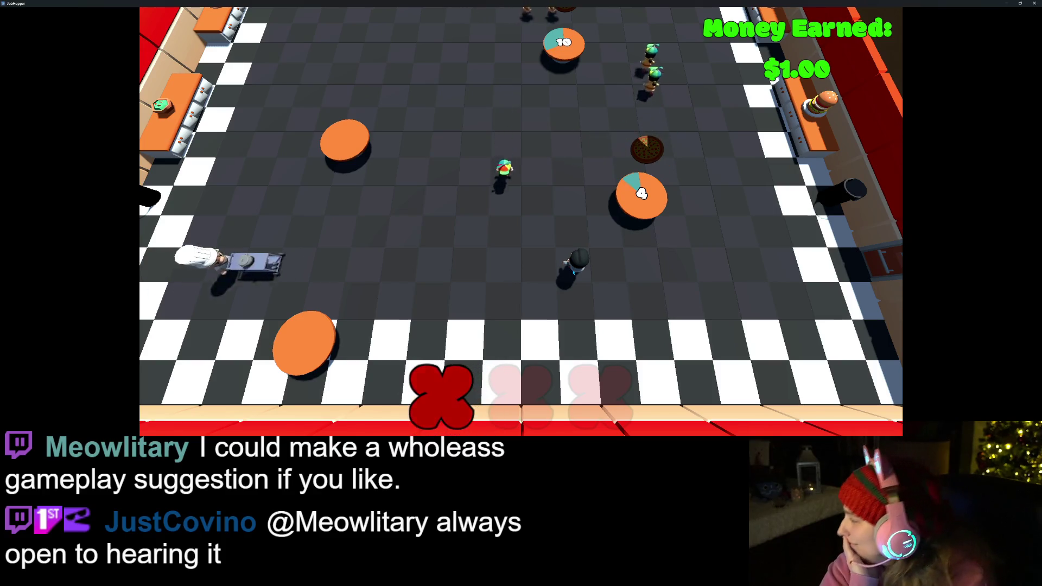
key("w")
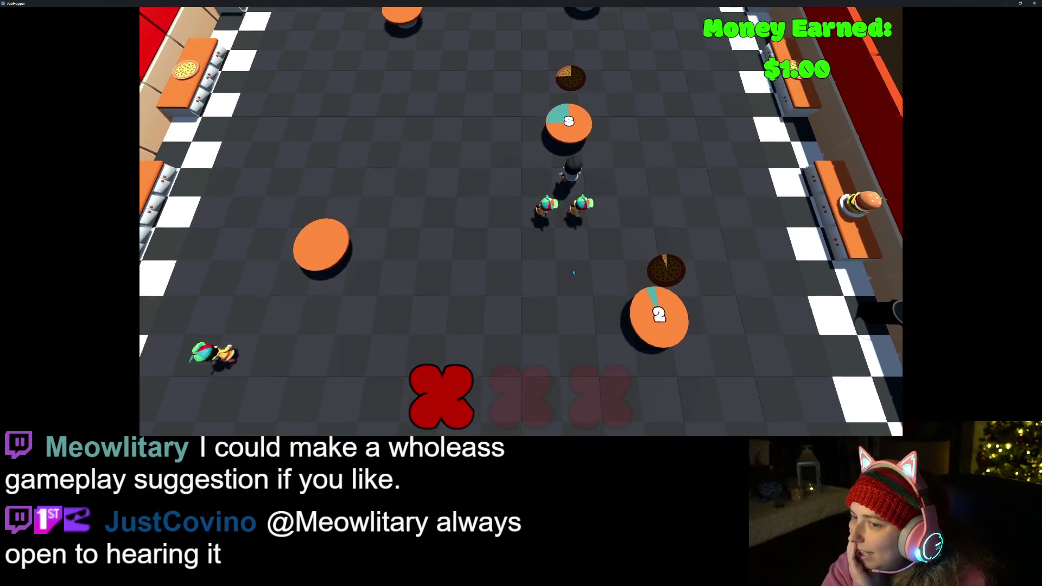
key("a")
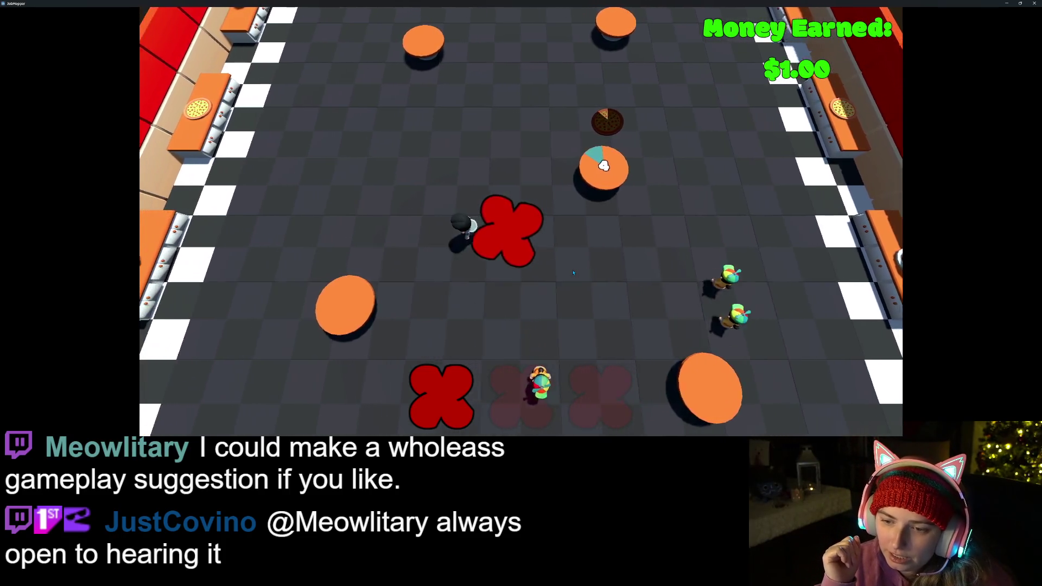
key("a")
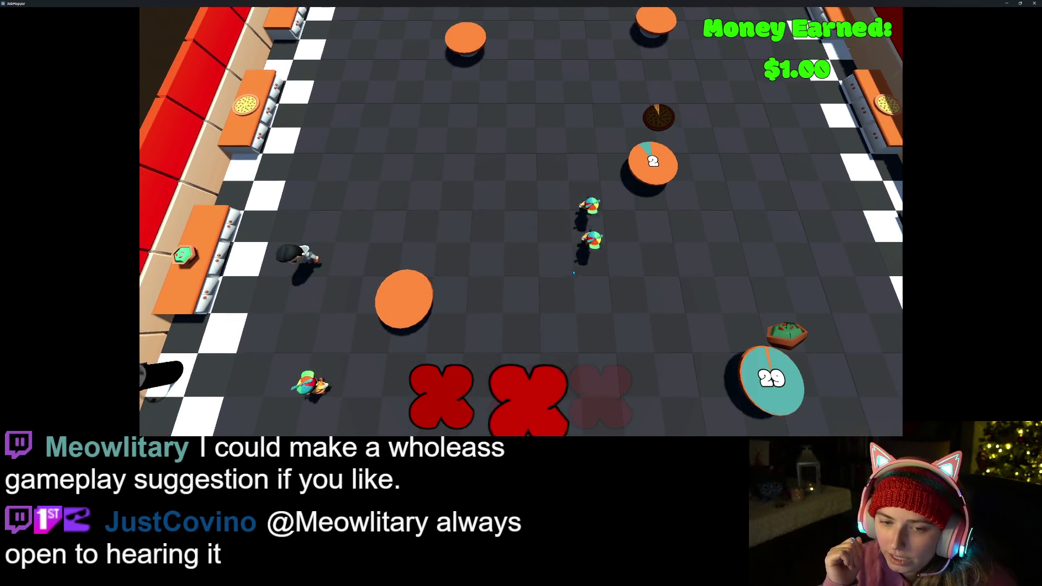
key("s")
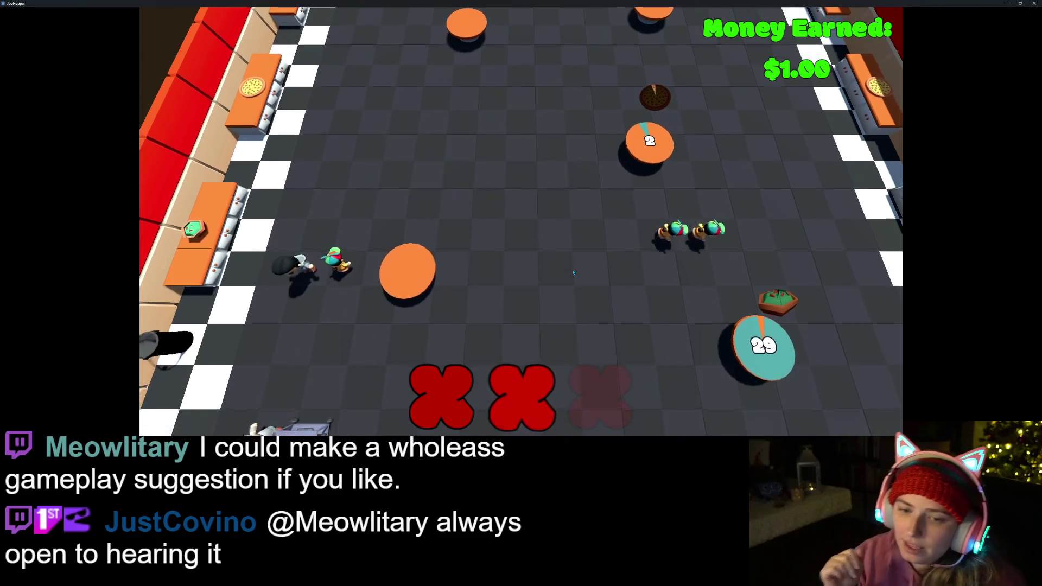
key("s")
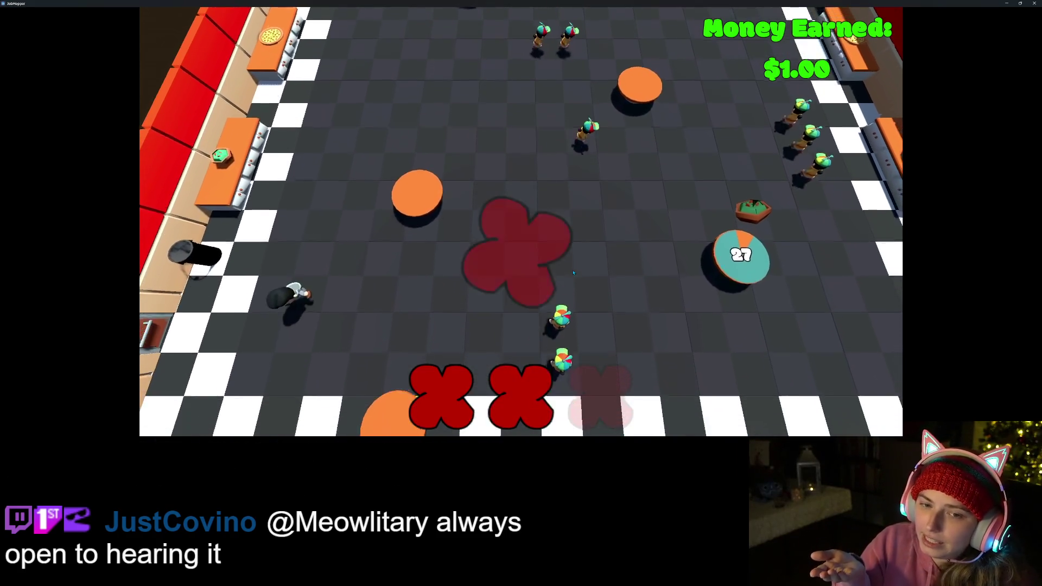
key("d")
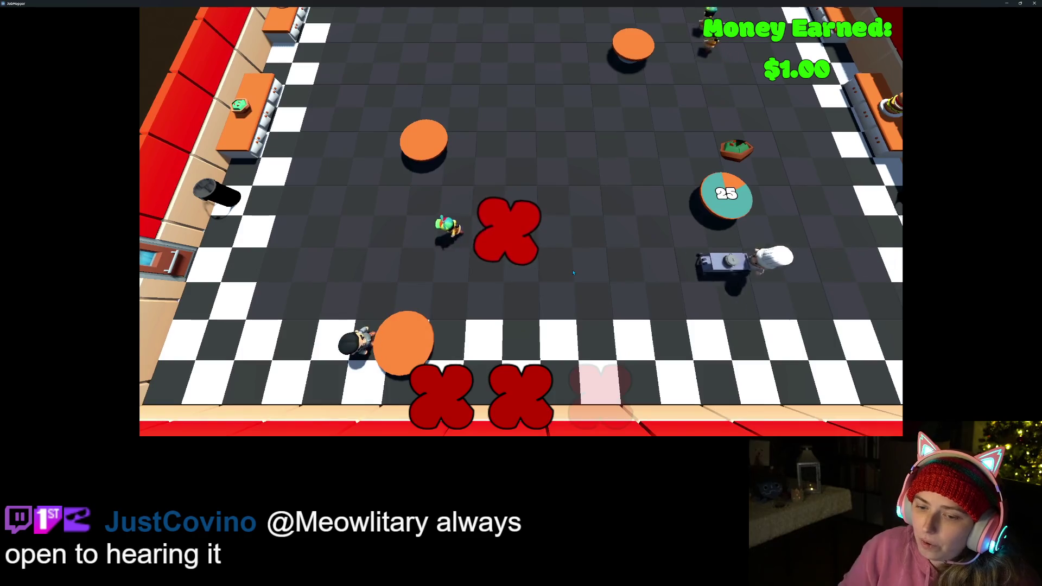
key("w")
key("d")
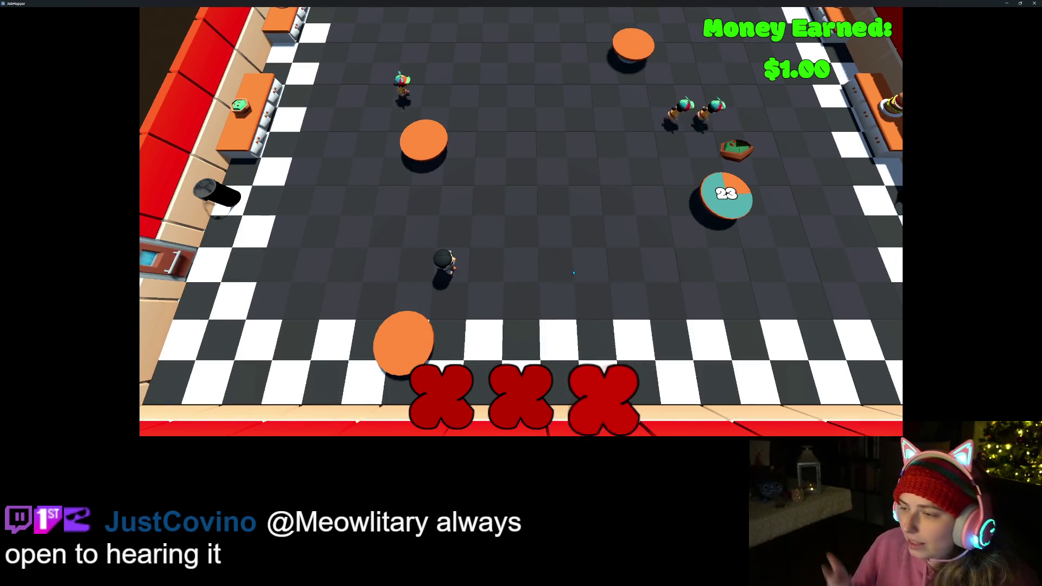
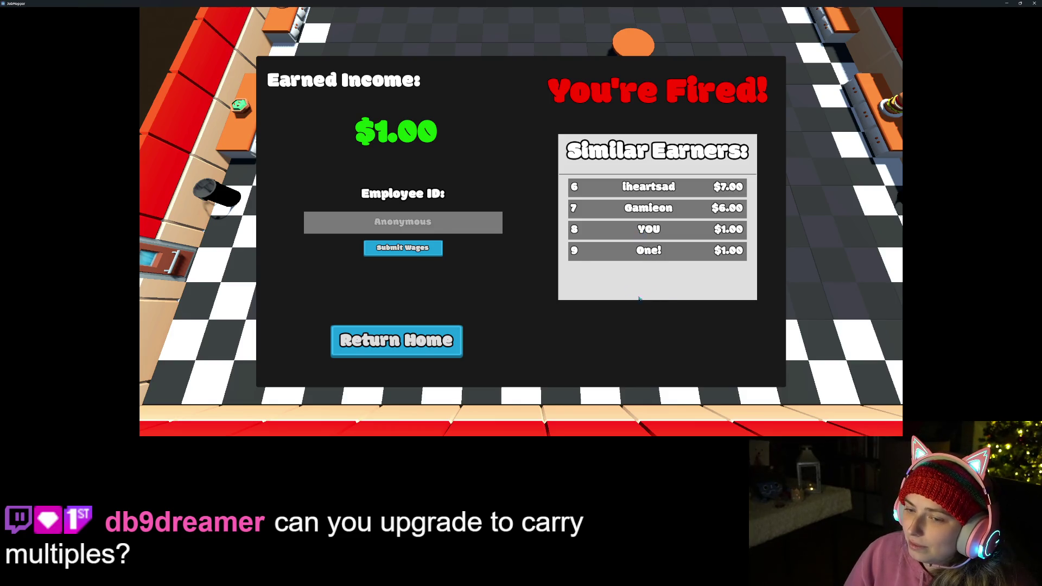
- Leave Job Hopper's You're Fired results screen for the main menu and quit the game
left_click(471, 220)
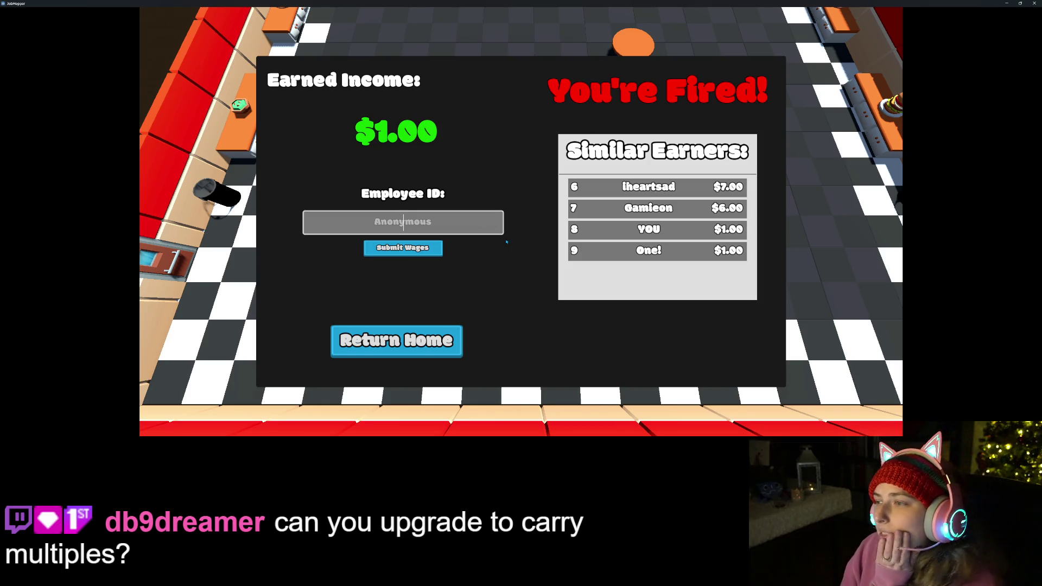
left_click(437, 348)
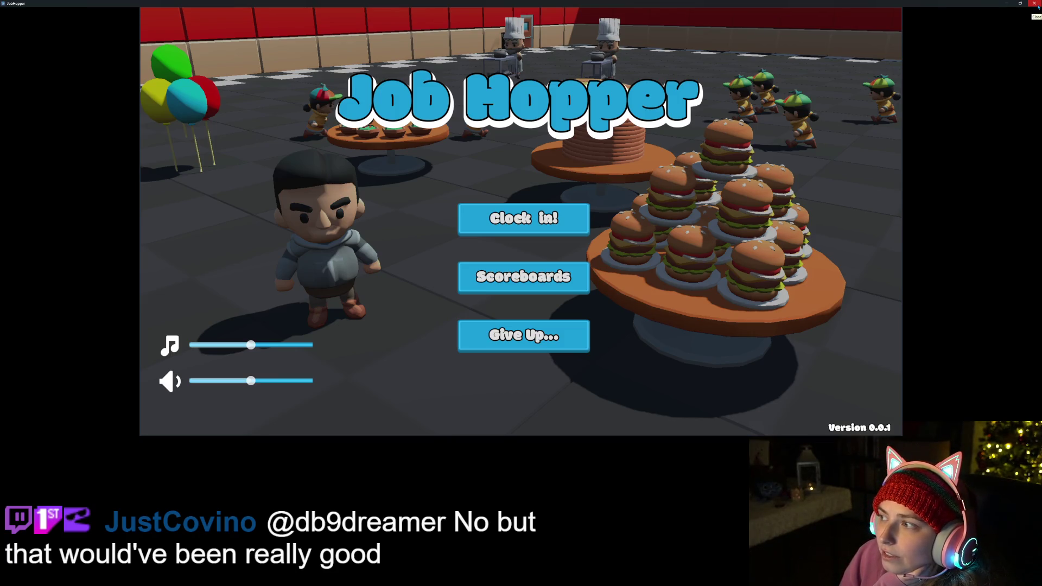
left_click(1037, 6)
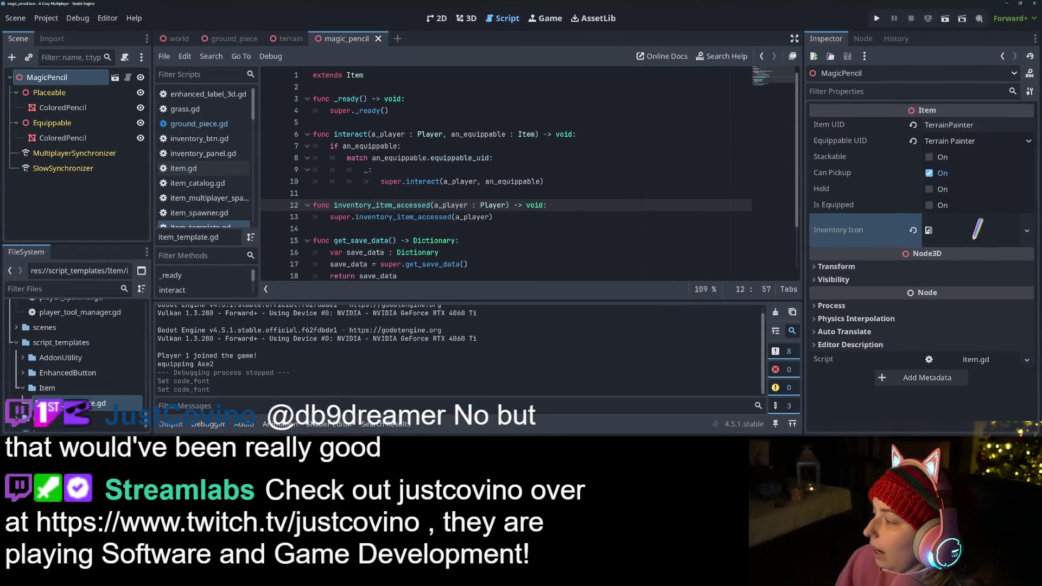
- Resume the background music in Media Player and return to the Godot editor
key("alt+Tab")
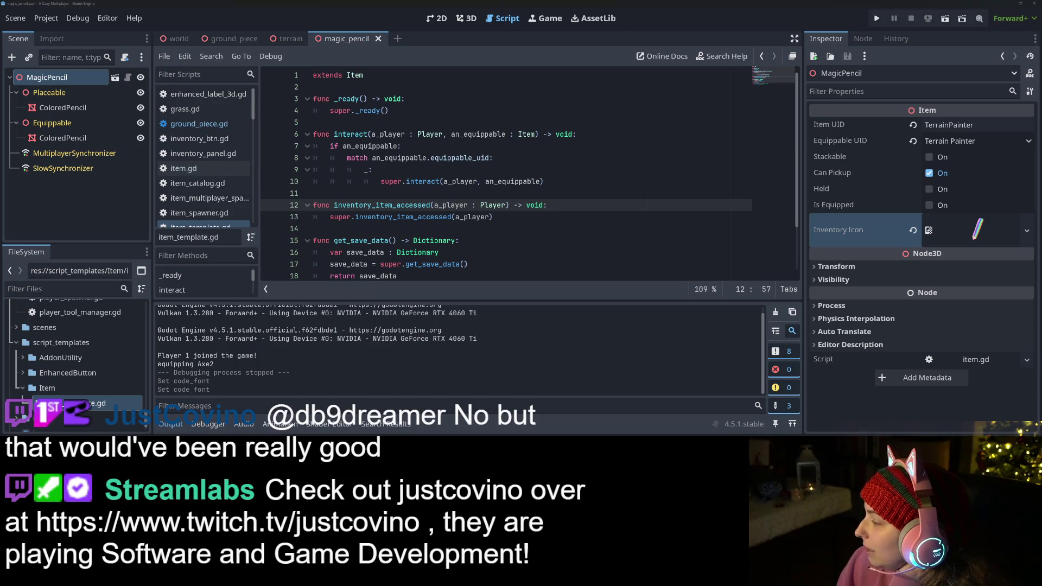
key("space")
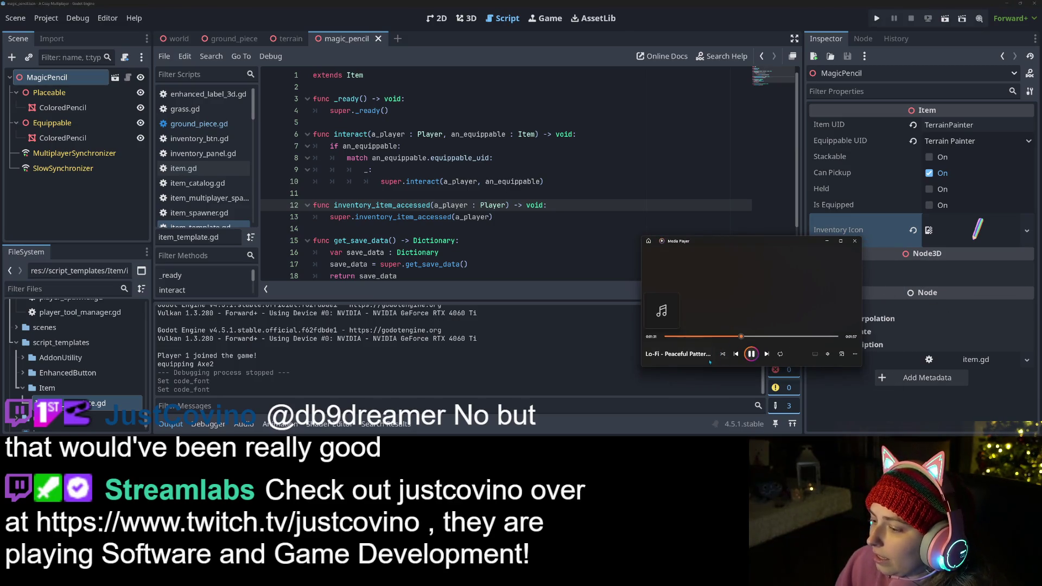
key("alt+Tab")
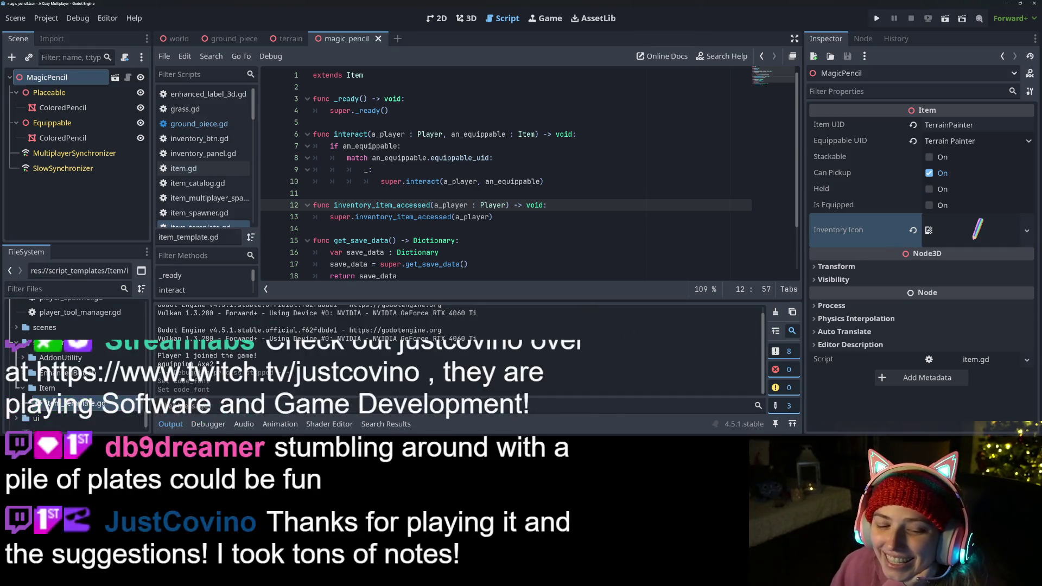
- Collapse the Output panel to show the full magic_pencil script and dismiss the Media Player window
left_click(170, 424)
left_click(326, 323)
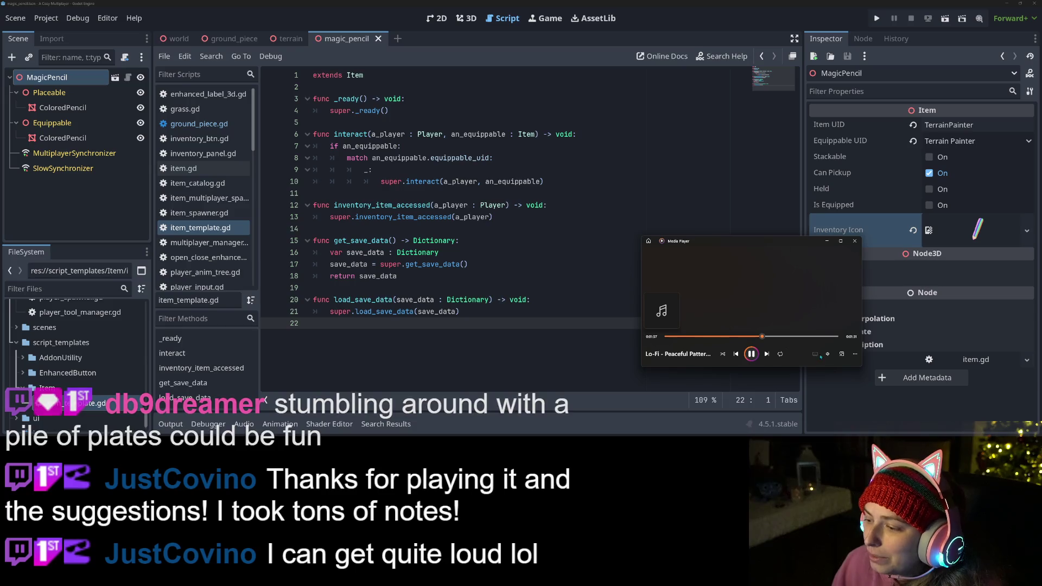
left_click(827, 354)
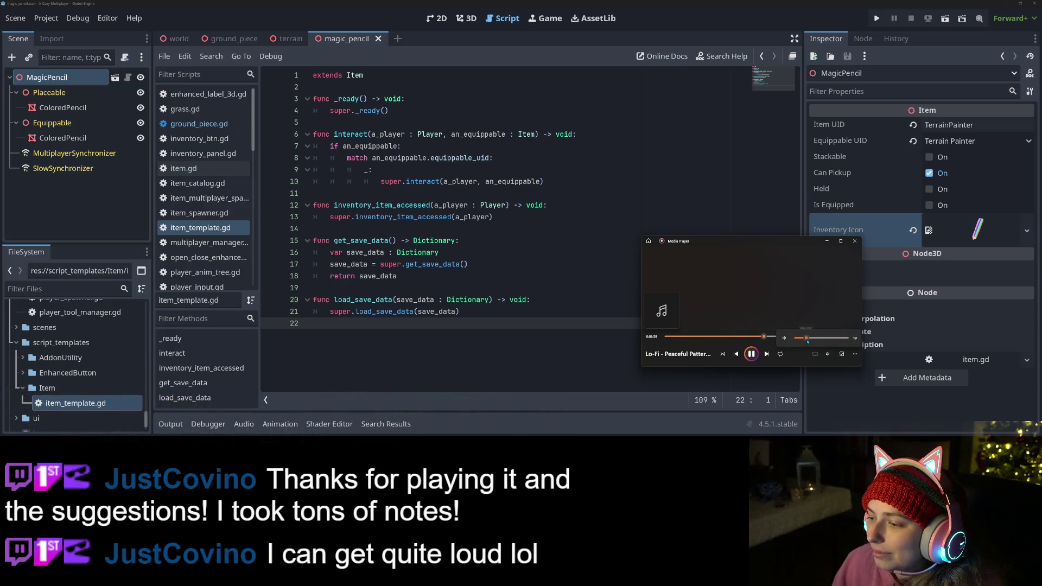
left_click(827, 241)
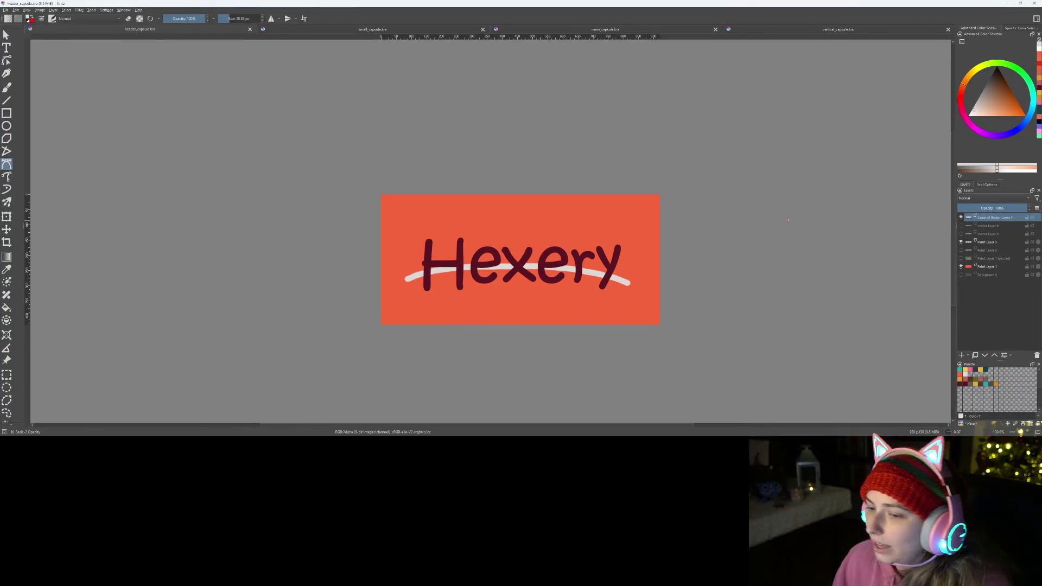
- Zoom the Hexery capsule canvas to 200%, then switch to the web browser
scroll(483, 331, "up", 1)
scroll(483, 330, "up", 1)
scroll(478, 339, "down", 1)
scroll(535, 316, "up", 1)
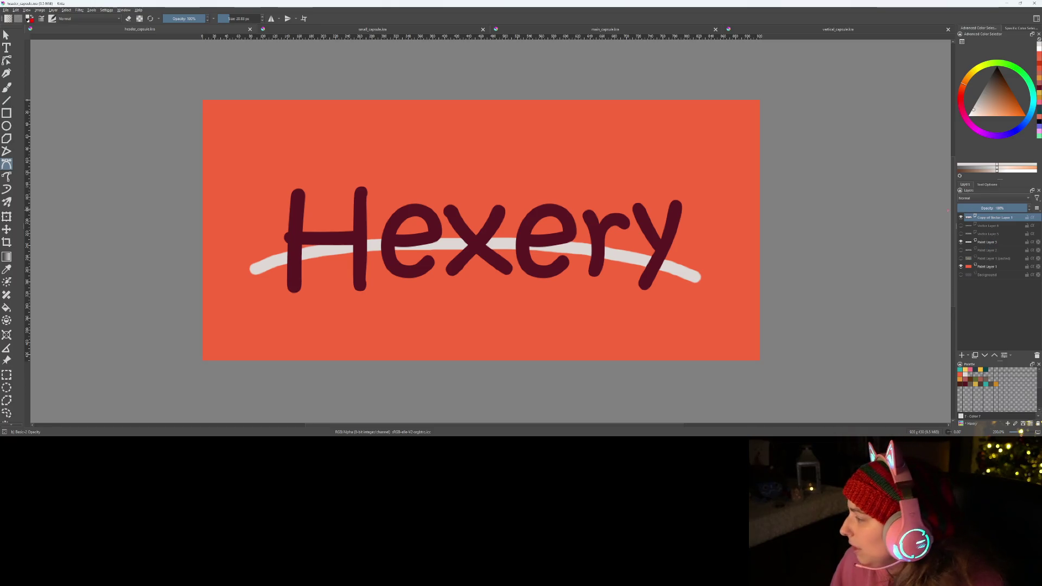
key("alt+Tab")
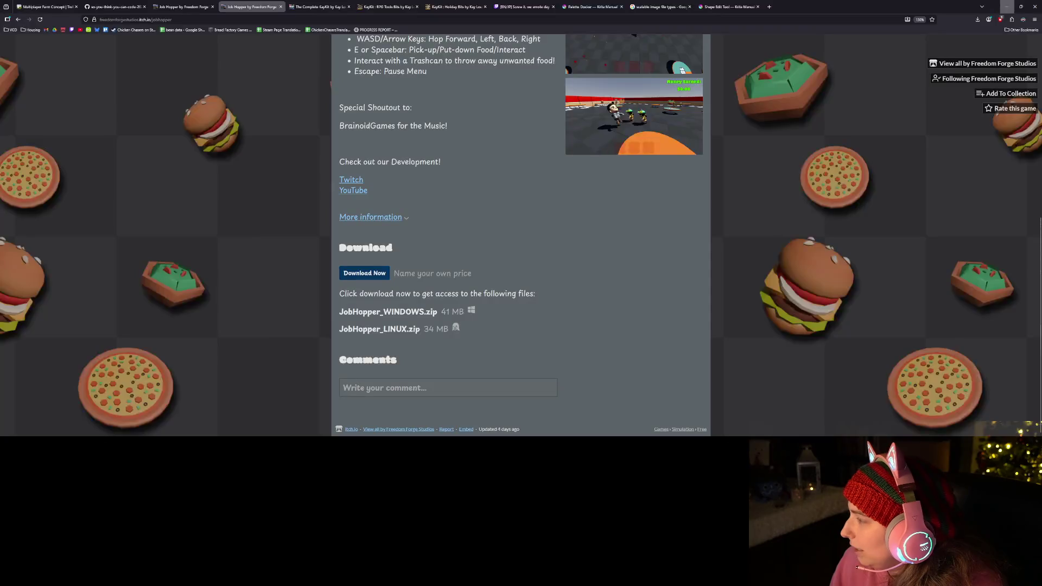
- Read the Shape Edit Tool manual page on opening the tool from the toolbox, then minimize the browser
left_click(717, 4)
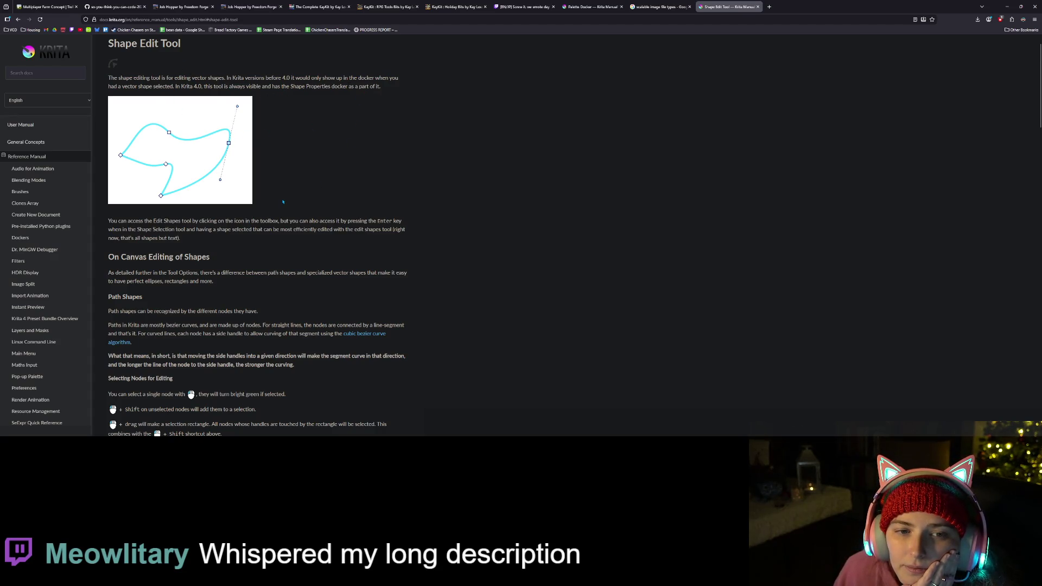
scroll(283, 202, "down", 4)
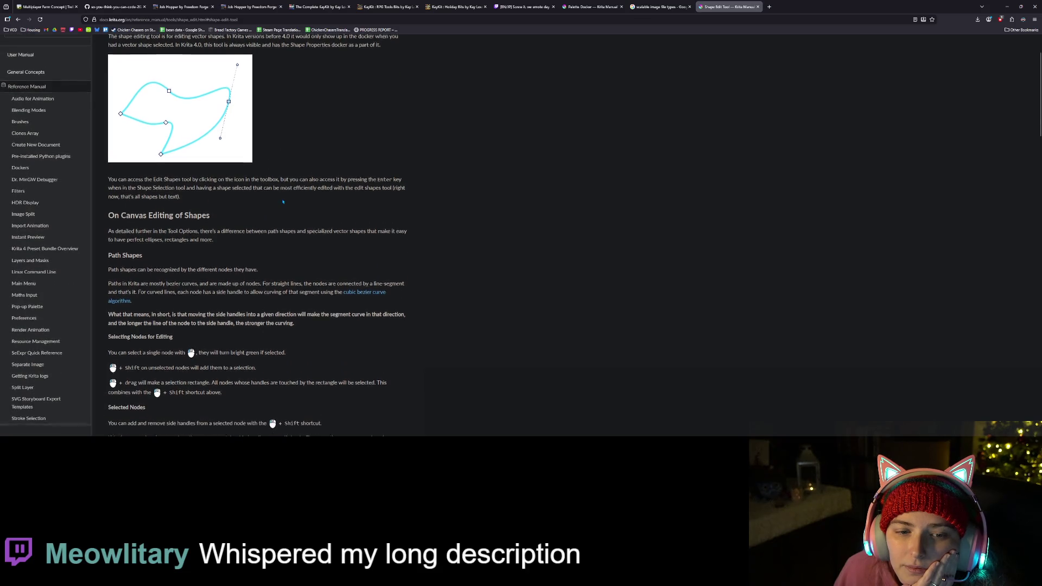
scroll(281, 199, "down", 1)
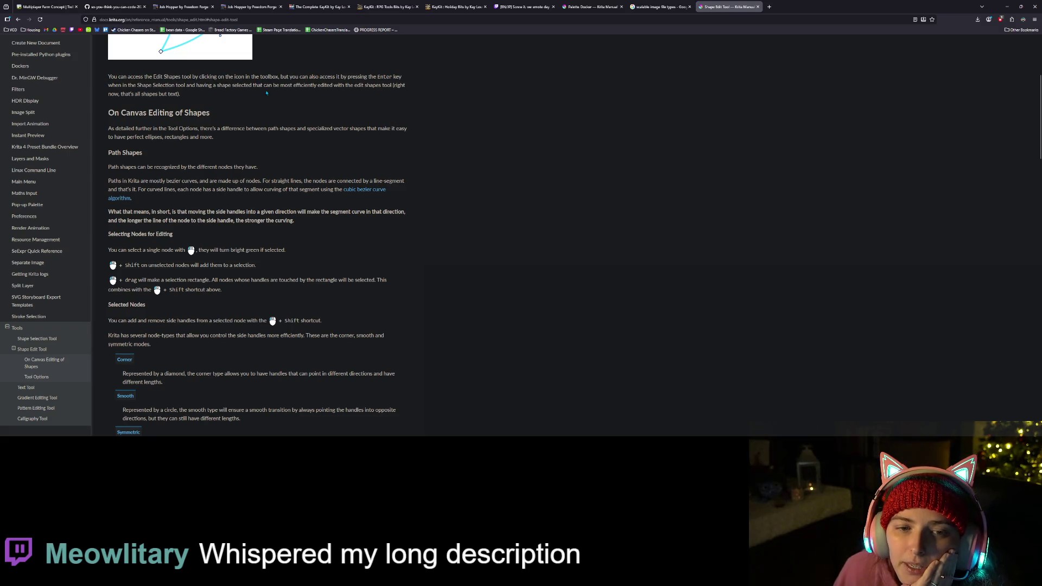
scroll(216, 159, "down", 2)
scroll(215, 157, "up", 3)
left_click_drag(241, 118, 314, 118)
left_click(256, 118)
left_click_drag(232, 118, 337, 118)
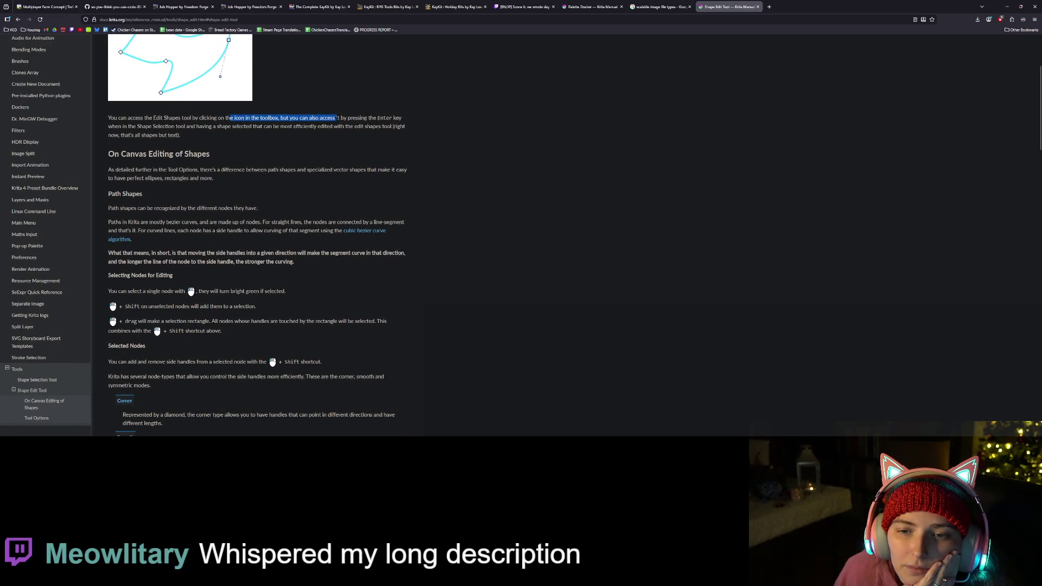
left_click(337, 117)
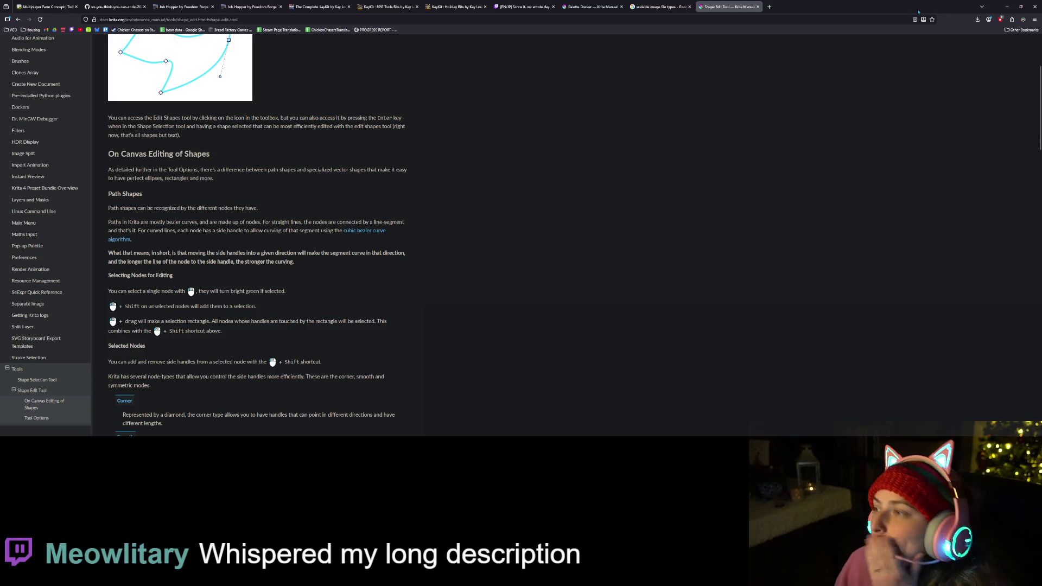
left_click(1007, 9)
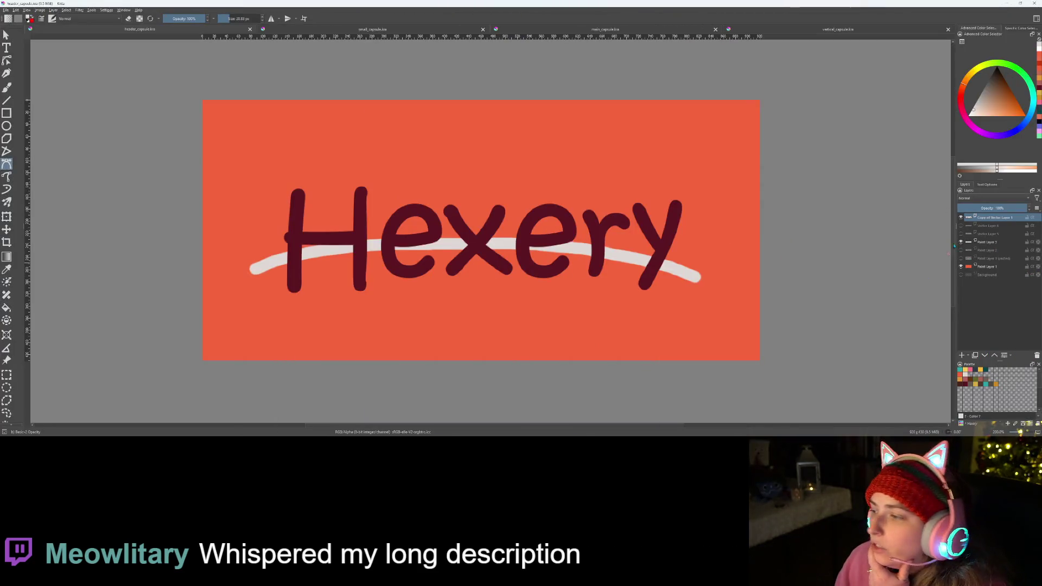
- Hide Paint Layer 3's white arc and show Vector Layer 5's longer arc behind Hexery
left_click(961, 242)
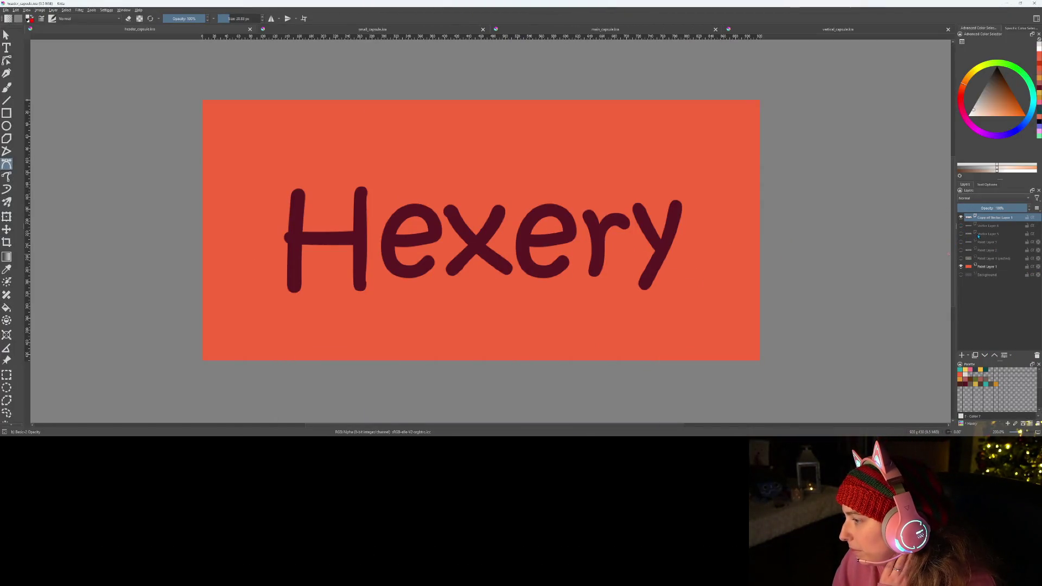
left_click(961, 234)
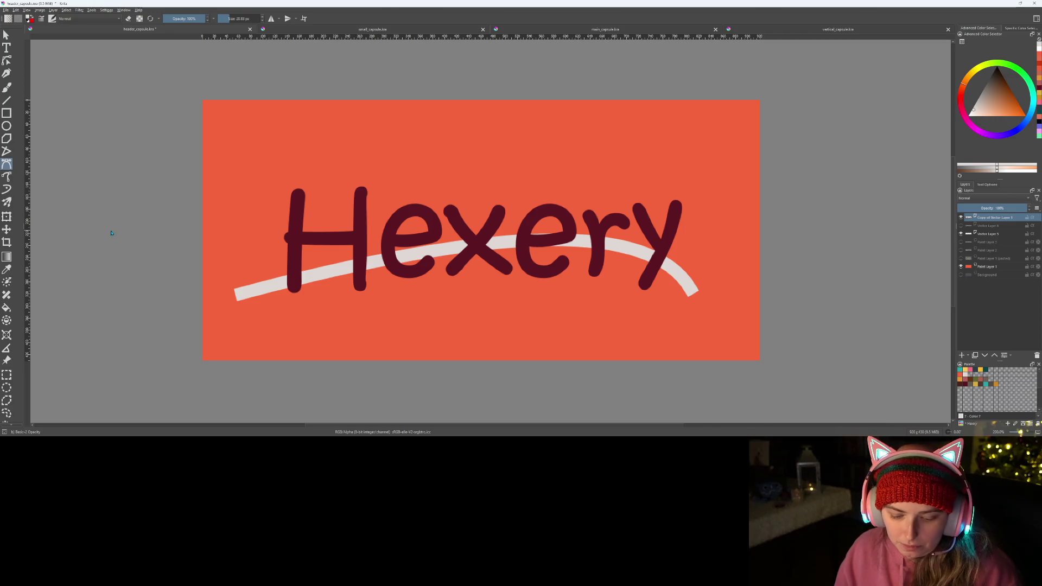
key("t")
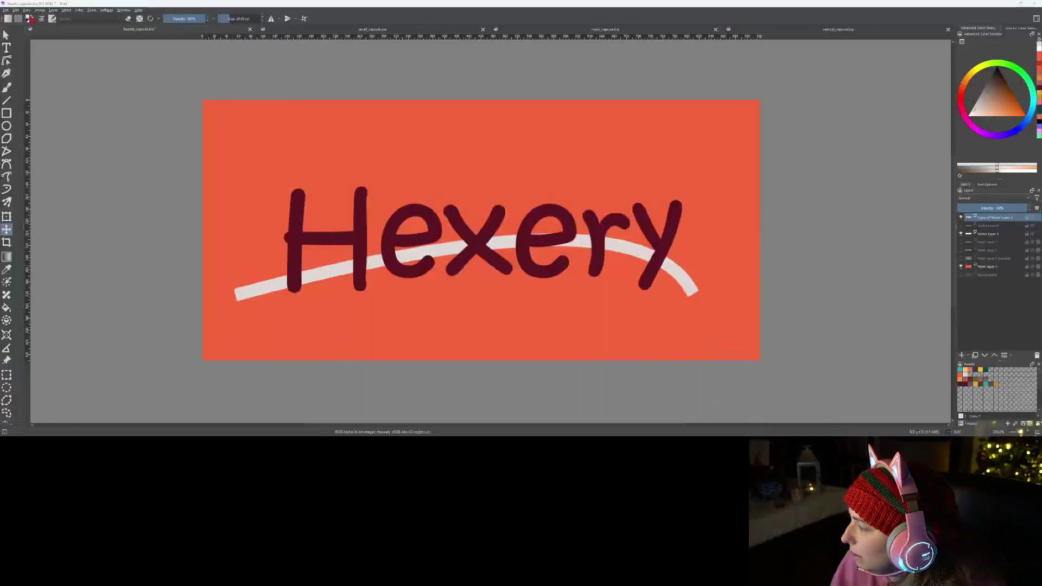
key("alt+Tab")
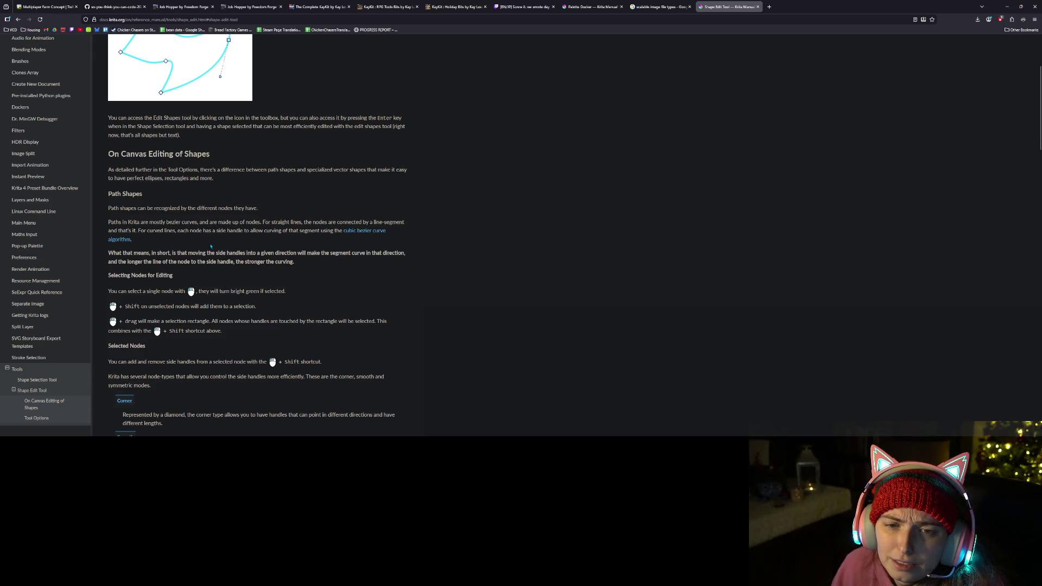
- Scroll the Shape Edit Tool manual page to the On Canvas Editing of Shapes section
scroll(211, 246, "down", 4)
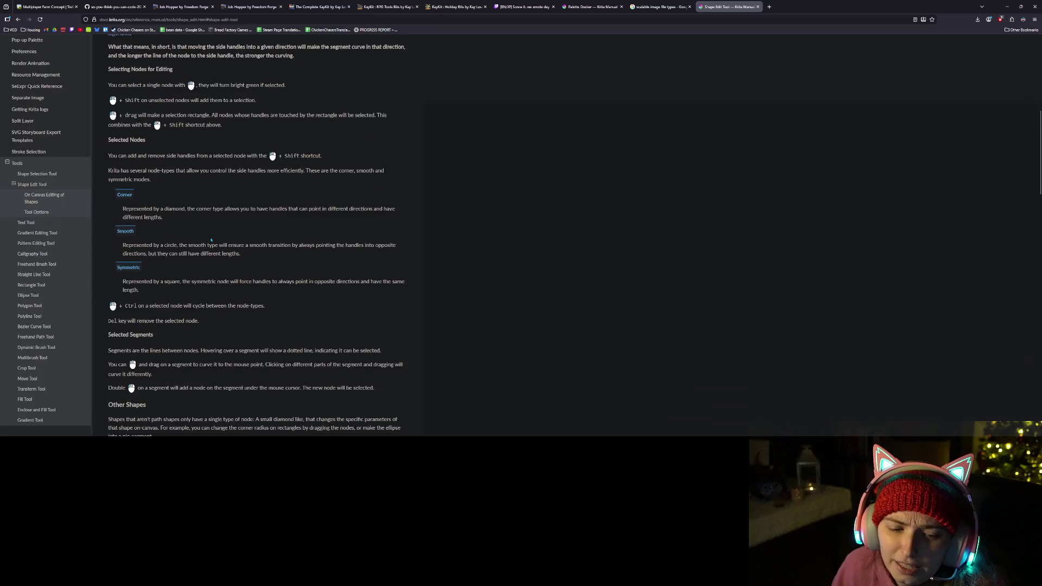
scroll(211, 239, "down", 4)
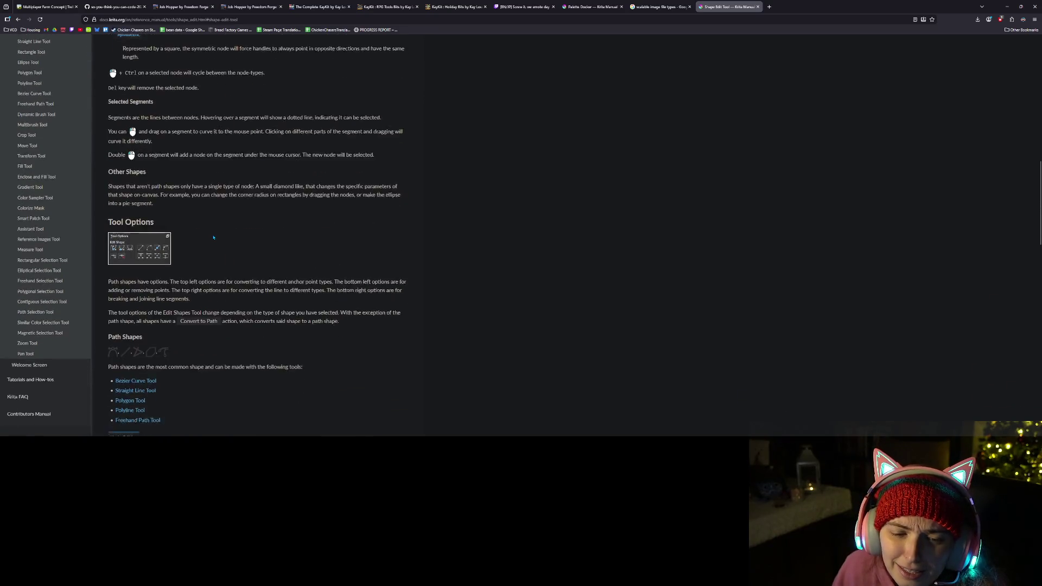
scroll(213, 238, "down", 1)
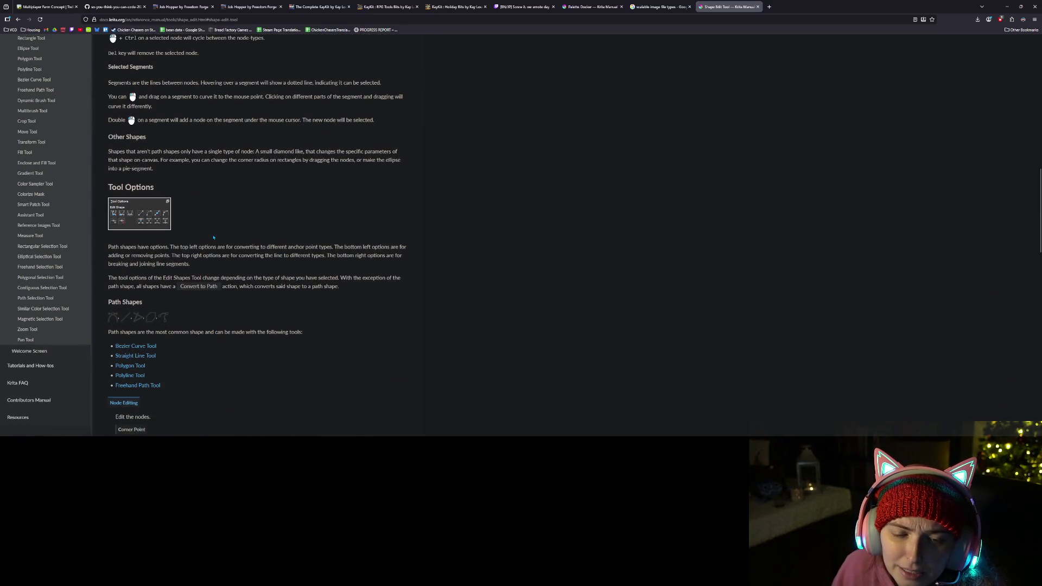
scroll(205, 257, "down", 1)
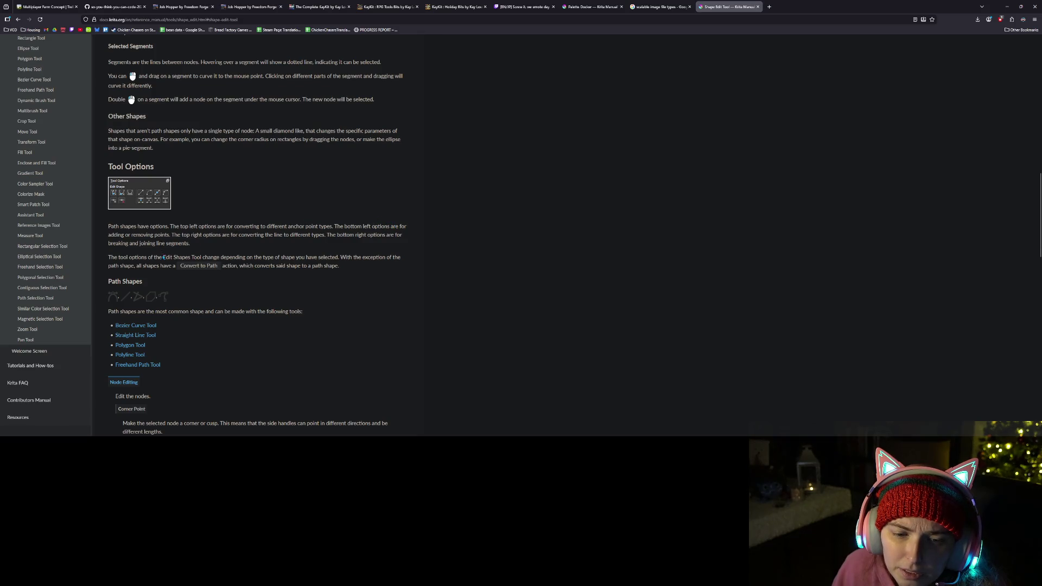
scroll(164, 258, "up", 5)
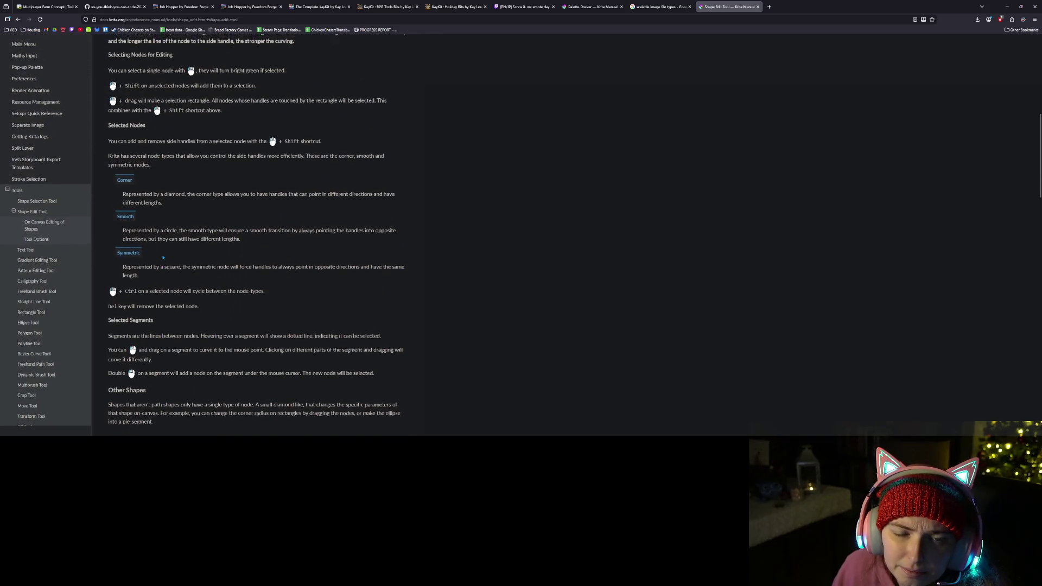
scroll(163, 258, "up", 3)
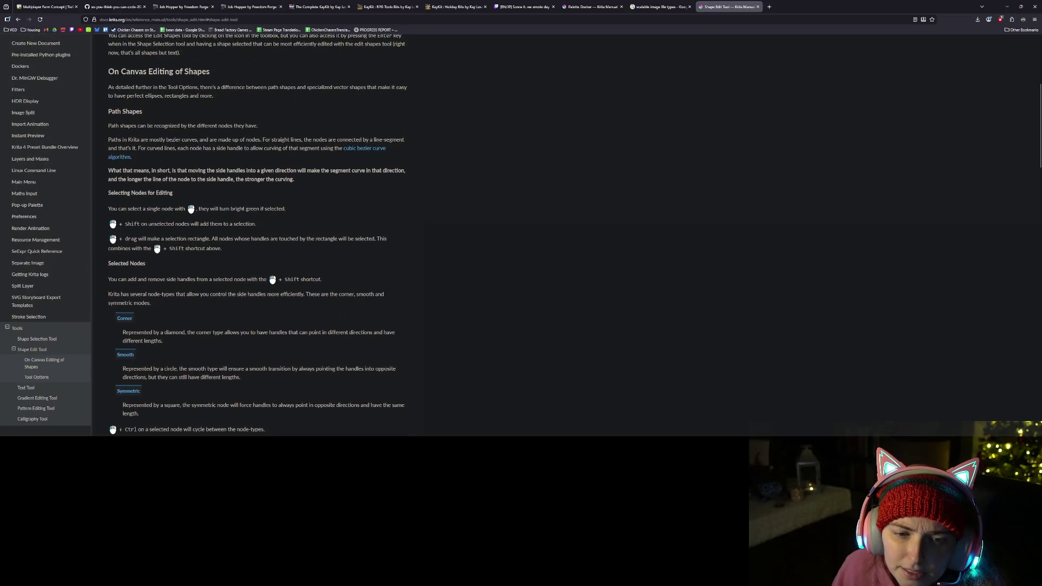
scroll(181, 224, "up", 2)
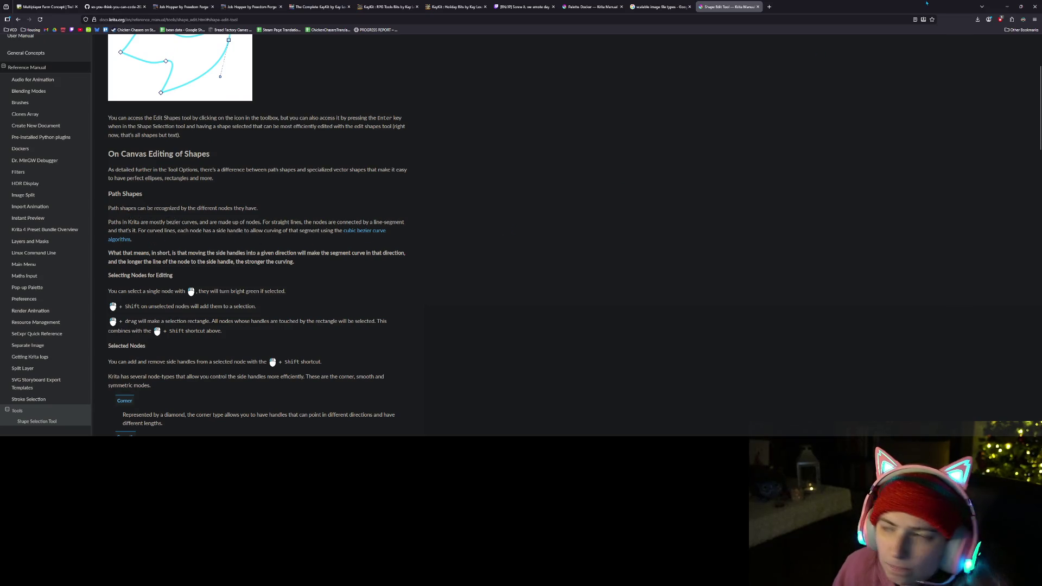
- Back in Krita, select Vector Layer 5 and its light arc stroke
left_click(1007, 6)
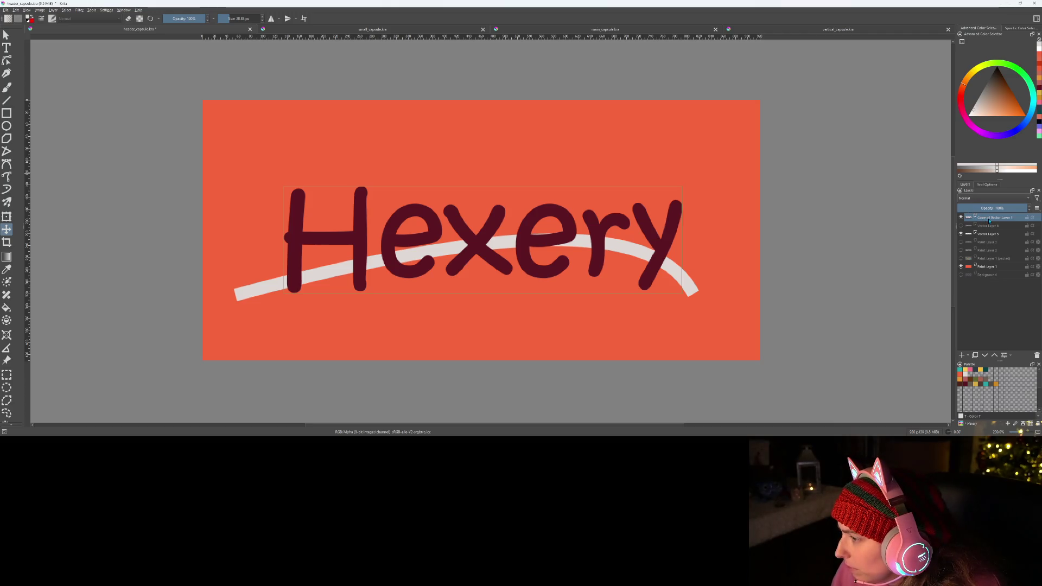
left_click(987, 234)
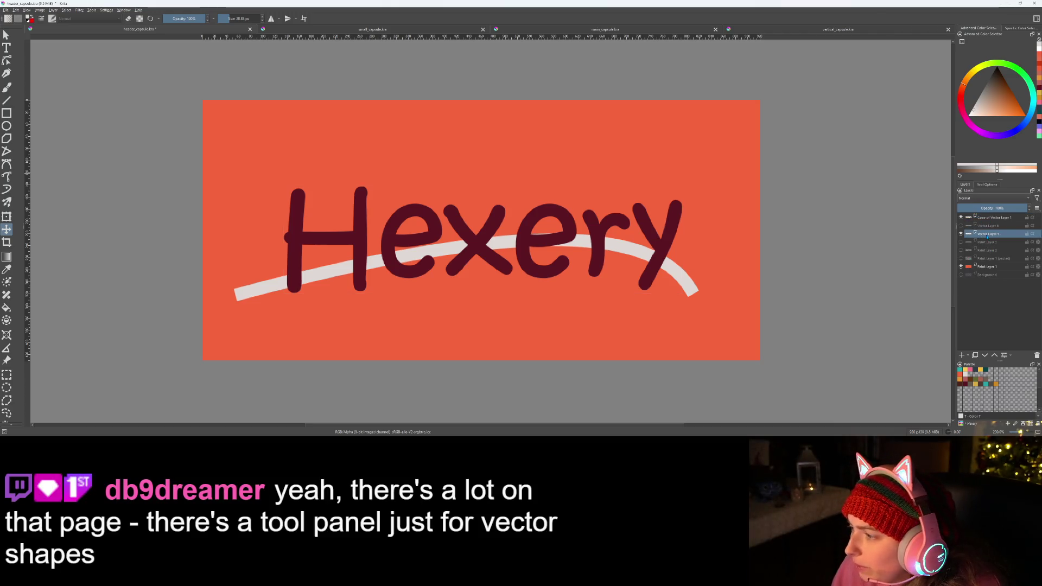
left_click(286, 274)
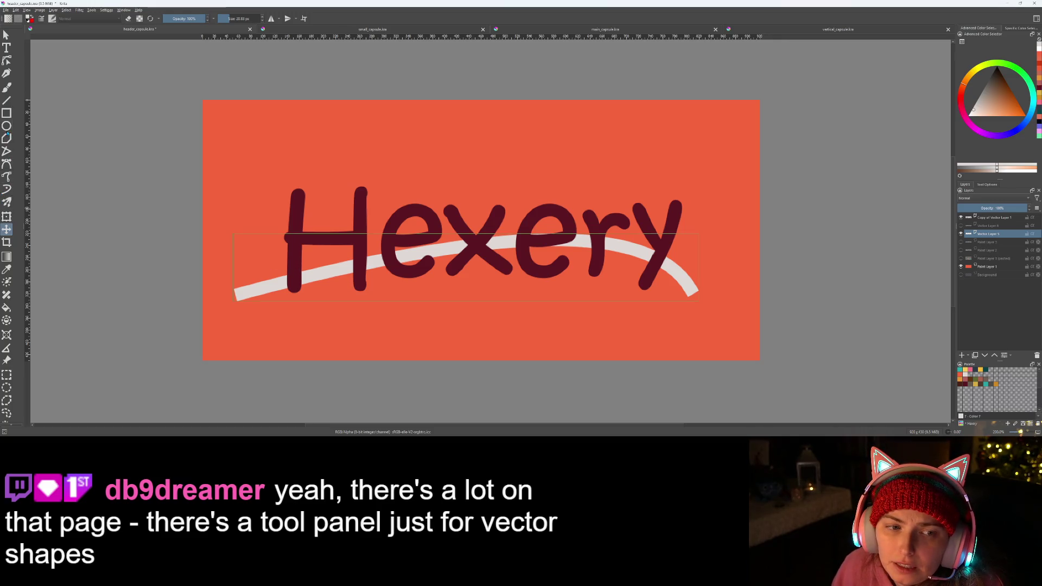
- Try the Bezier and Move tools, then switch to the Edit Shapes tool for the arc
left_click(8, 165)
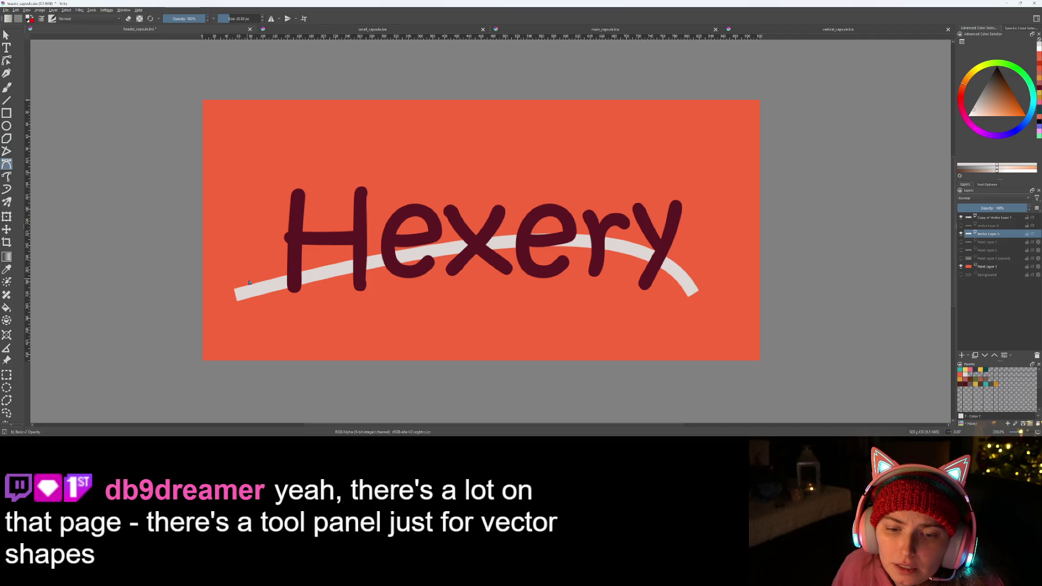
key("Escape")
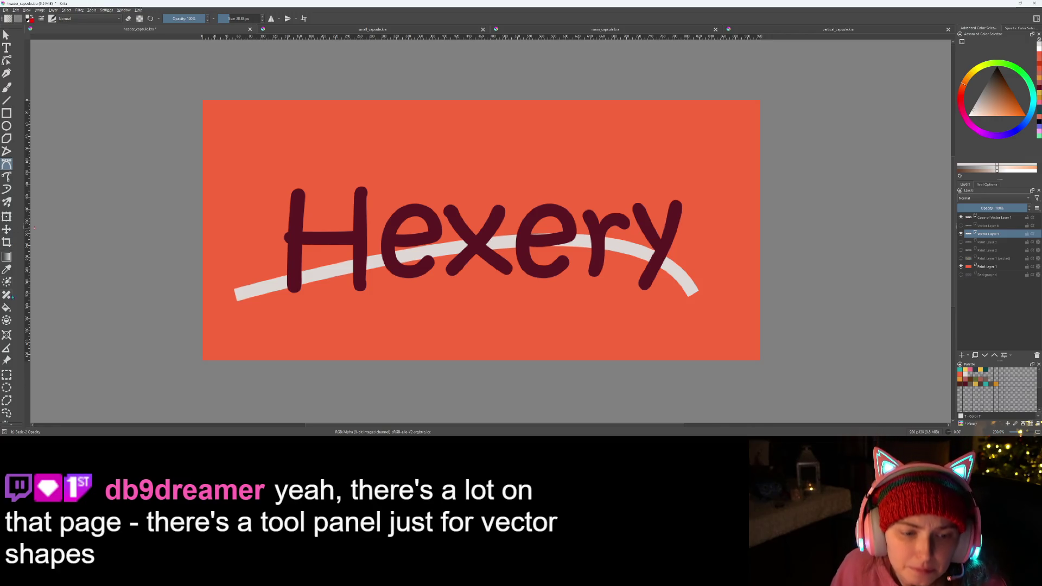
left_click(6, 229)
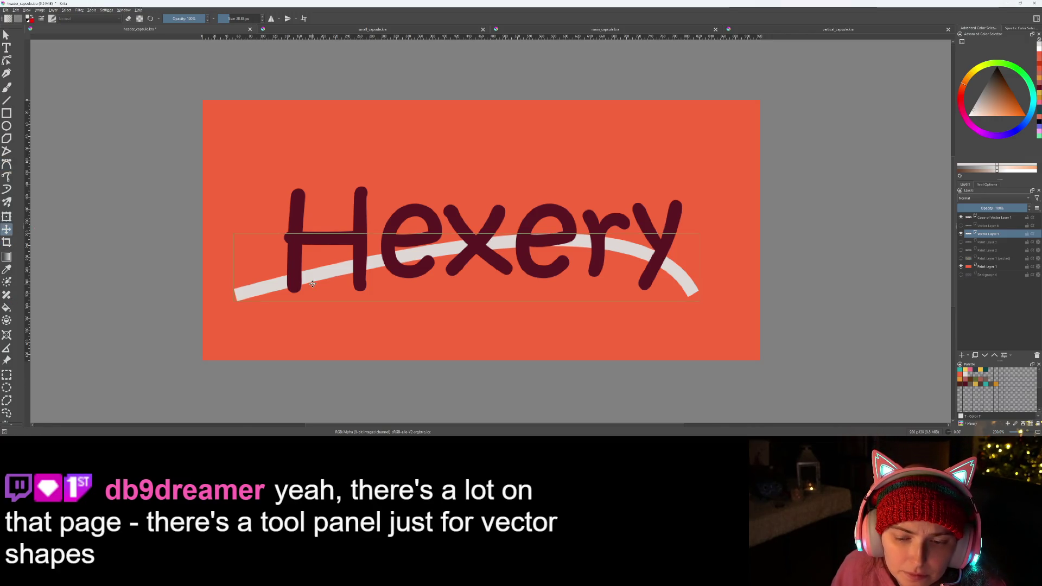
key("Escape")
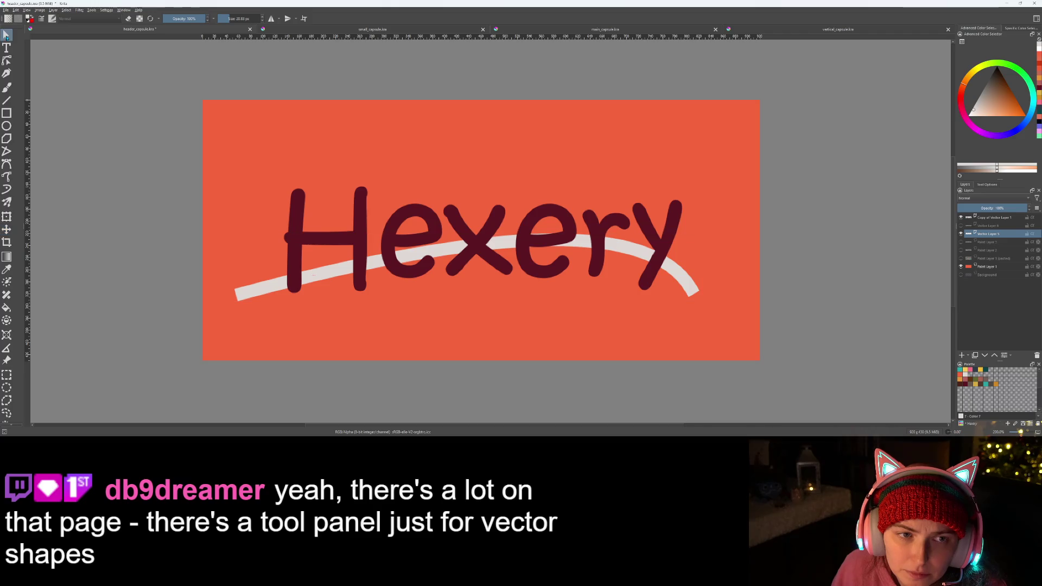
key("e")
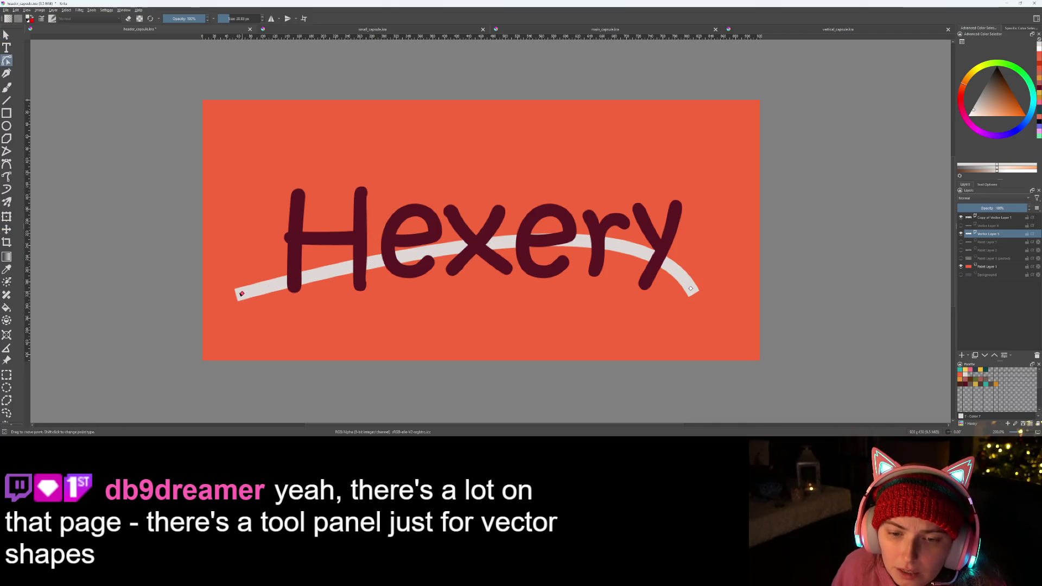
- Raise the arc's left end node and pull its control handle to arch the curve
left_click_drag(243, 296, 238, 284)
mouse_move(628, 181)
left_mouse_down()
mouse_move(499, 174)
mouse_move(483, 204)
left_mouse_up()
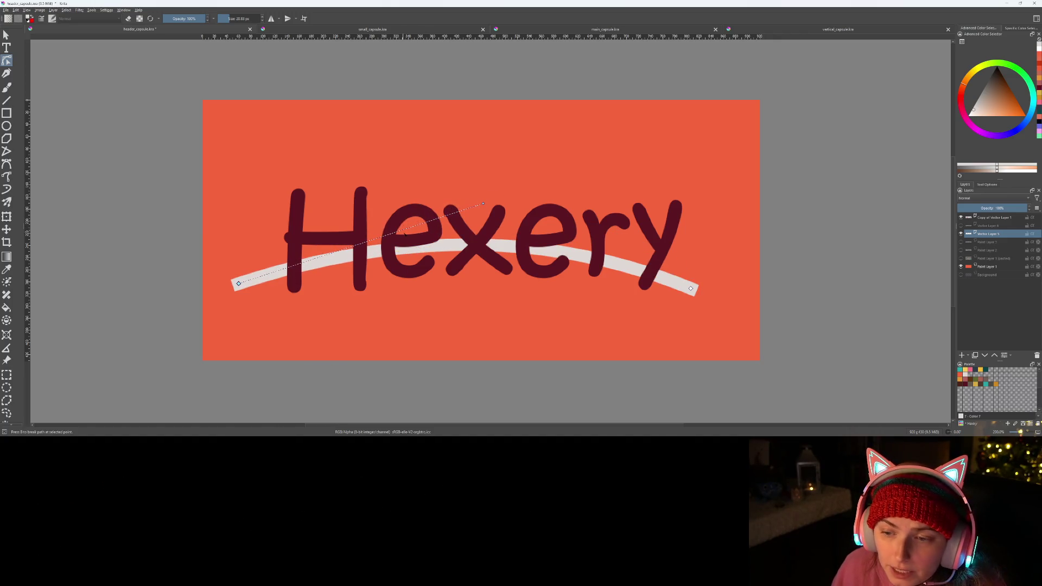
left_click_drag(240, 284, 239, 286)
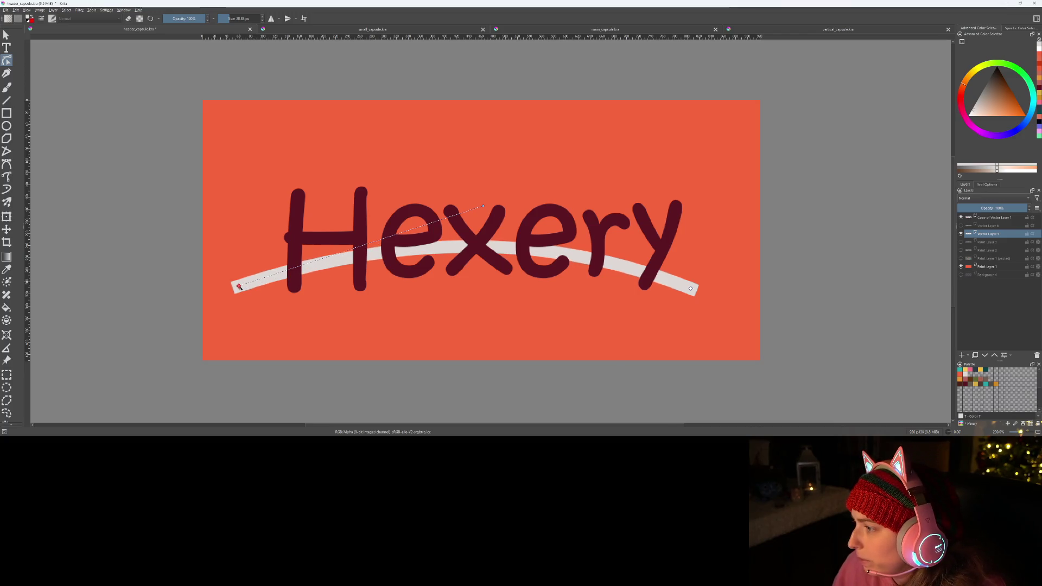
- Show the Edit Shapes tool options, widen the side docker, and nudge the left end node
left_click(989, 185)
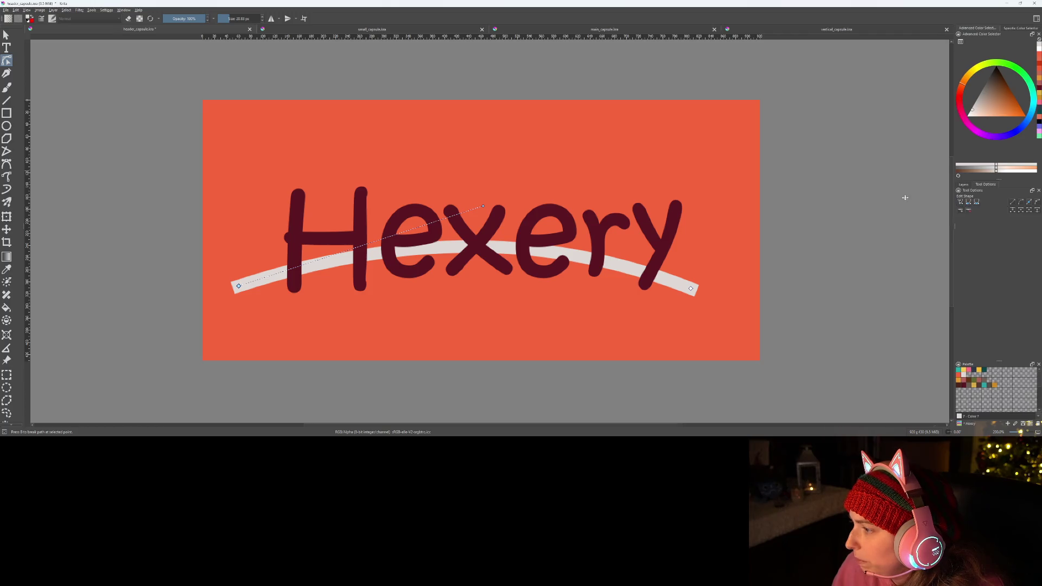
left_click_drag(954, 199, 891, 202)
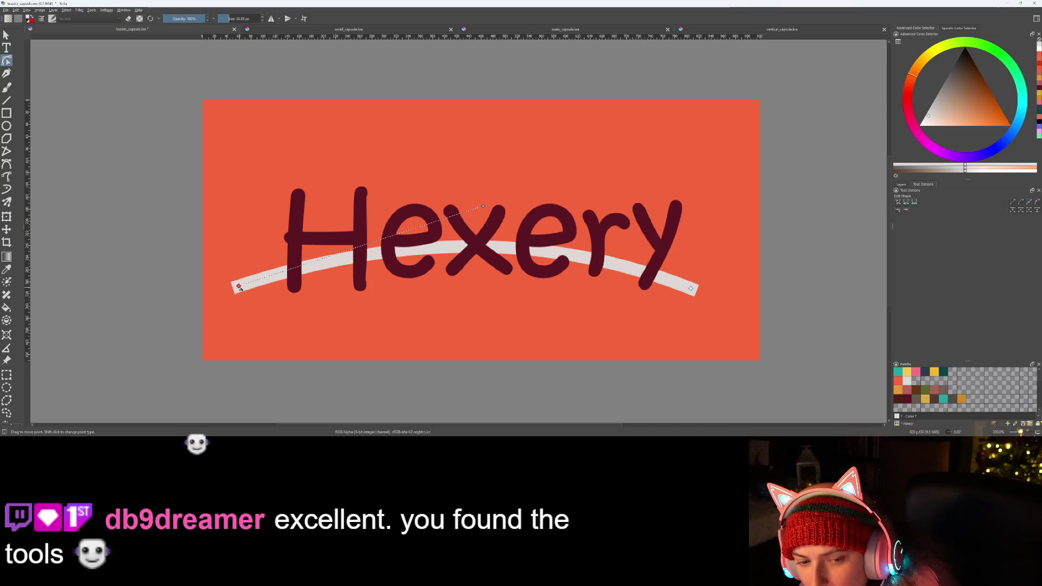
mouse_move(238, 286)
left_mouse_down()
mouse_move(241, 275)
mouse_move(238, 287)
left_mouse_up()
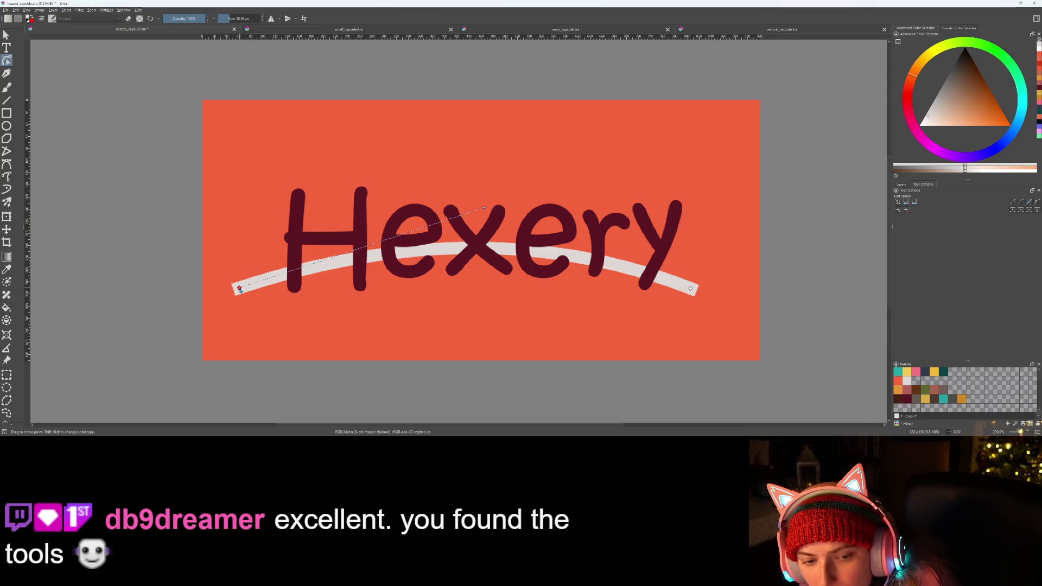
- Set the arc's left end node to a Symmetric Point
right_click(239, 288)
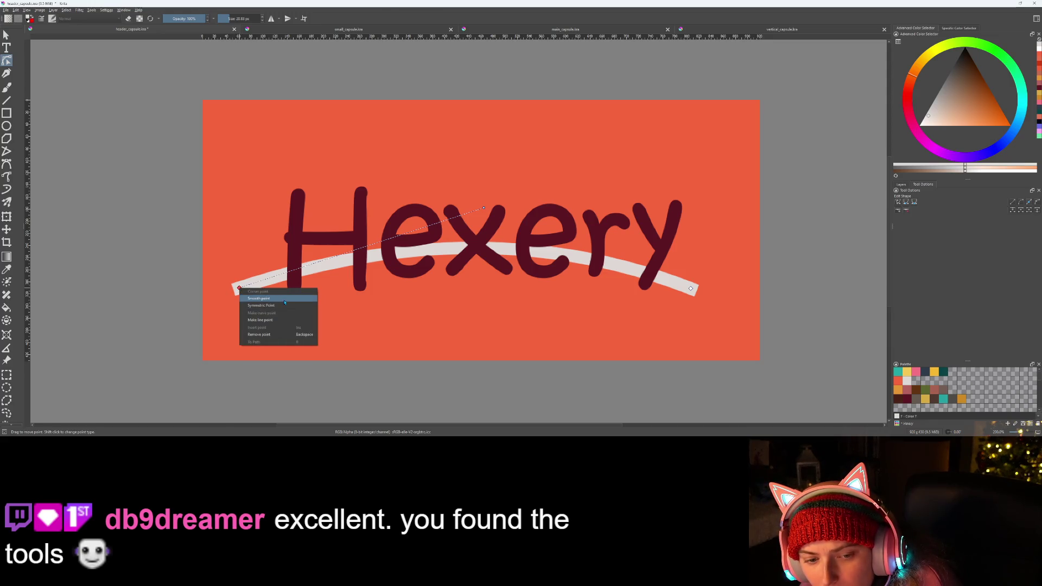
left_click(263, 305)
right_click(240, 288)
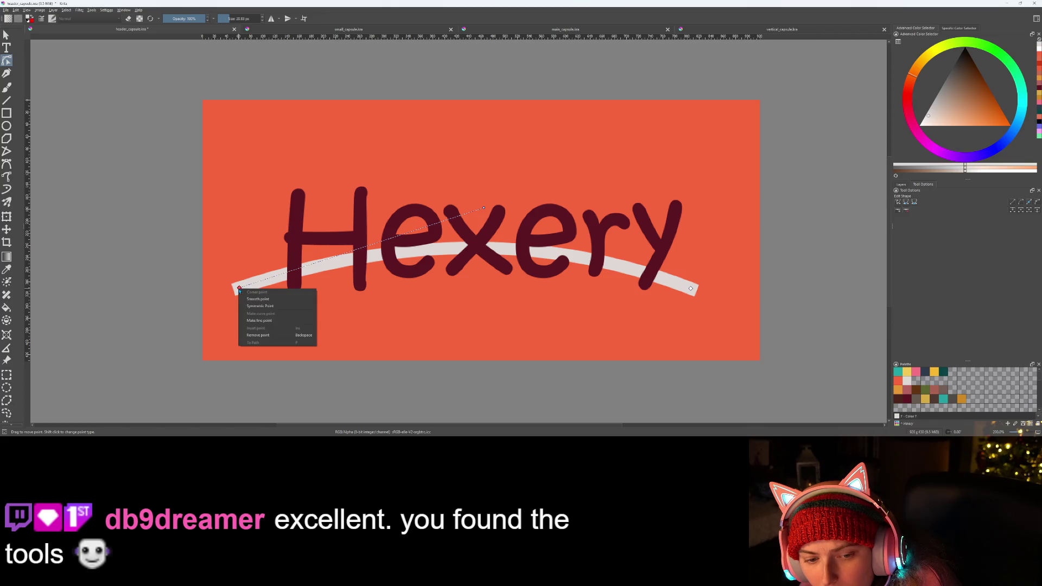
left_click(275, 306)
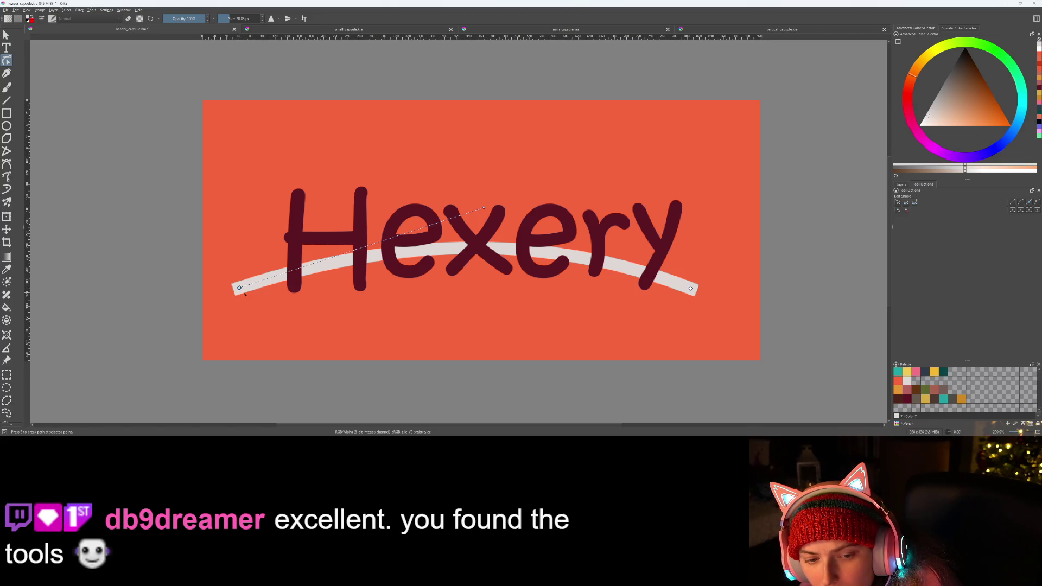
- Try Make line point on the left node, undo it, and lower that end slightly
right_click(239, 289)
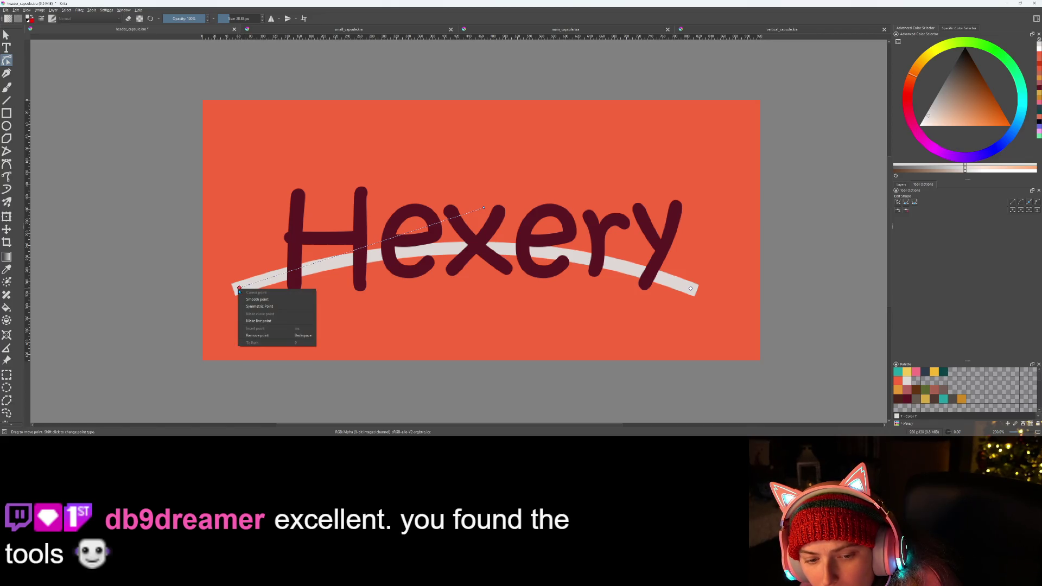
left_click(269, 321)
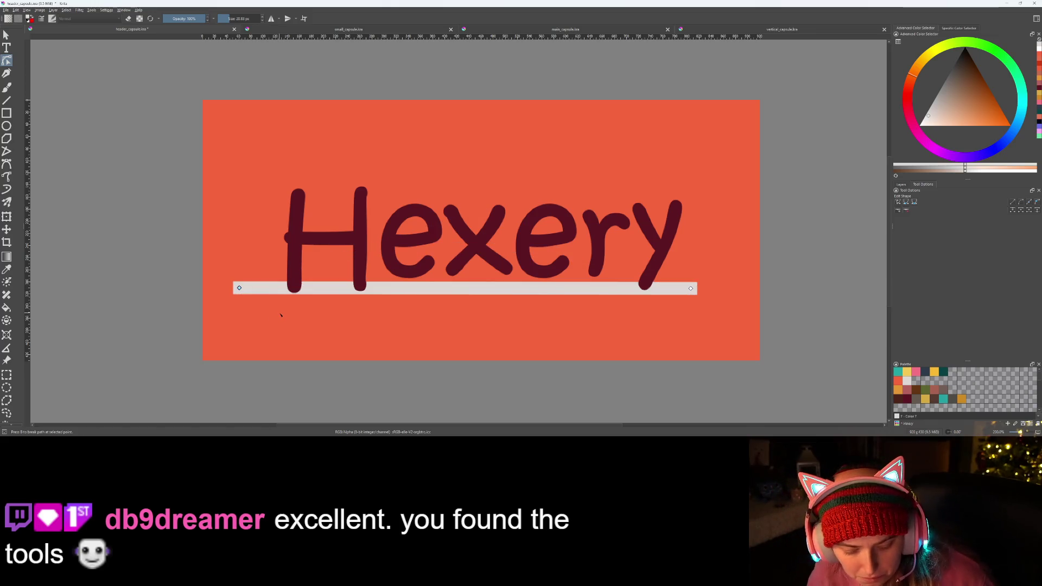
key("ctrl+z")
right_click(241, 288)
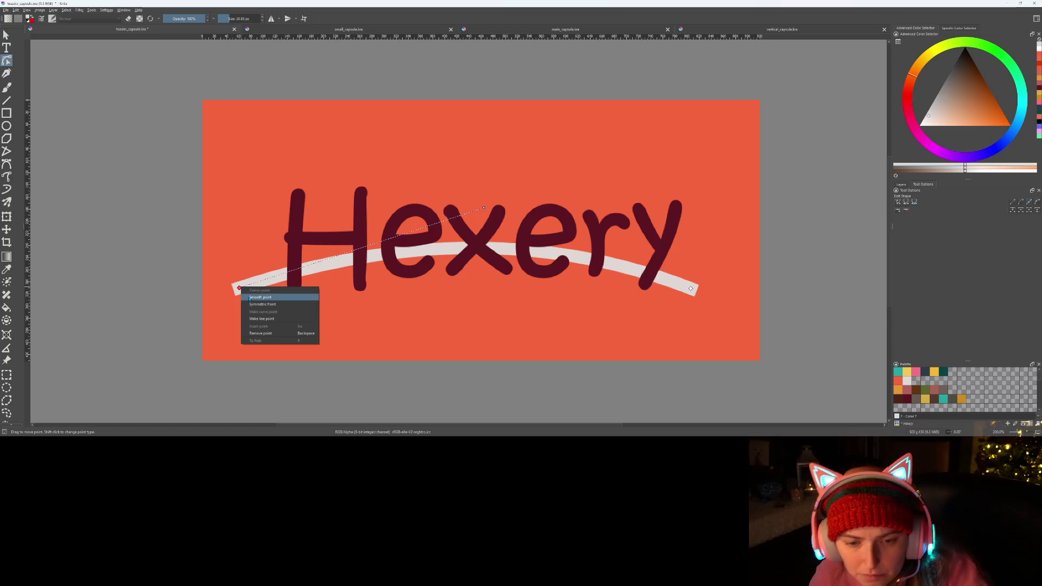
left_click(254, 296)
left_click_drag(239, 288, 245, 293)
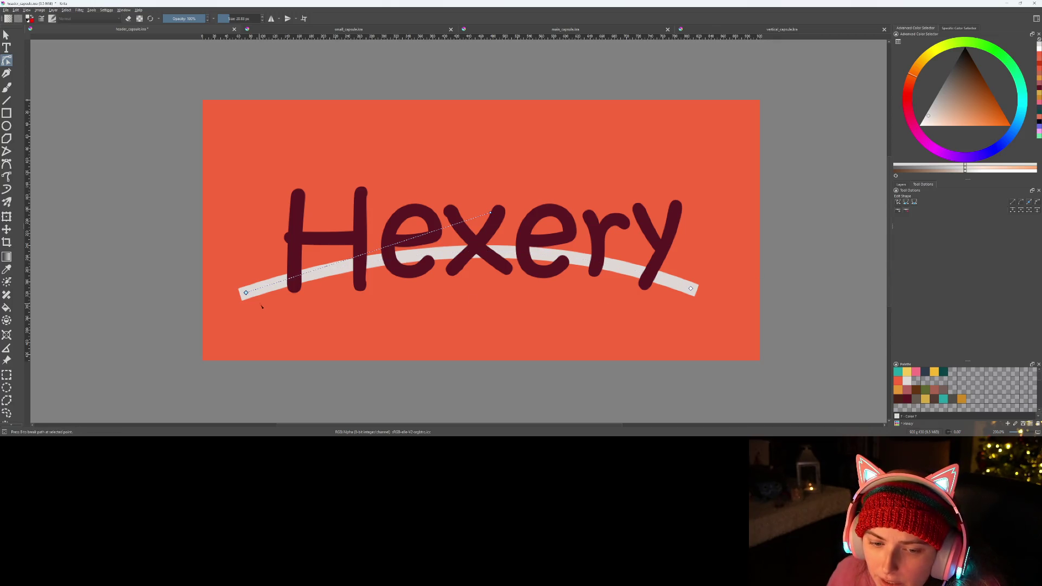
- Drag the arc's control handle upward to bend the curve through the Hexery letters
left_click(685, 291)
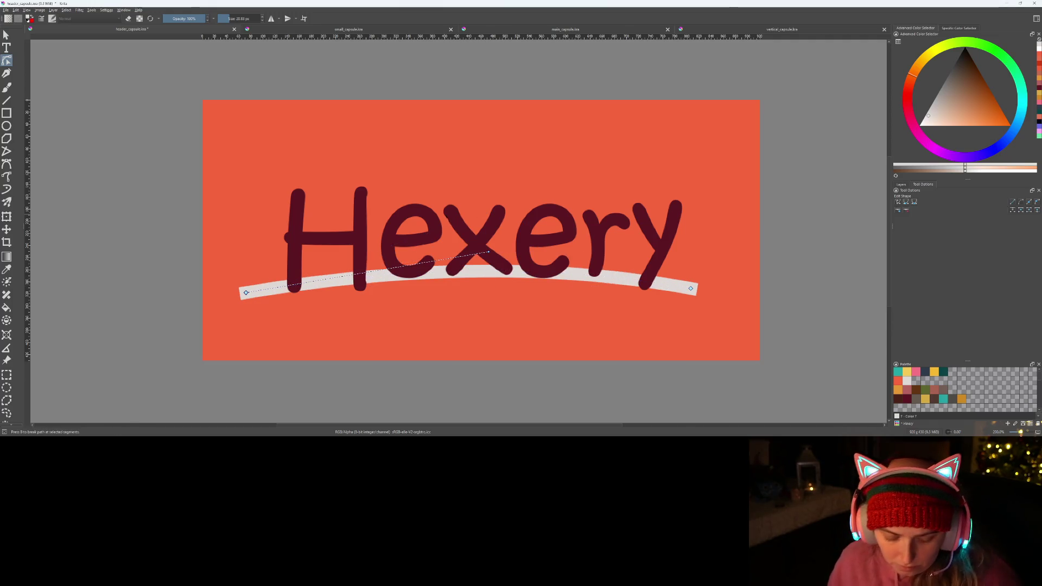
left_click_drag(488, 252, 490, 213)
left_click(475, 305)
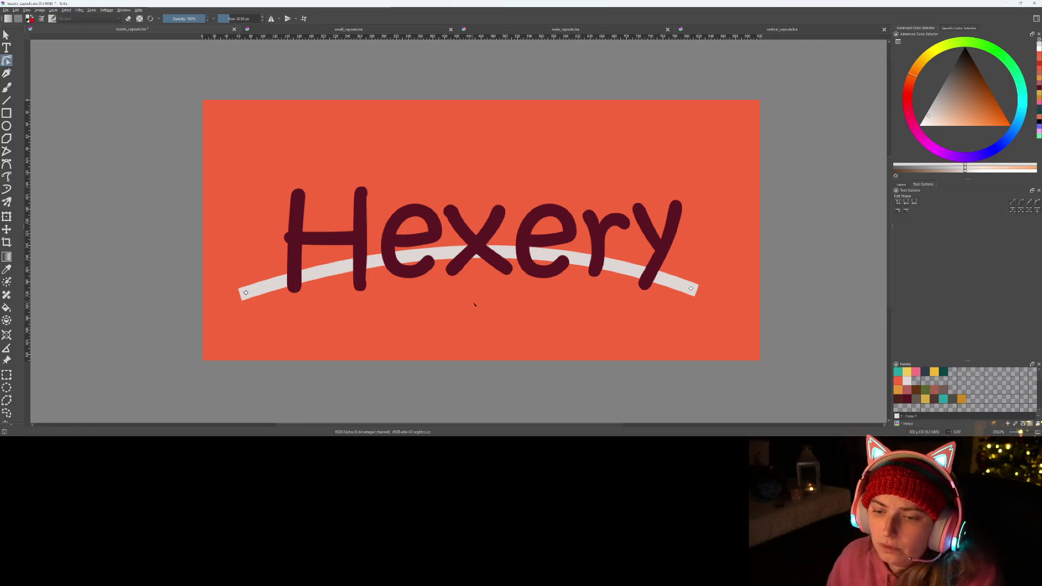
- Make the left end a Symmetric Point, reposition it, zoom out, and return to the manual
mouse_move(246, 292)
left_mouse_down()
mouse_move(245, 277)
mouse_move(246, 295)
left_mouse_up()
right_click(246, 294)
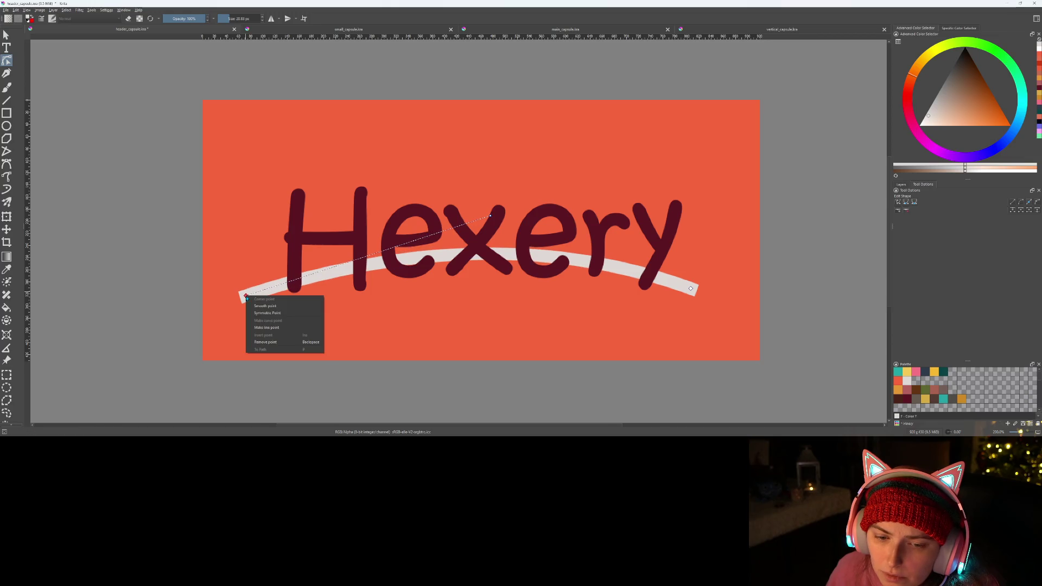
left_click(286, 313)
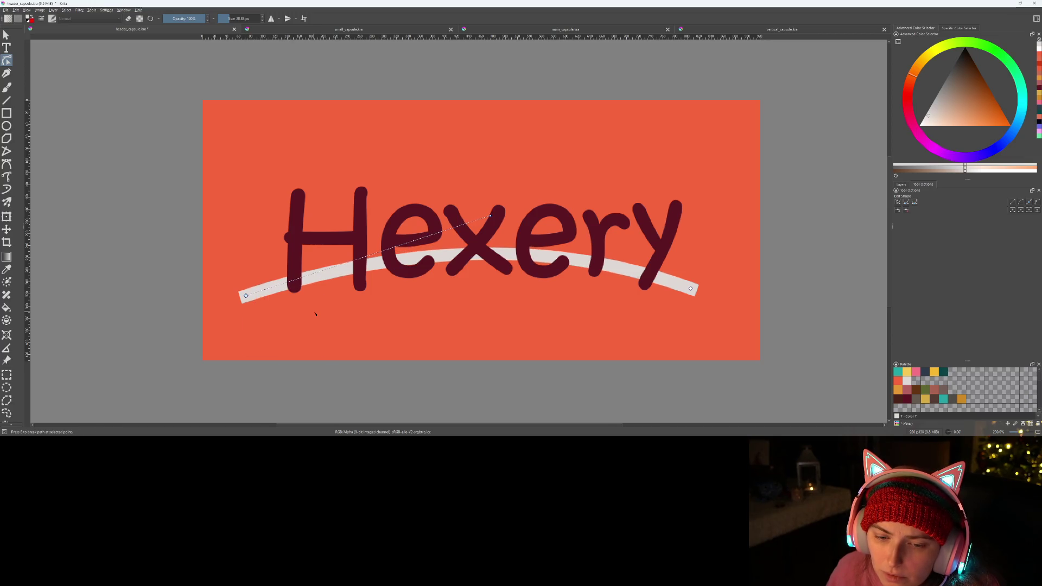
left_click_drag(246, 295, 283, 308)
left_click(380, 344)
scroll(446, 339, "down", 1)
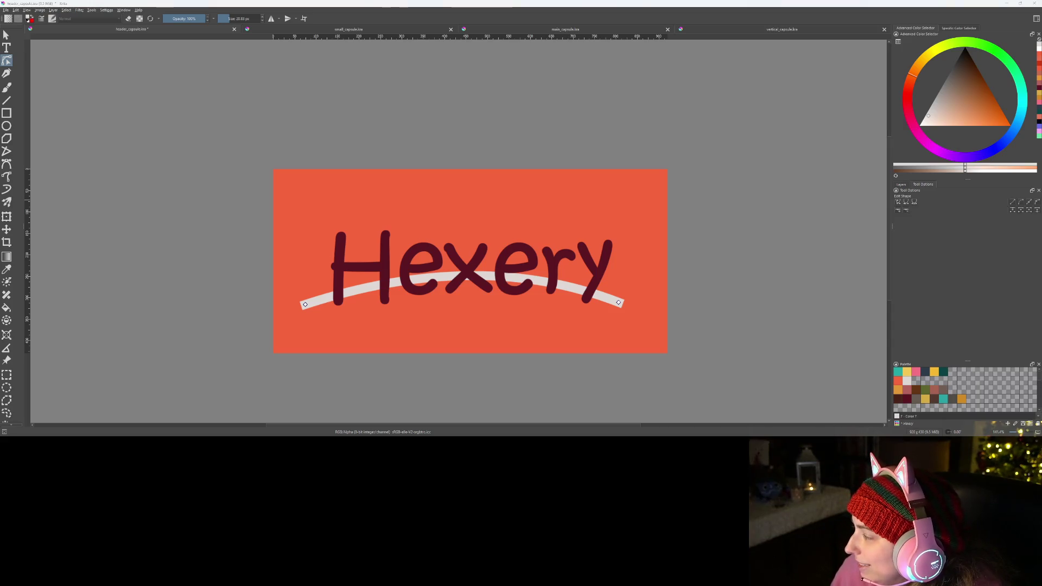
key("alt+Tab")
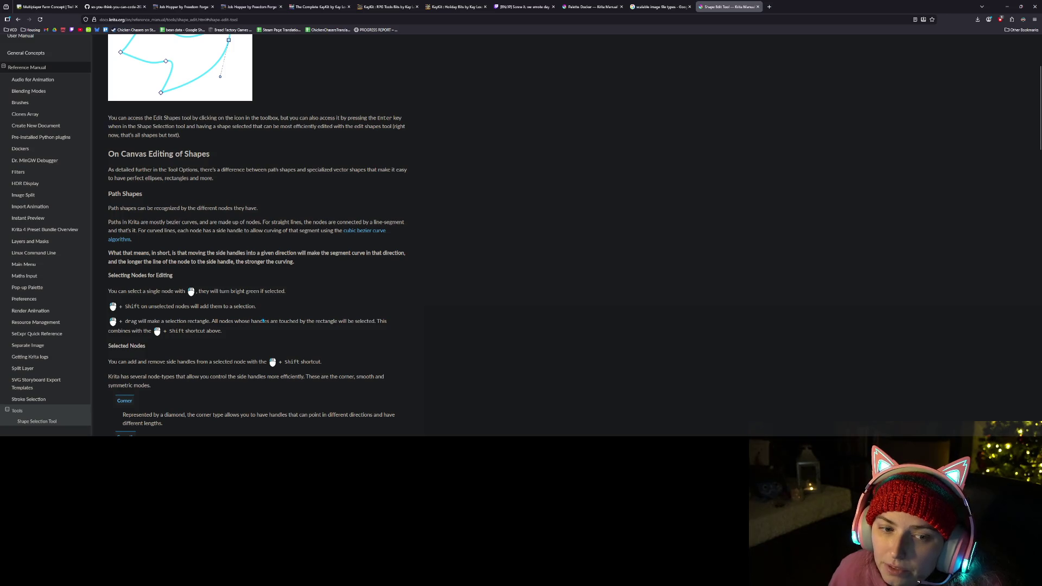
- Scroll the manual's sidebar and open the SVG Storyboard Export Templates page under Reference Manual
scroll(263, 321, "down", 5)
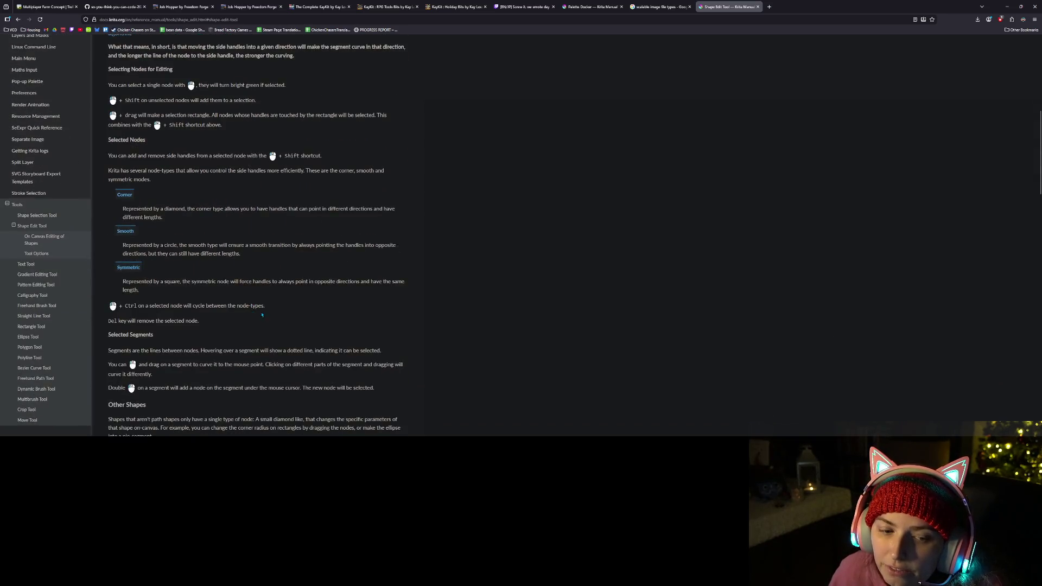
scroll(262, 314, "down", 18)
scroll(274, 315, "down", 12)
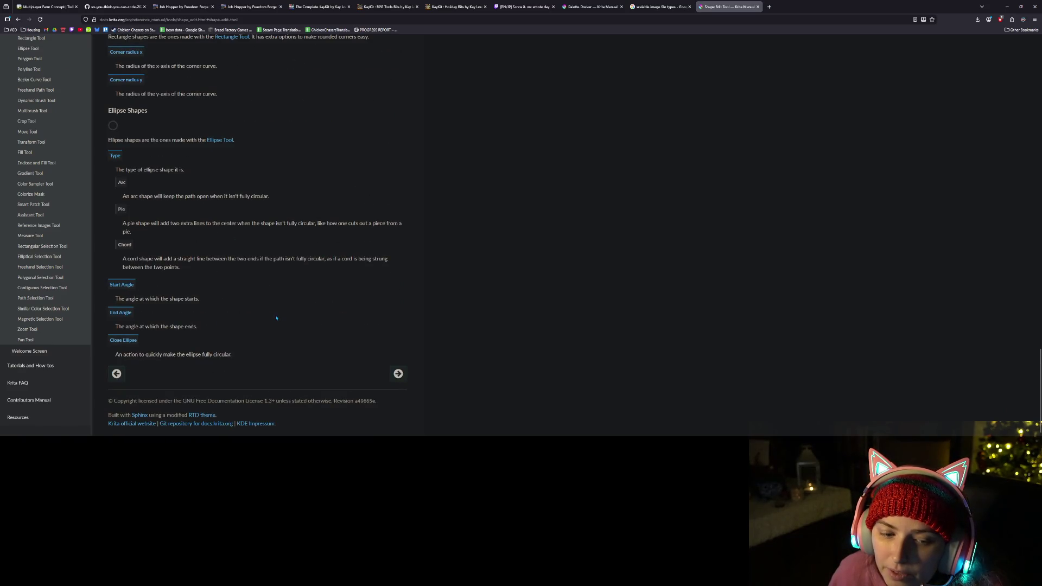
scroll(276, 318, "up", 7)
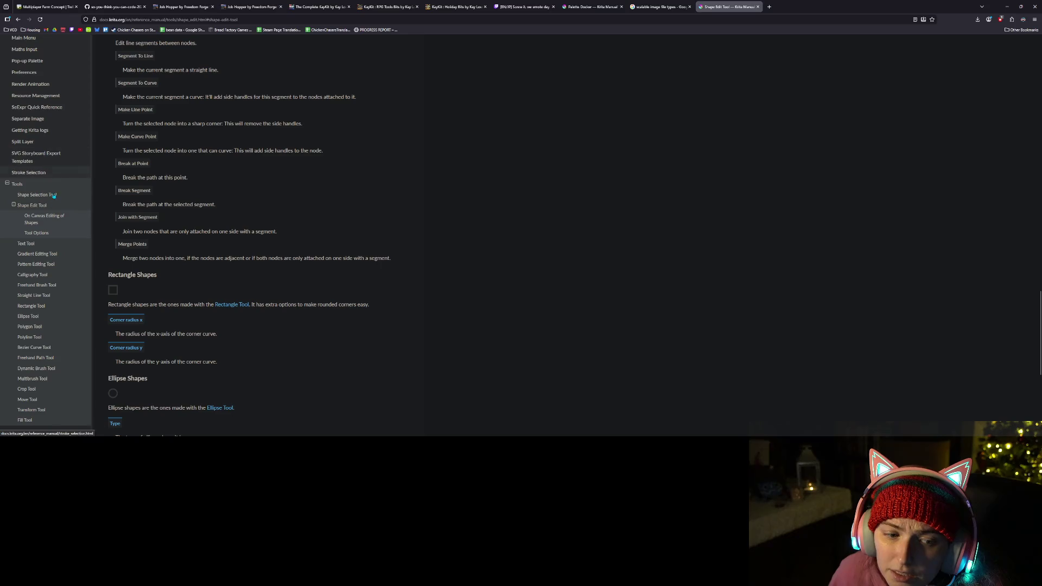
scroll(54, 220, "down", 1)
scroll(55, 220, "down", 3)
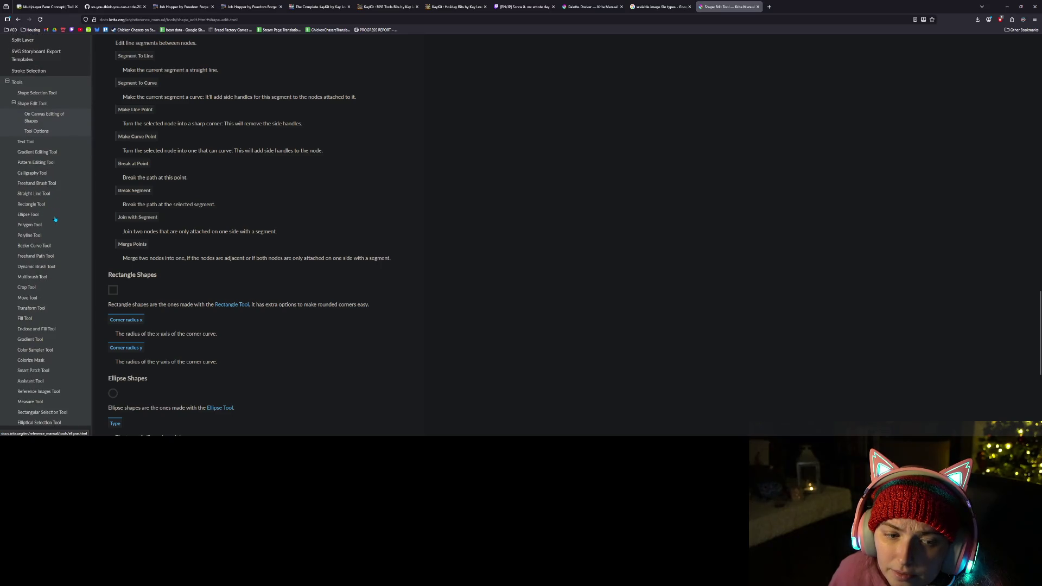
scroll(55, 219, "down", 5)
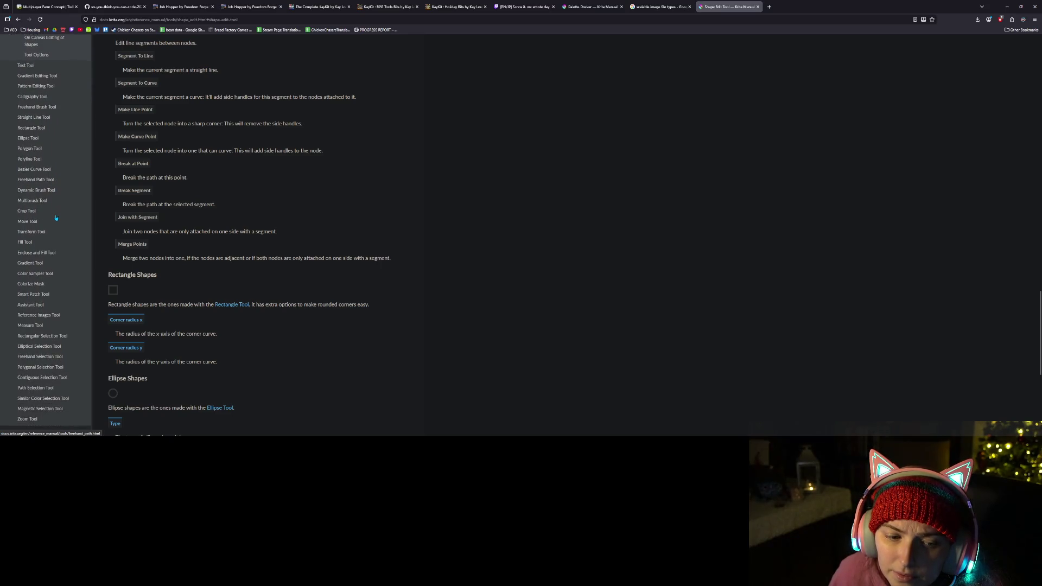
scroll(56, 218, "down", 1)
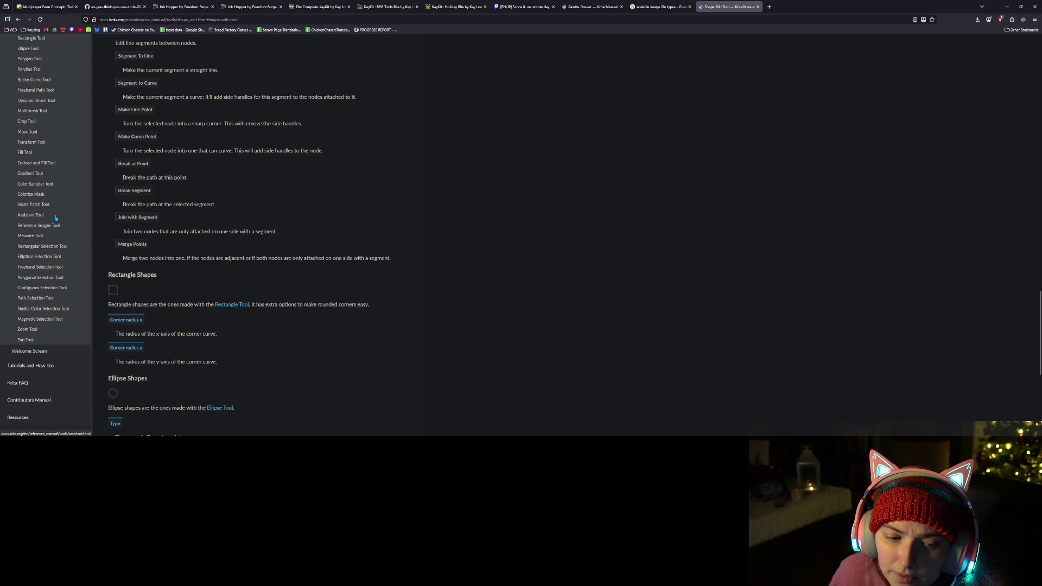
scroll(56, 217, "up", 12)
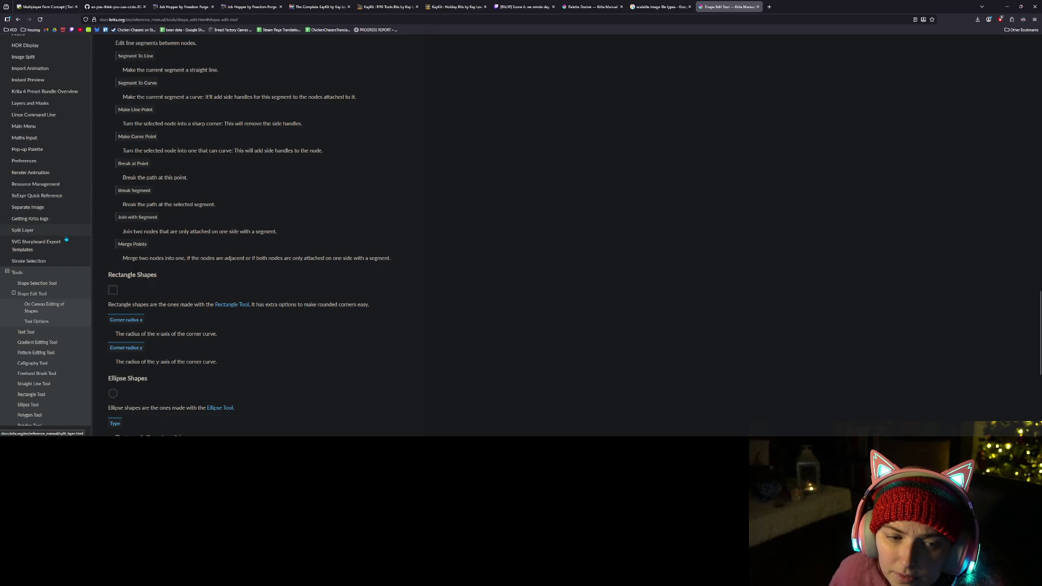
left_click(38, 244)
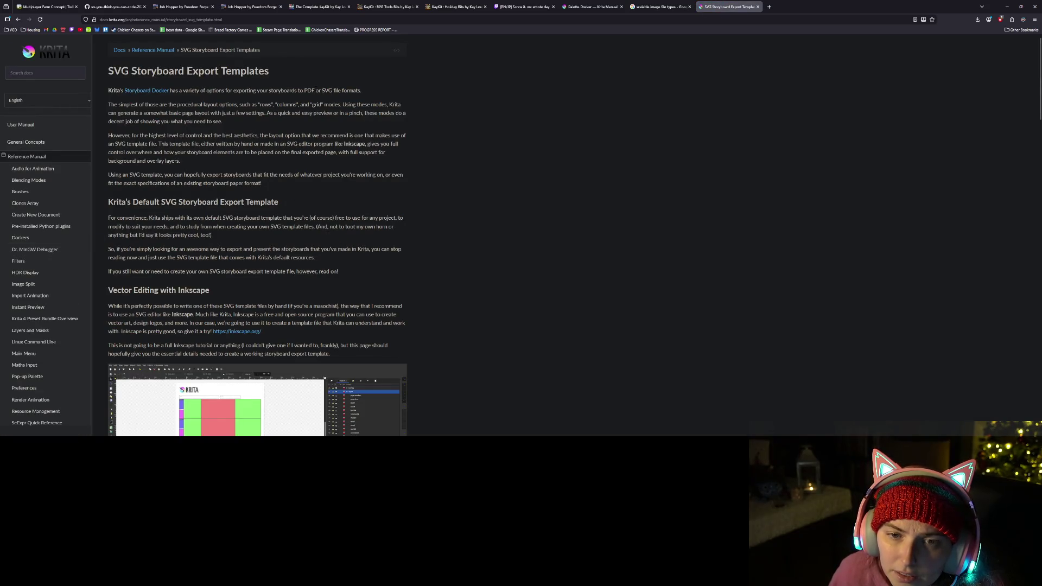
- Highlight the intro sentences on export formats, procedural layout options and SVG template files
mouse_move(189, 91)
left_mouse_down()
mouse_move(286, 103)
mouse_move(356, 90)
left_mouse_up()
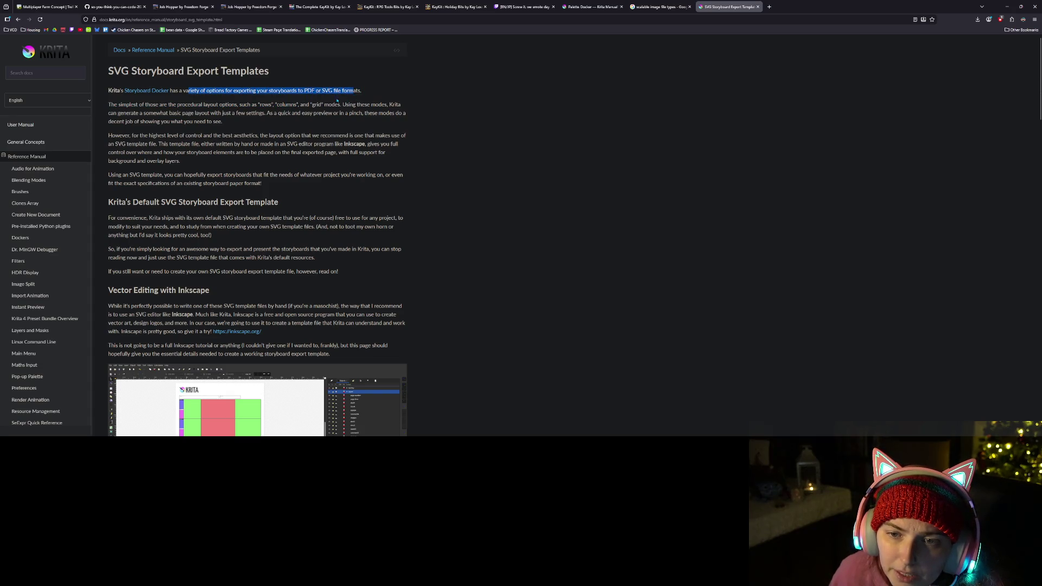
left_click(120, 113)
left_click_drag(129, 105, 366, 113)
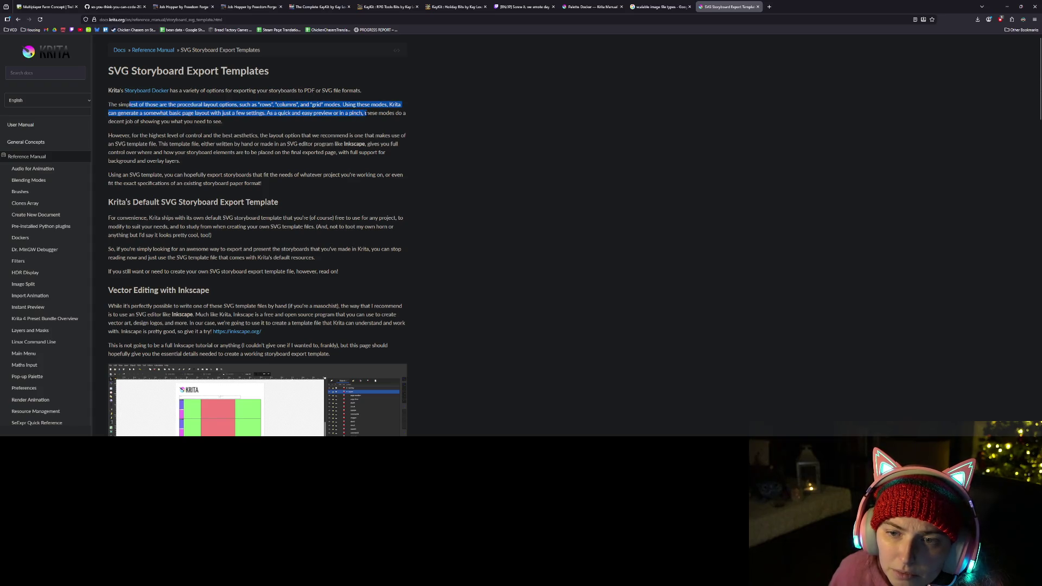
left_click(366, 113)
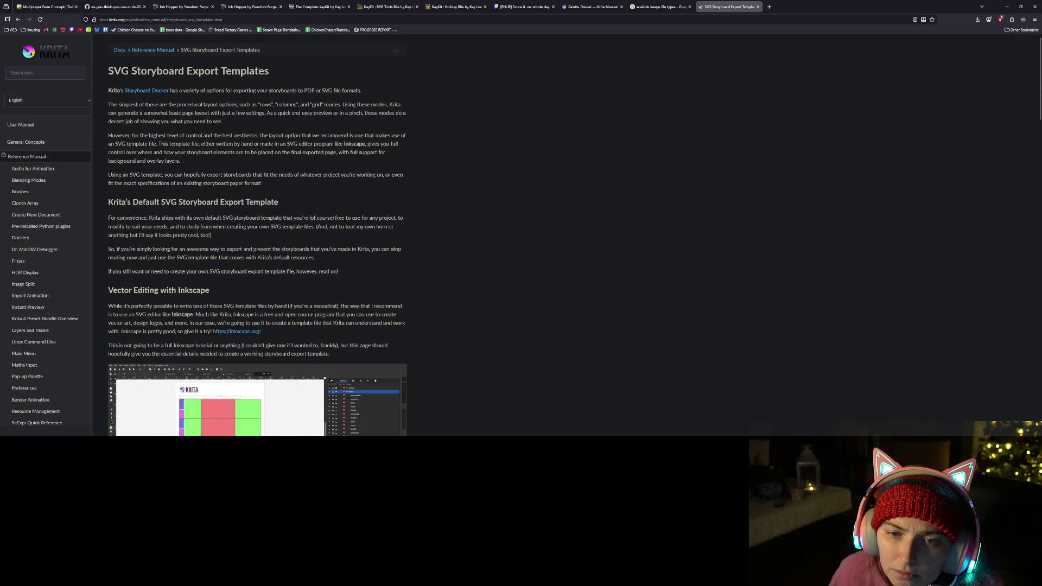
left_click_drag(223, 136, 237, 144)
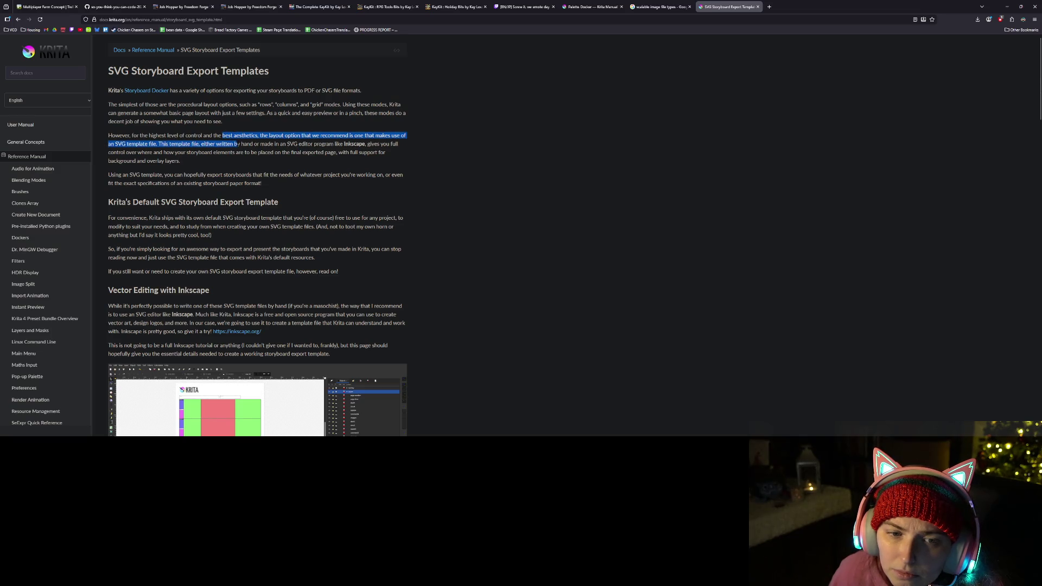
left_click(241, 153)
- Scroll further through the intro, then return to the Krita window with the Hexery design
scroll(259, 175, "down", 1)
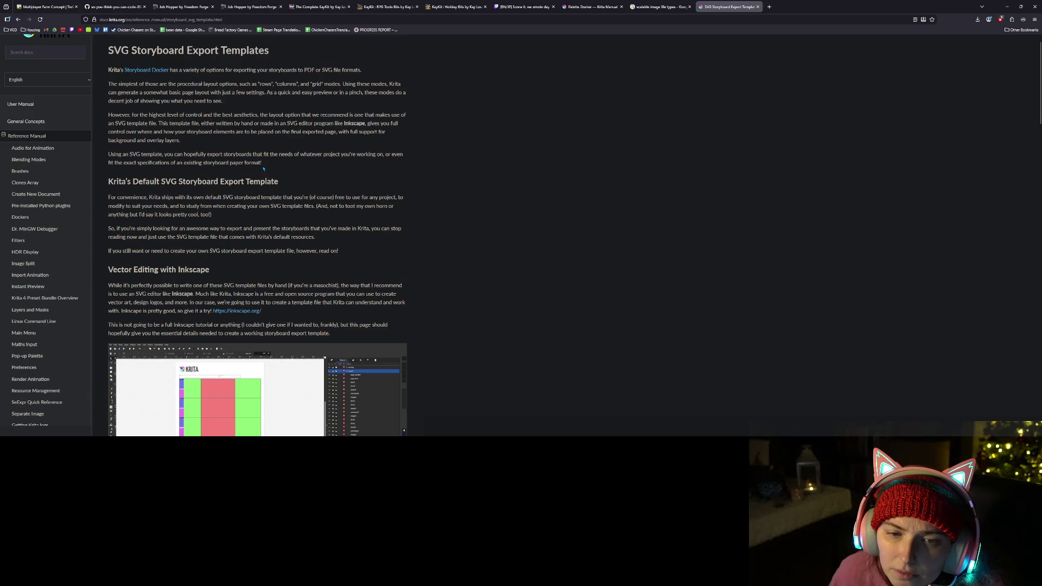
scroll(265, 193, "down", 3)
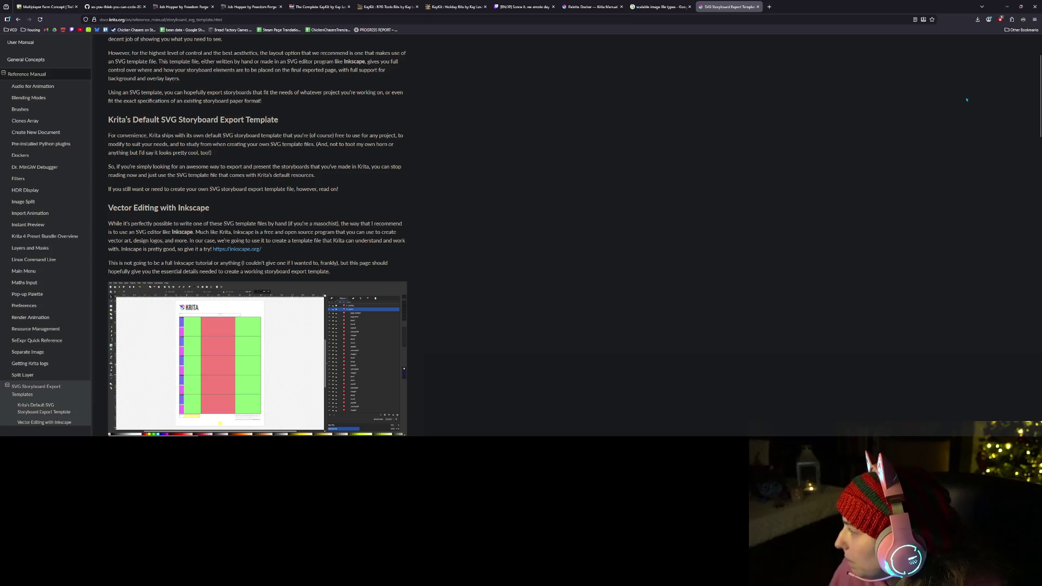
left_click(1008, 6)
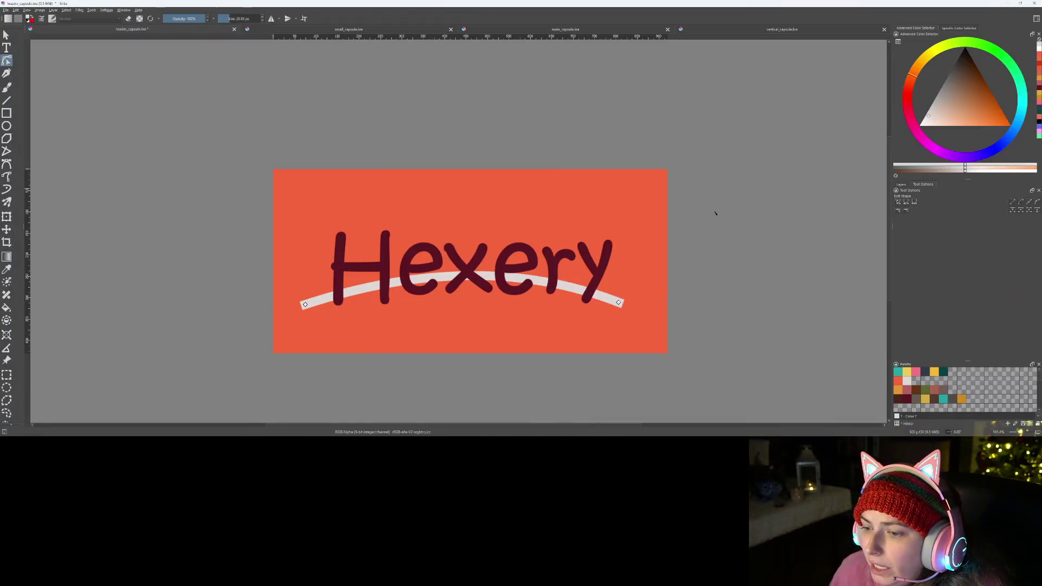
- Copy the curved arc and Hexery text layers from header_capsule, then go to small_capsule
left_click(901, 184)
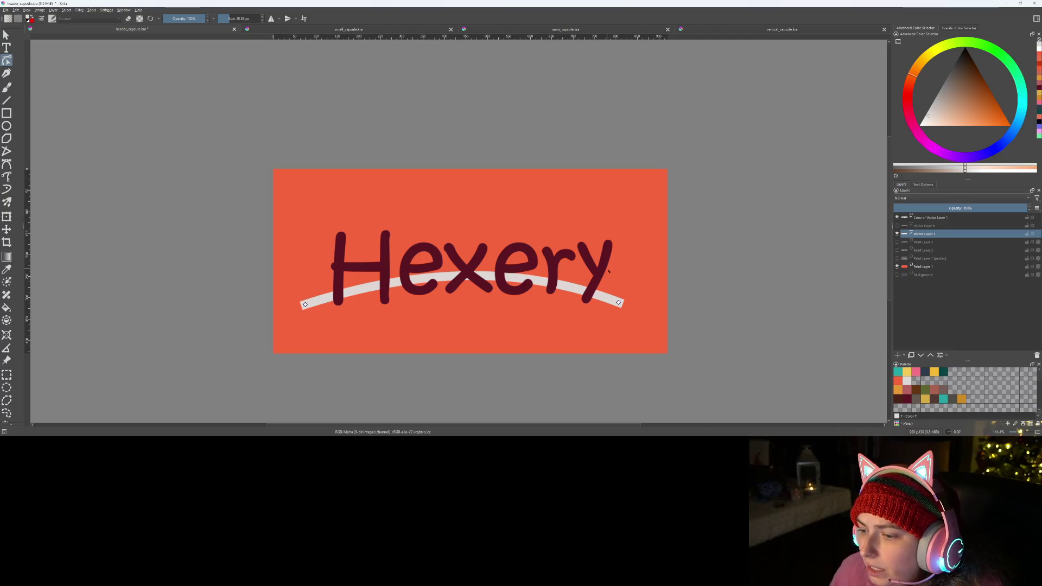
left_click(930, 226)
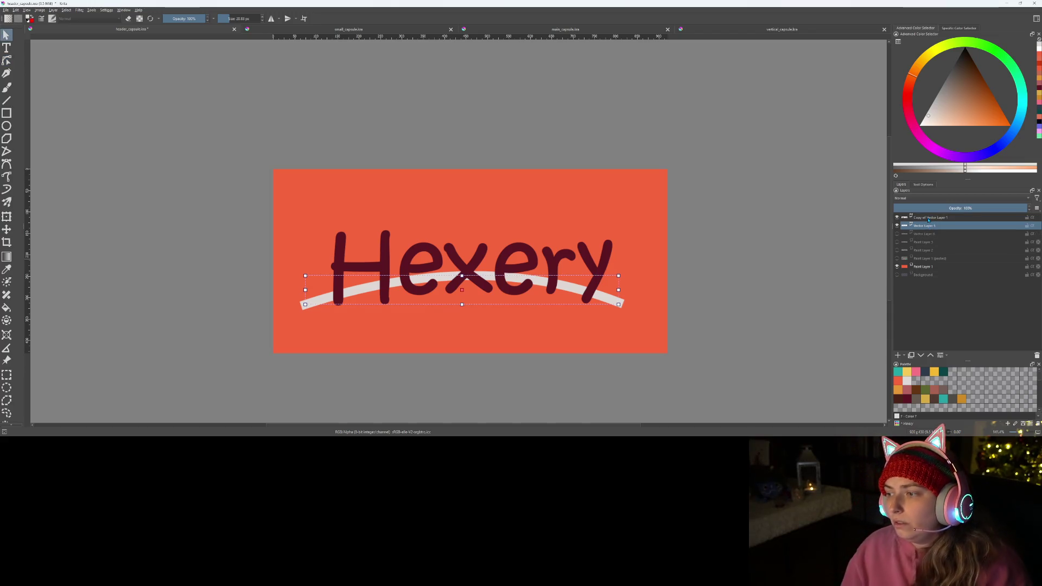
left_click(928, 218, "ctrl")
right_click(929, 224)
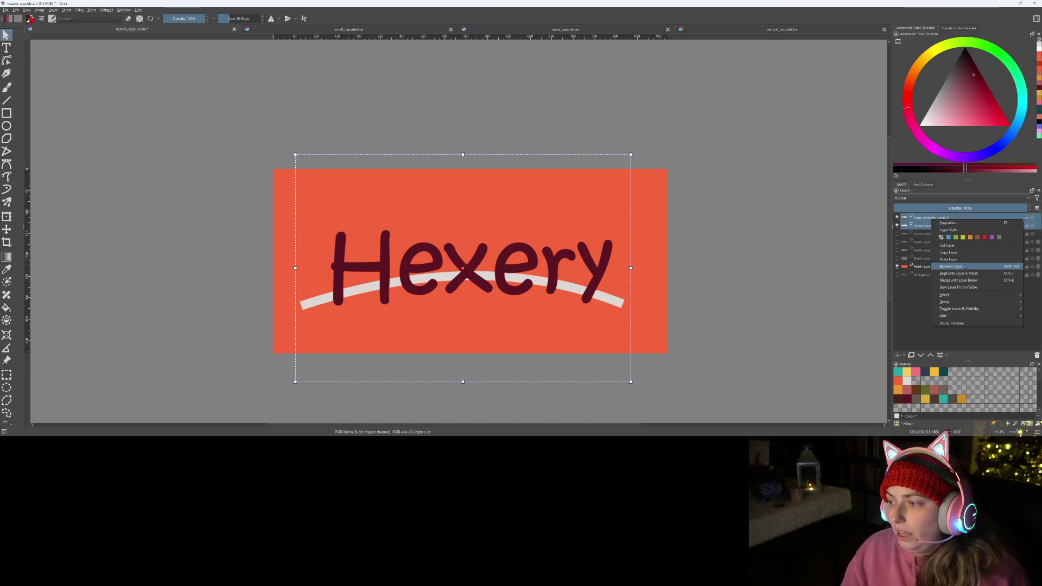
mouse_move(952, 309)
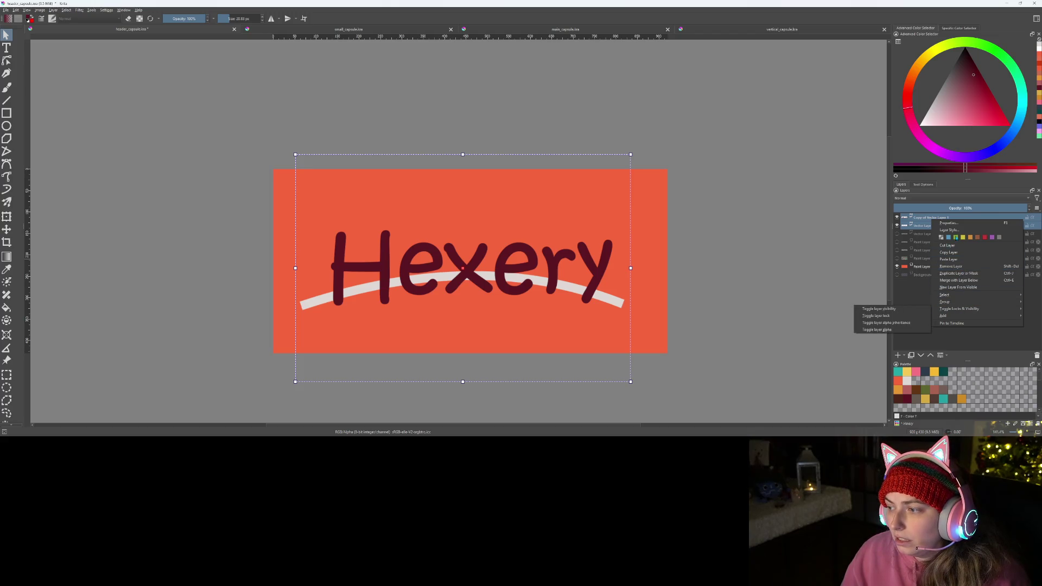
left_click(574, 77)
left_click(280, 32)
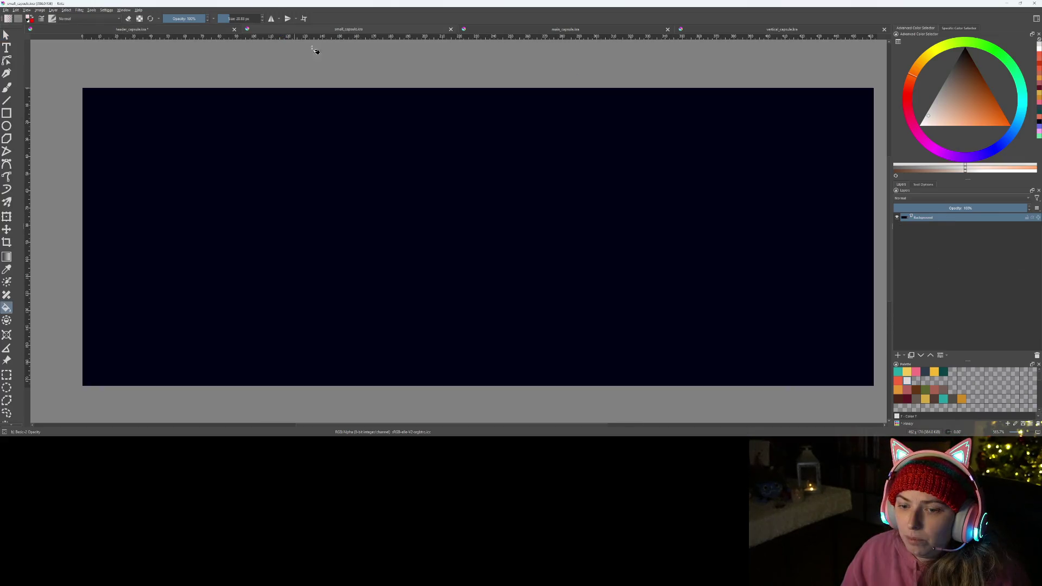
- Paste the Hexery text and arc layers into the small, main and vertical capsule documents
key("ctrl+v")
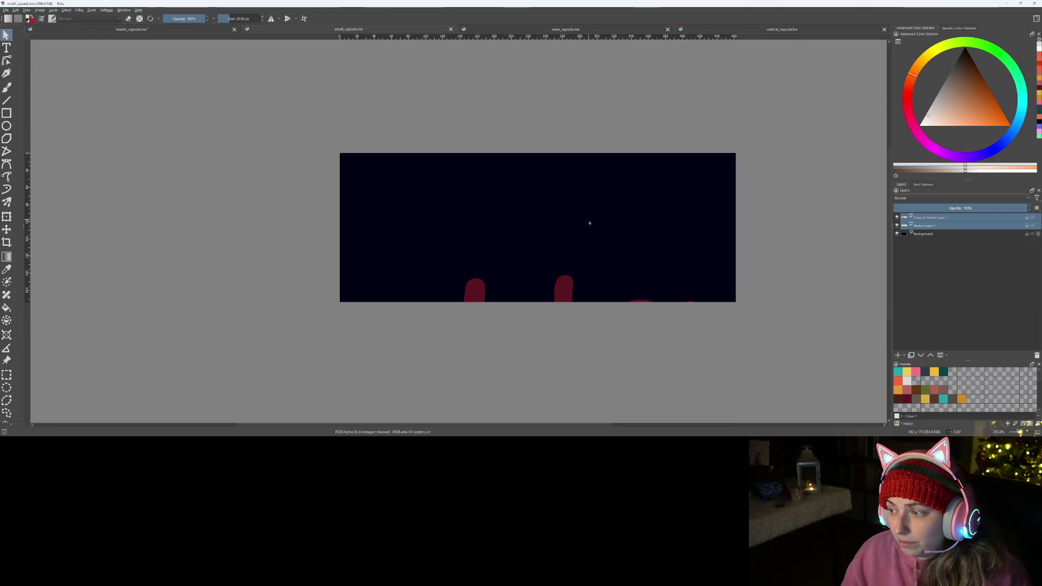
left_click(487, 30)
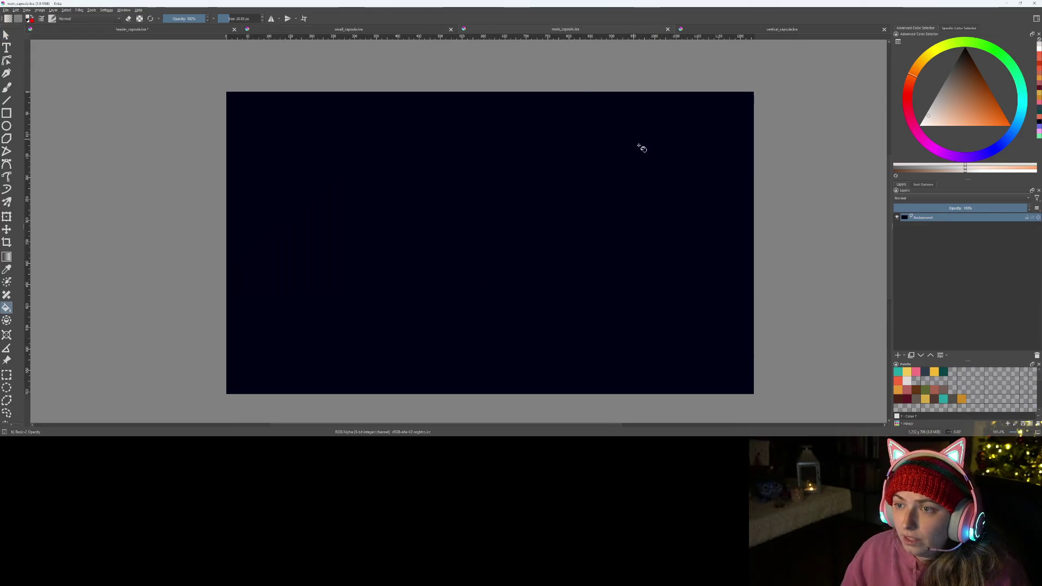
key("ctrl+v")
left_click(709, 33)
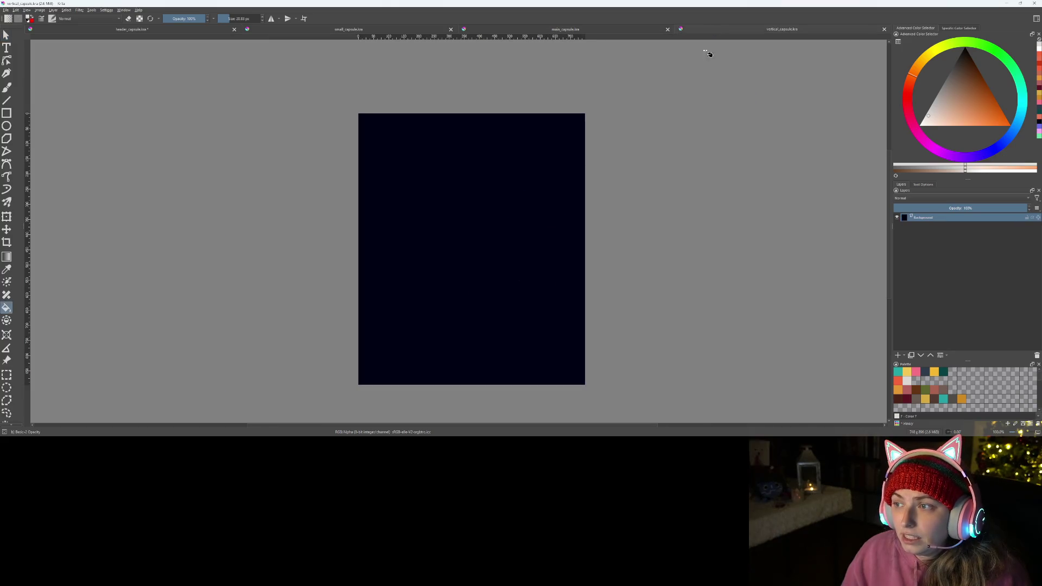
key("ctrl+v")
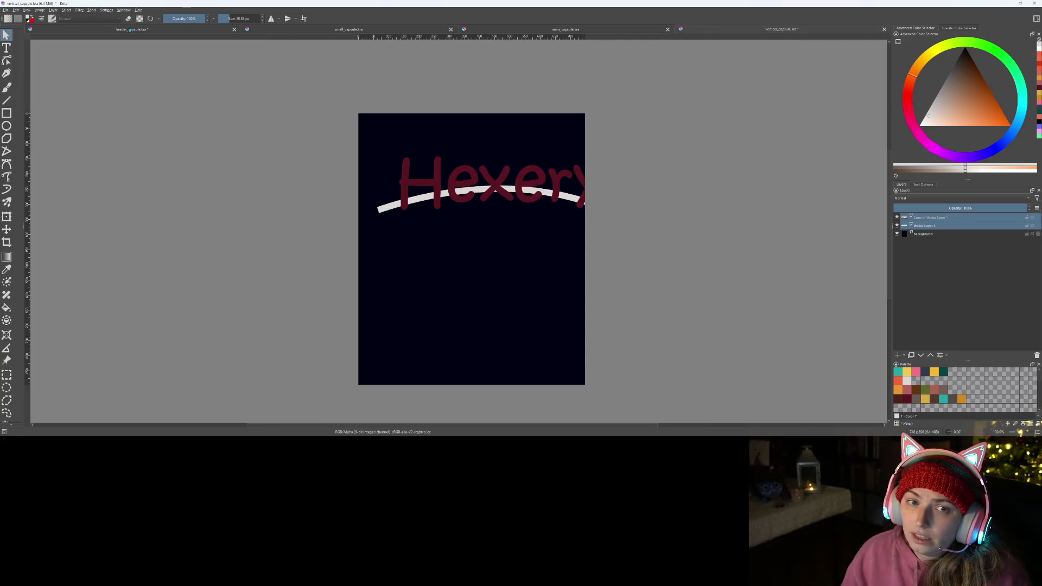
- Sample the header capsule's orange-red background as the paint colour, then return to small_capsule
left_click(130, 30)
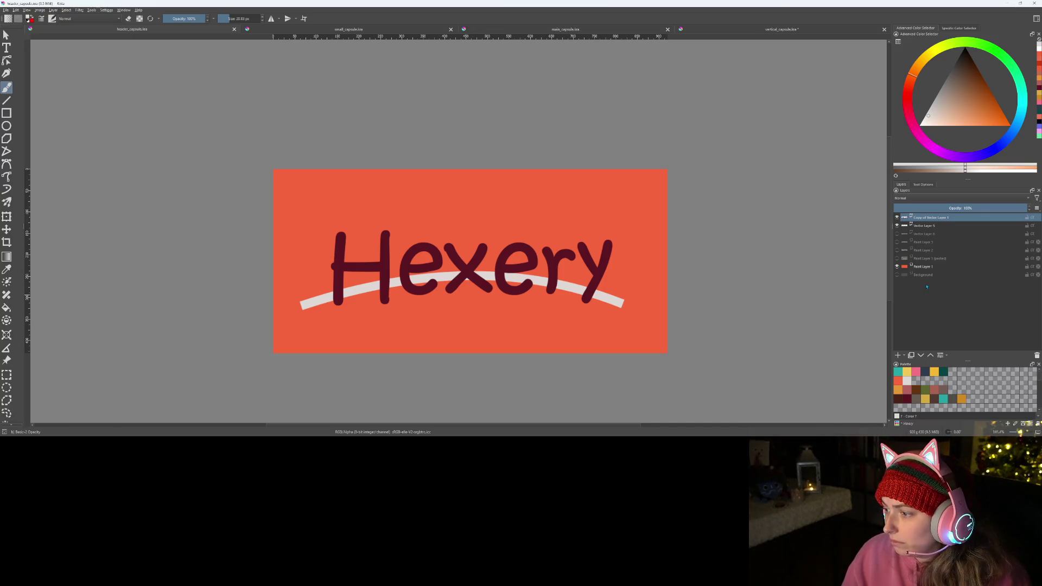
left_click(928, 267)
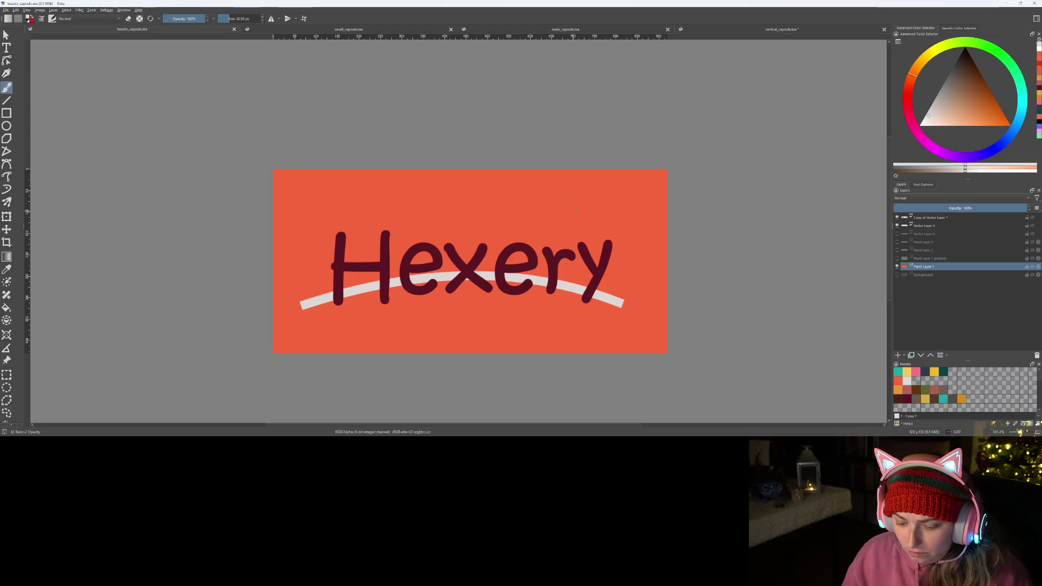
left_click(589, 225, "ctrl")
left_click(340, 29)
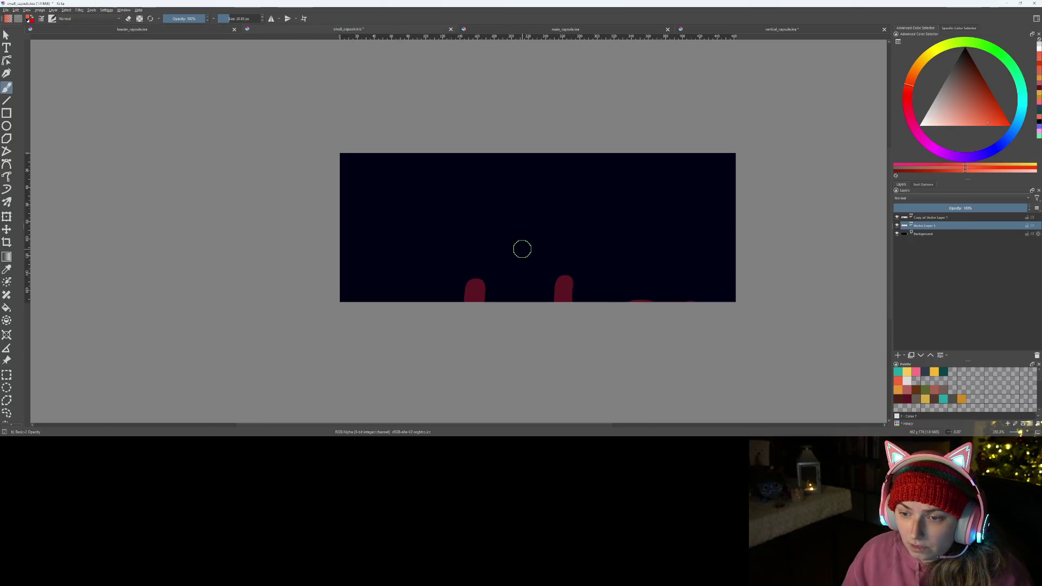
- Fill the Background layers of the small and main capsules with orange-red
key("f")
left_click(928, 233)
left_click(580, 235)
left_click(474, 31)
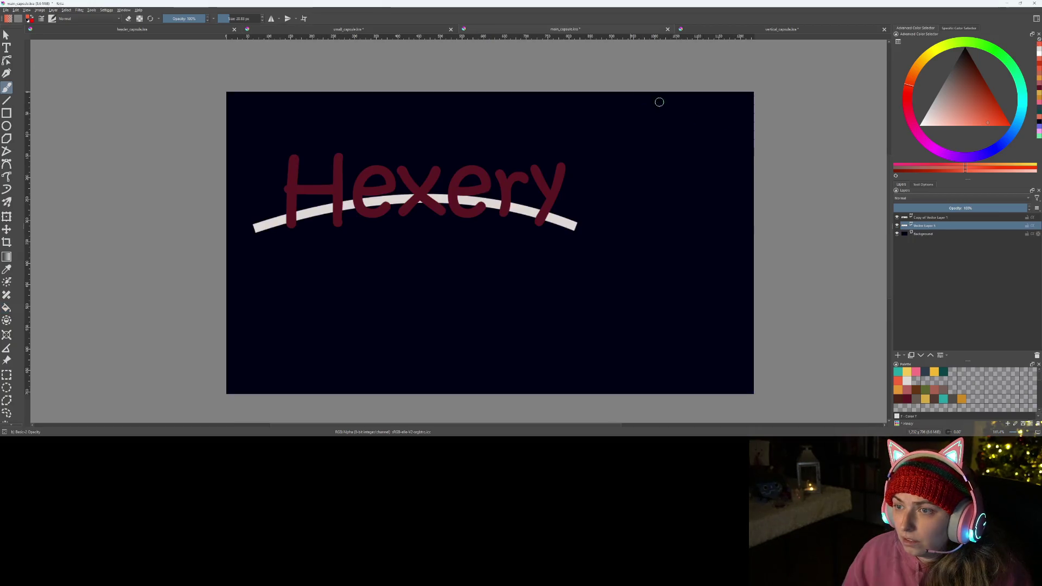
left_click(958, 234)
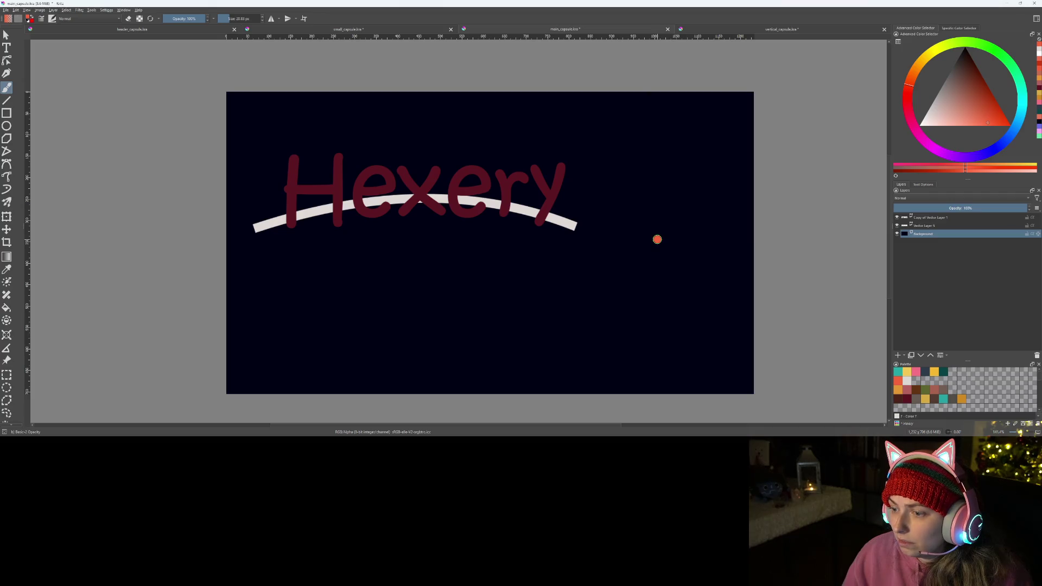
left_click(704, 240)
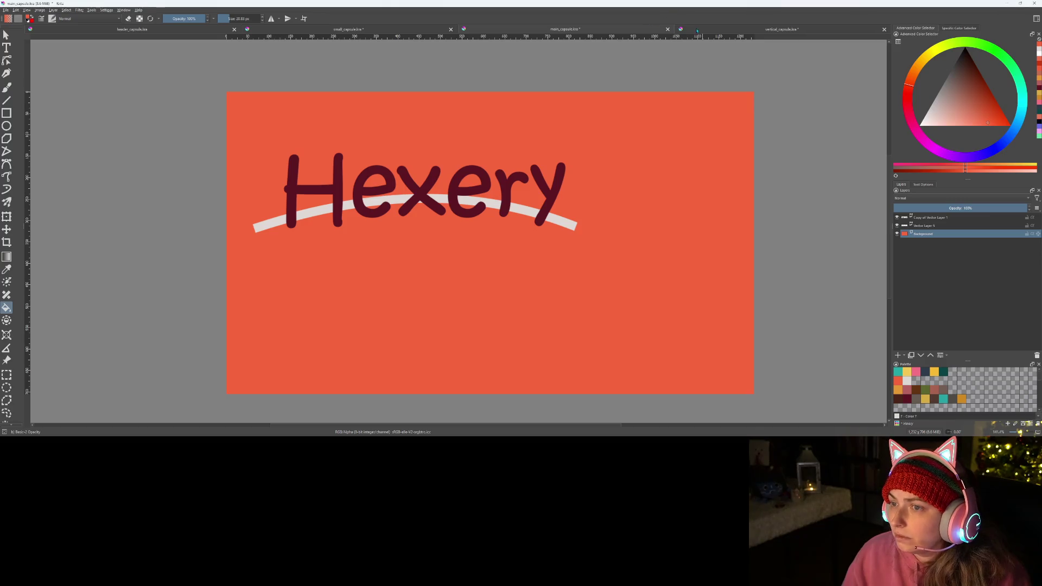
- Fill the vertical capsule's Background layer orange-red and save the capsule document
left_click(781, 29)
left_click(917, 235)
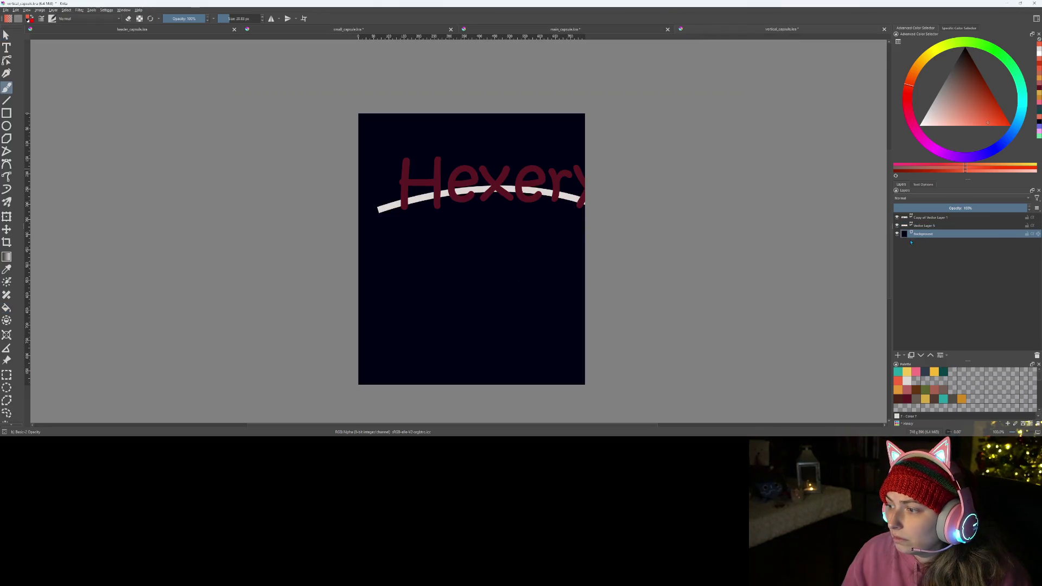
key("f")
left_click(548, 251)
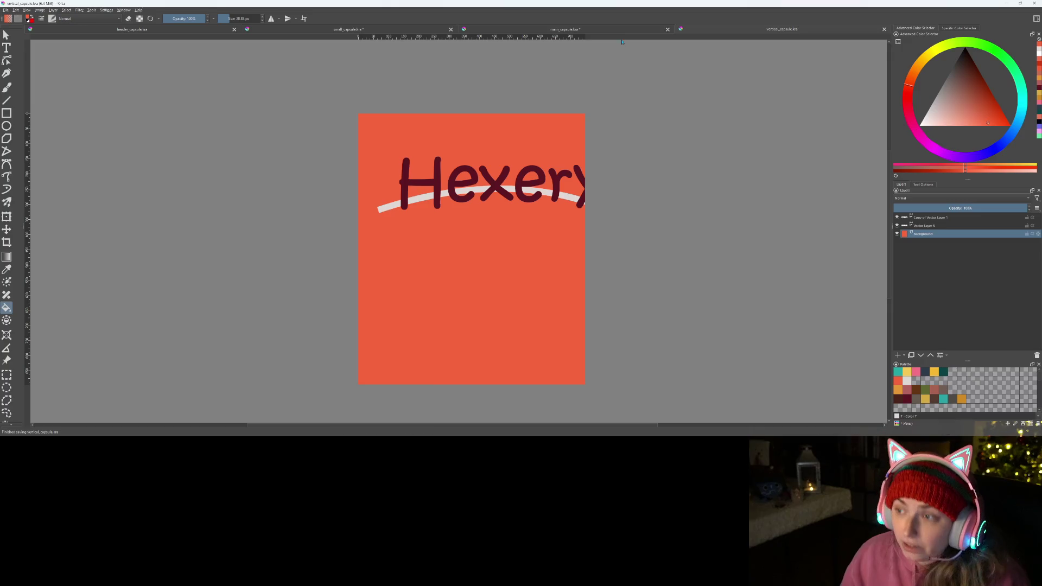
left_click(584, 29)
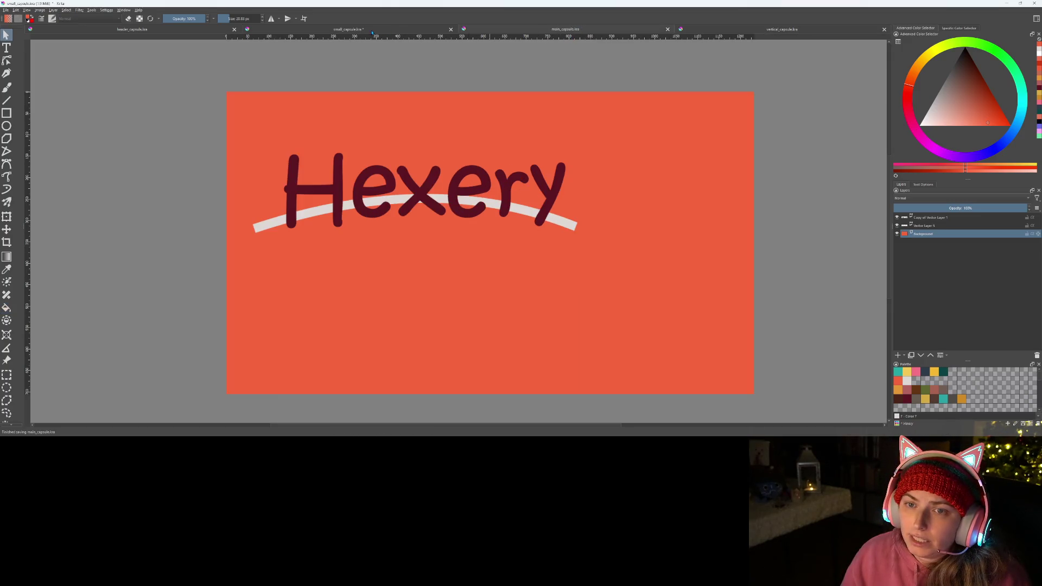
key("ctrl+s")
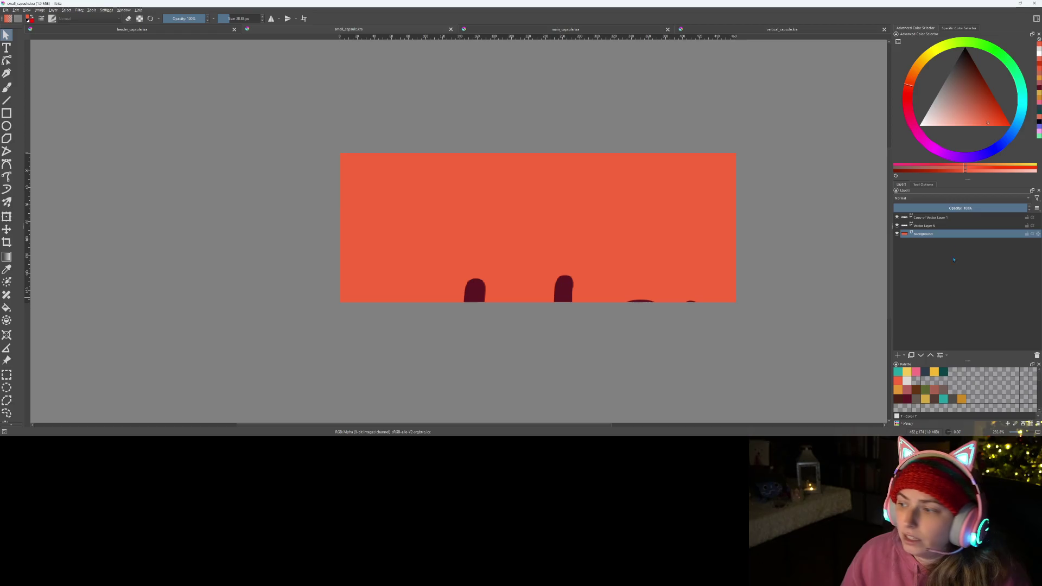
- Move the Hexery lettering and arc layers into the canvas and group them as Group 6
left_click(922, 226)
left_click(927, 218, "shift")
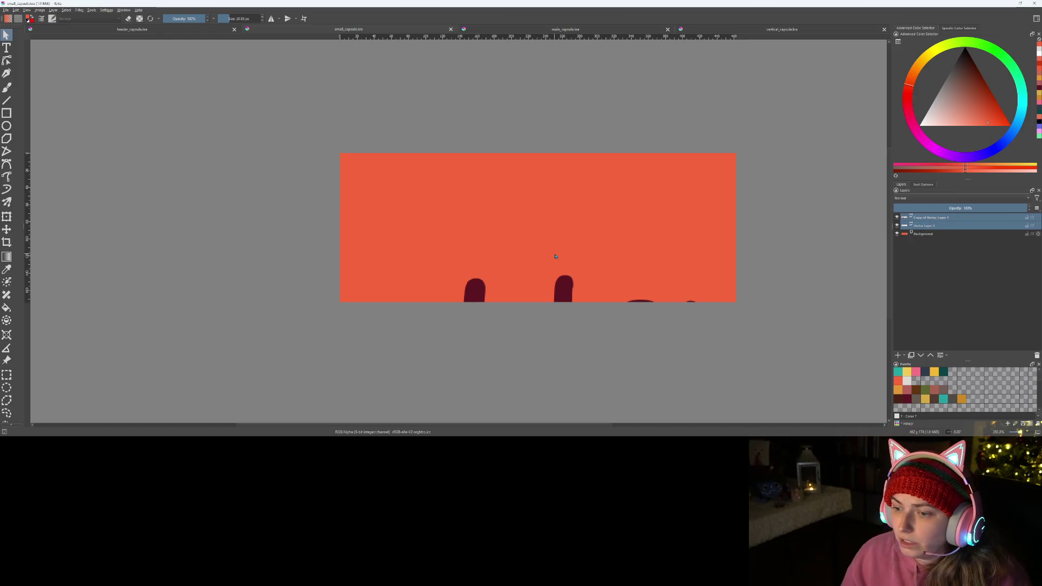
left_click_drag(559, 276, 547, 196)
key("ctrl+g")
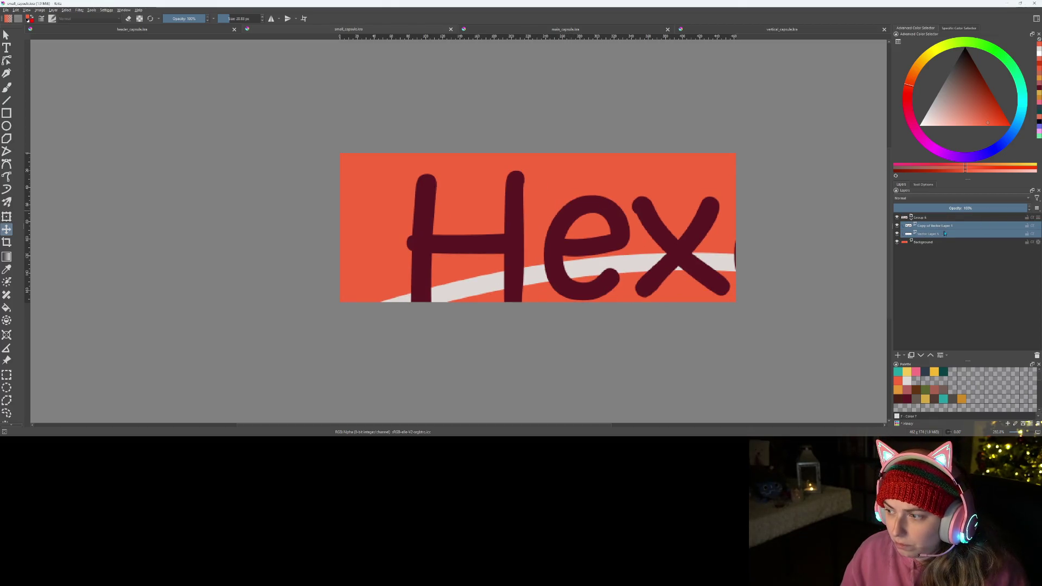
left_click(926, 218)
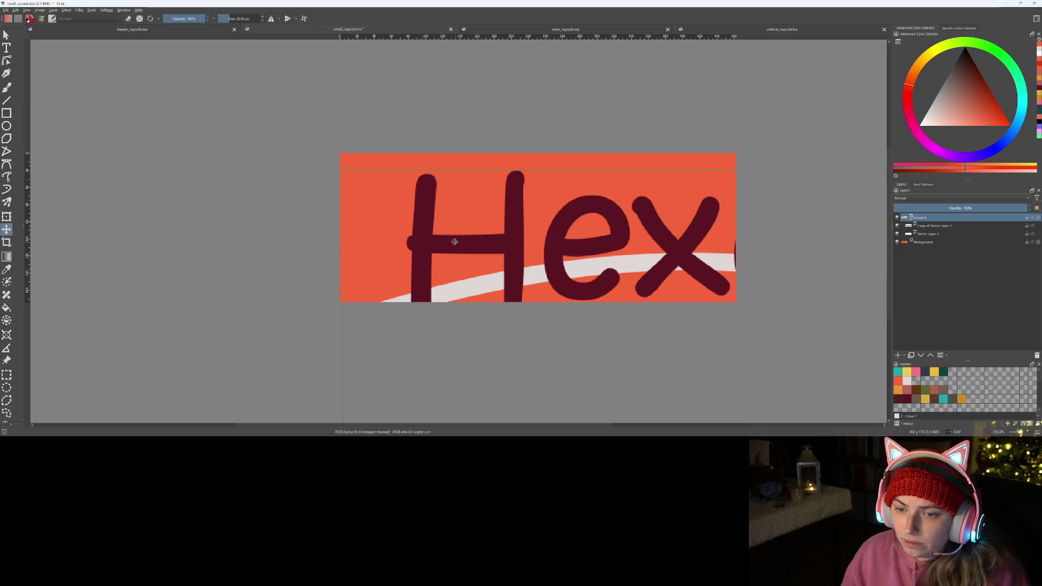
left_click_drag(454, 241, 451, 232)
- Scale and position Group 6 to span the orange banner, then save small_capsule
key("ctrl+t")
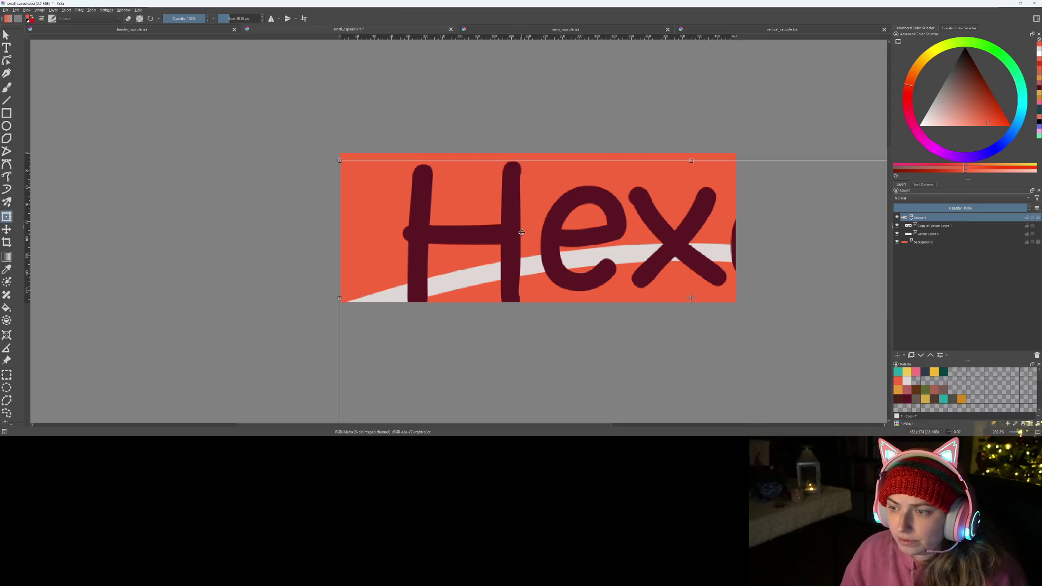
scroll(521, 233, "down", 3)
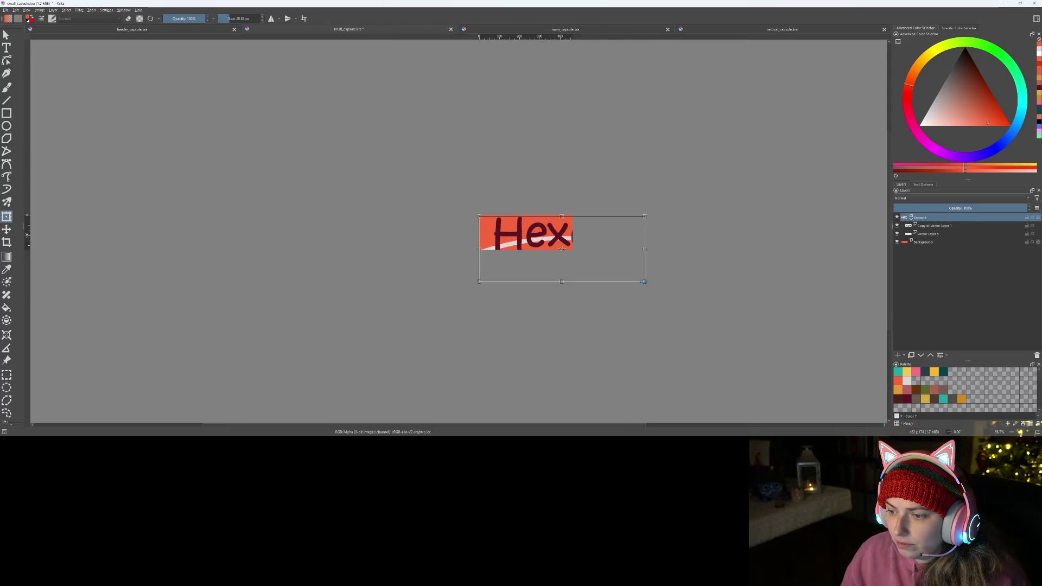
left_click_drag(644, 282, 538, 234)
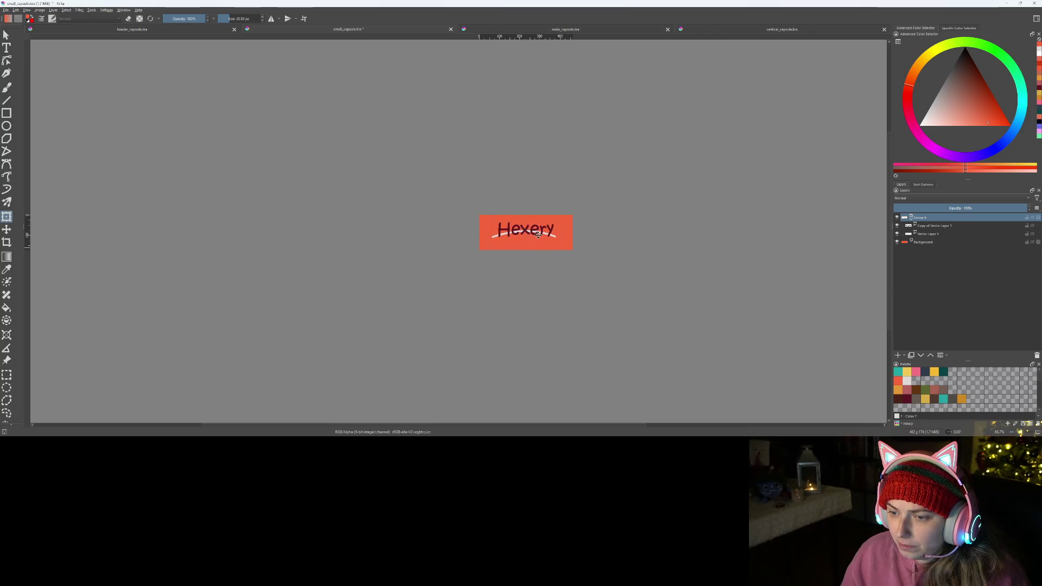
scroll(534, 234, "up", 5)
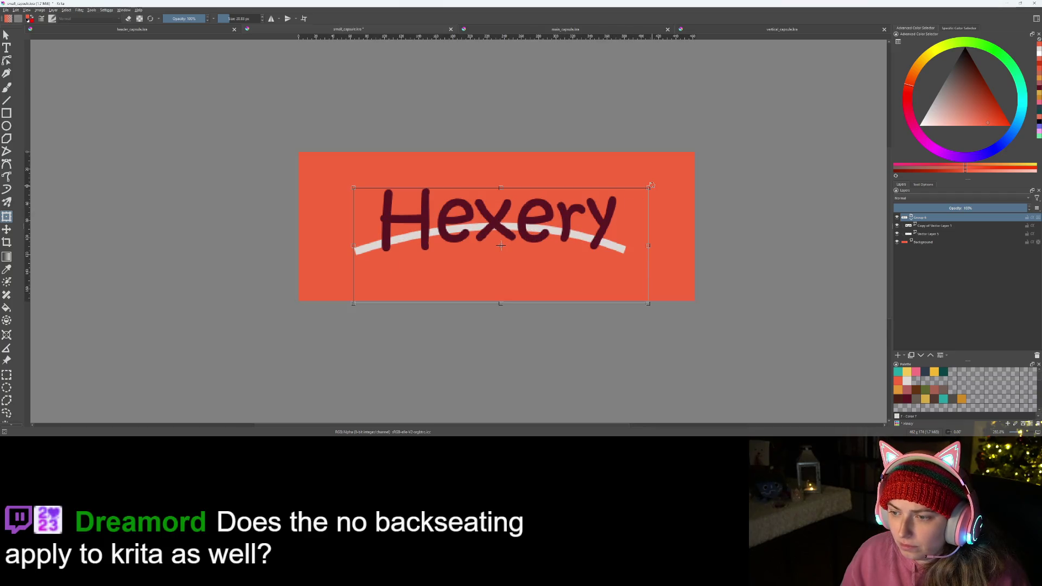
left_click_drag(649, 187, 709, 182)
left_click_drag(628, 210, 623, 235)
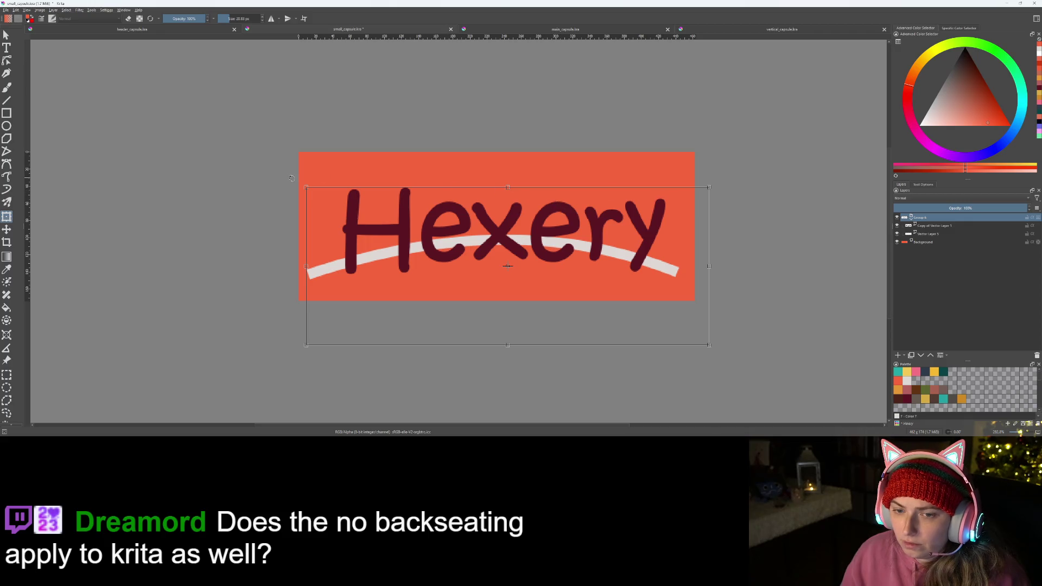
left_click_drag(305, 188, 295, 175)
left_click_drag(421, 227, 427, 228)
left_click_drag(513, 182, 514, 182)
left_click_drag(517, 224, 516, 224)
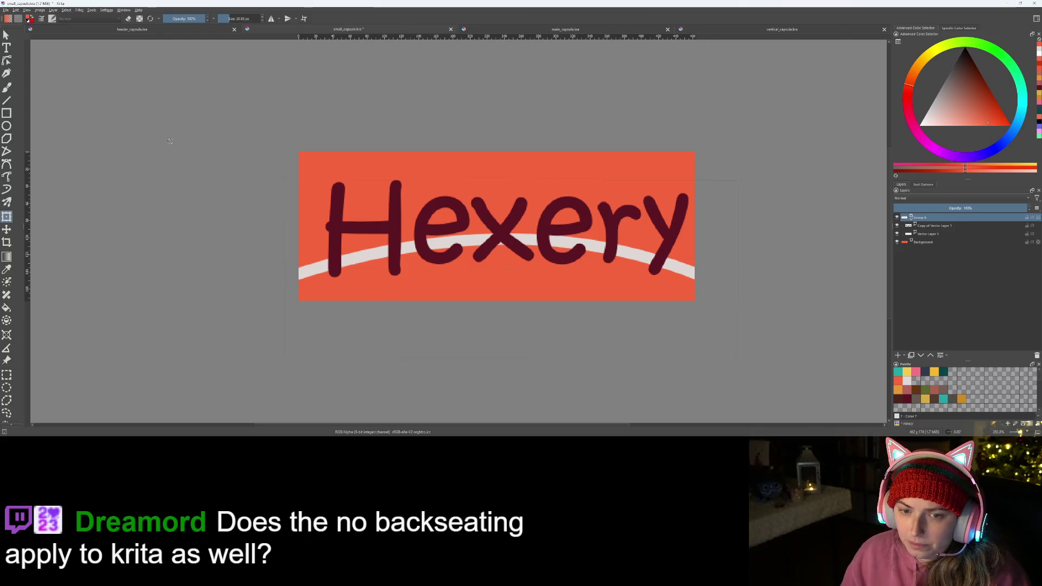
key("t")
key("ctrl+s")
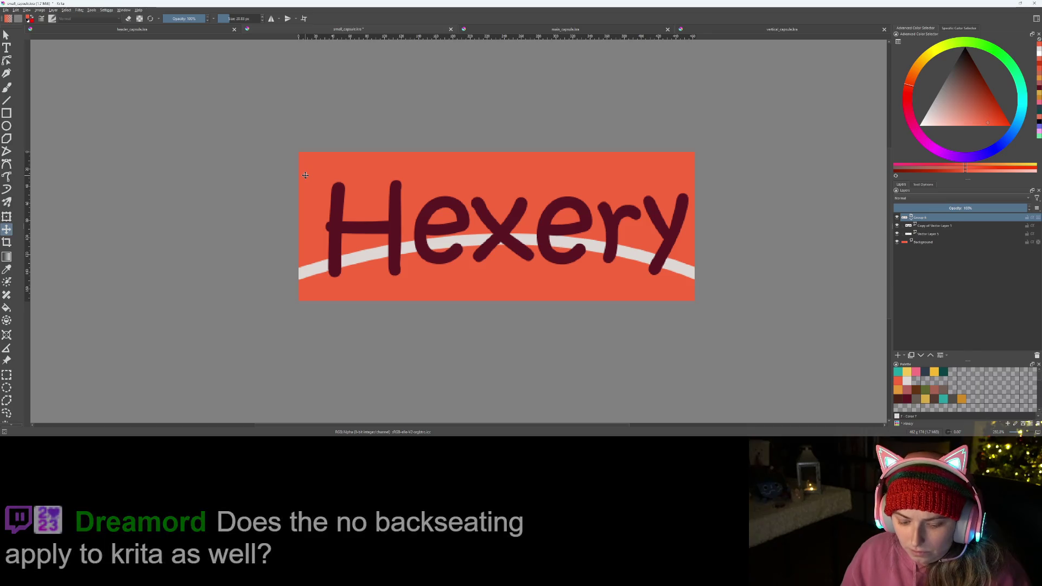
- Shift the Hexery group slightly left, view the whole banner, and select Vector Layer 5
left_click_drag(438, 228, 435, 228)
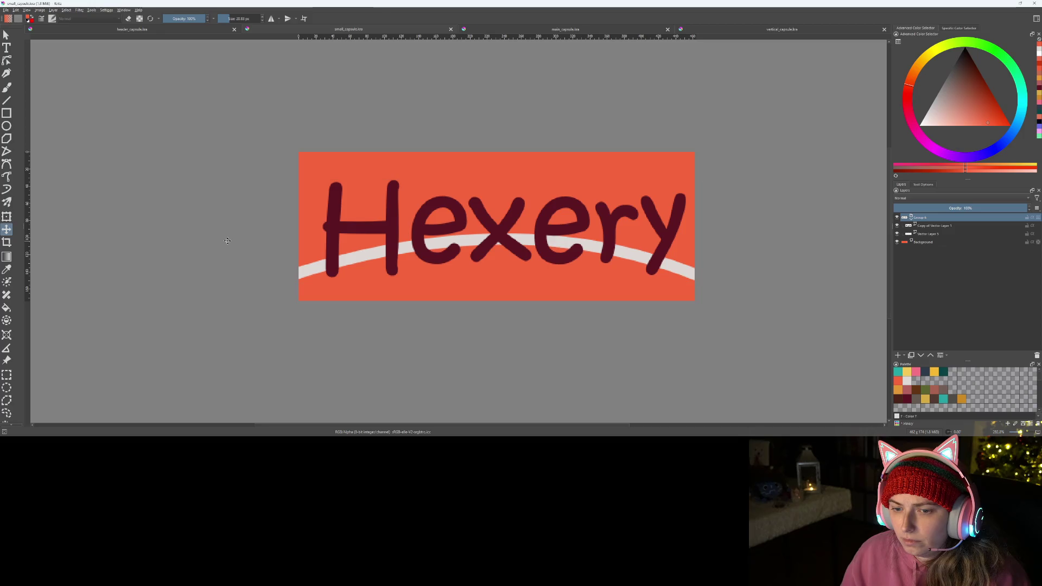
scroll(228, 240, "down", 2)
scroll(443, 307, "down", 1)
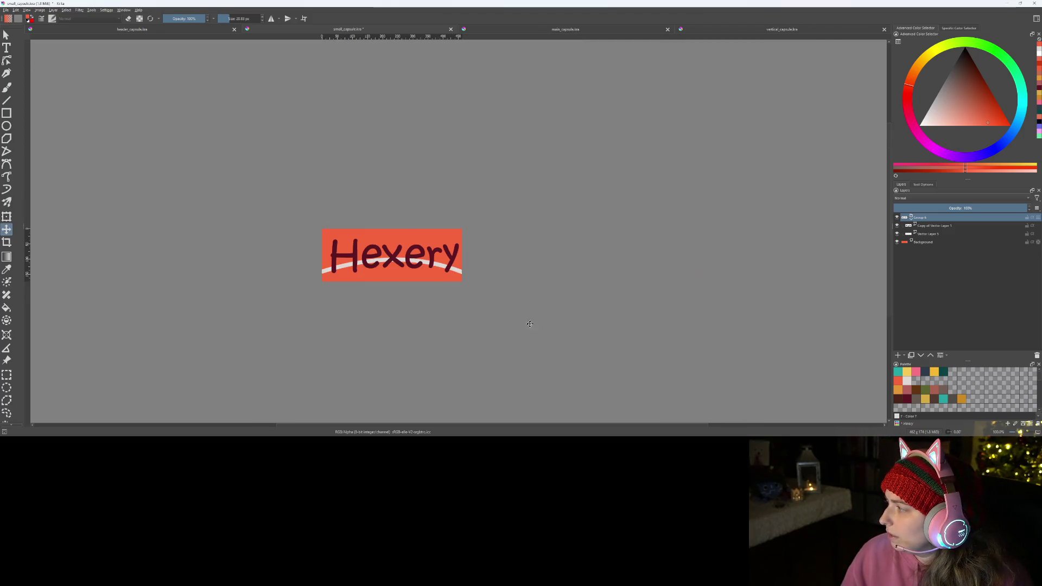
scroll(522, 324, "up", 1)
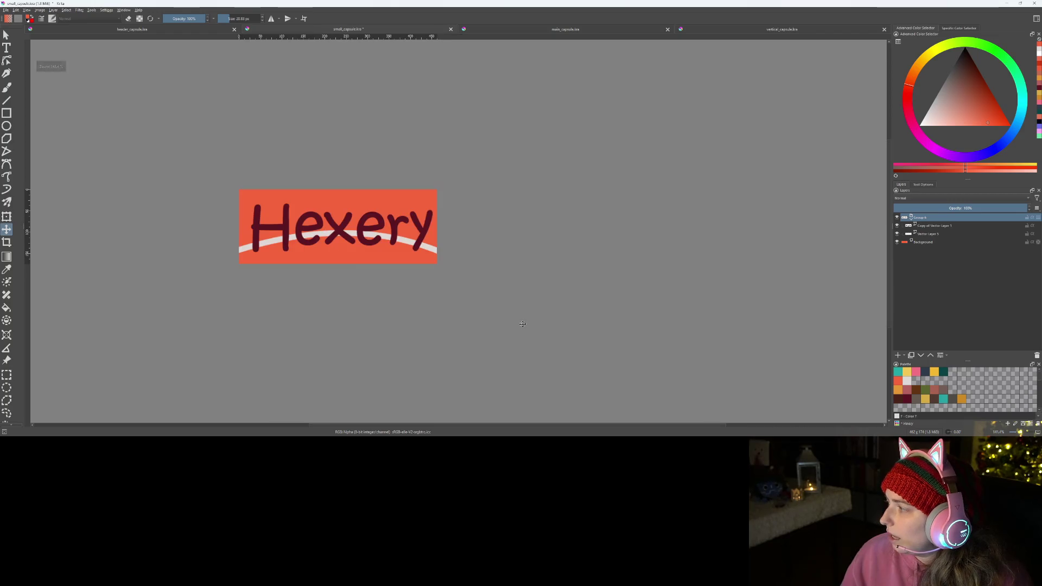
scroll(500, 310, "up", 1)
left_click_drag(422, 280, 682, 320)
scroll(682, 321, "up", 1)
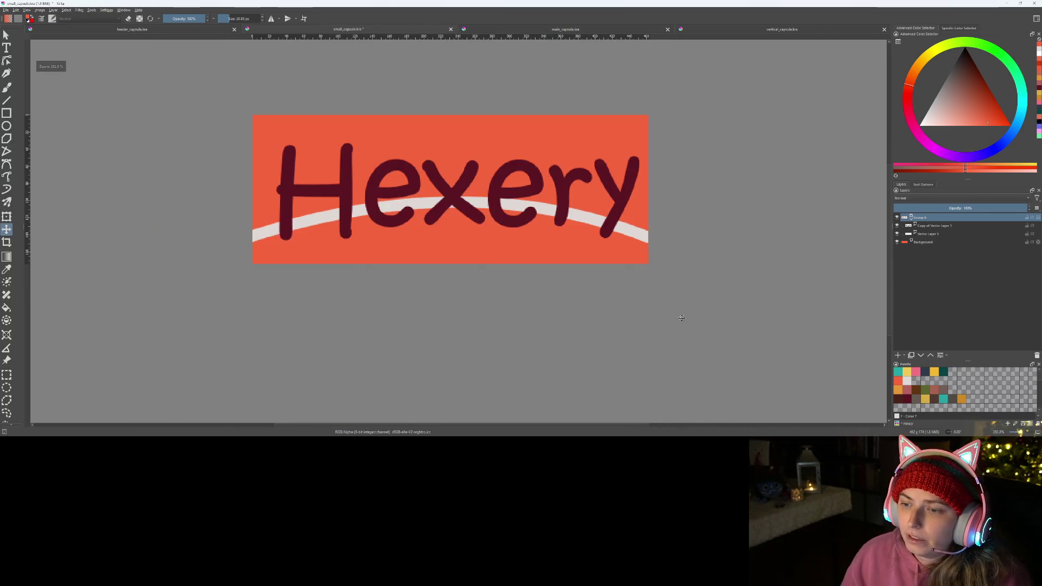
left_click(942, 233)
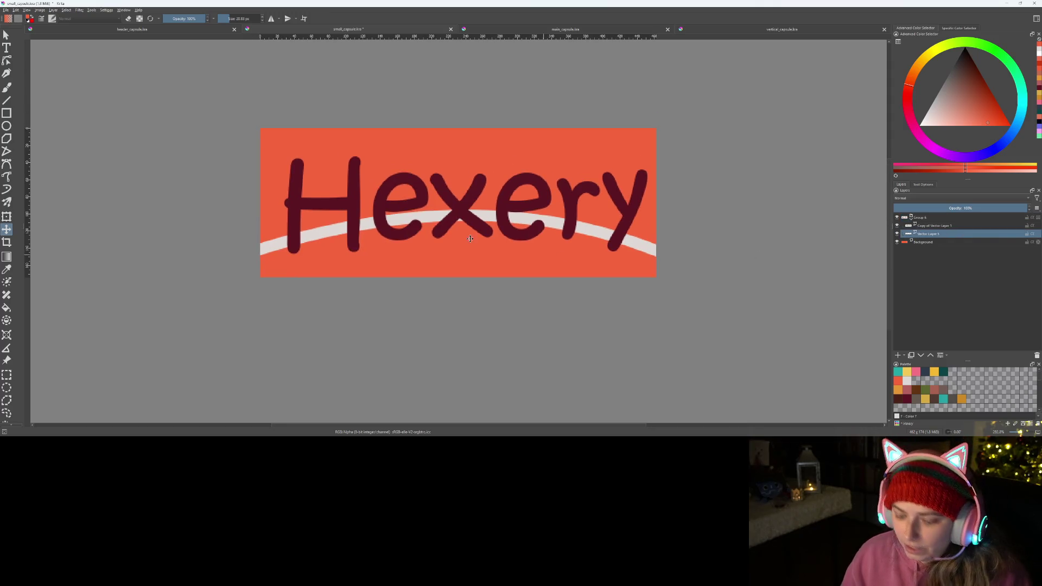
- Nudge the white arc down a few pixels, save, then shift Group 6 slightly left and down
key("Down")
key("Down")
key("Down")
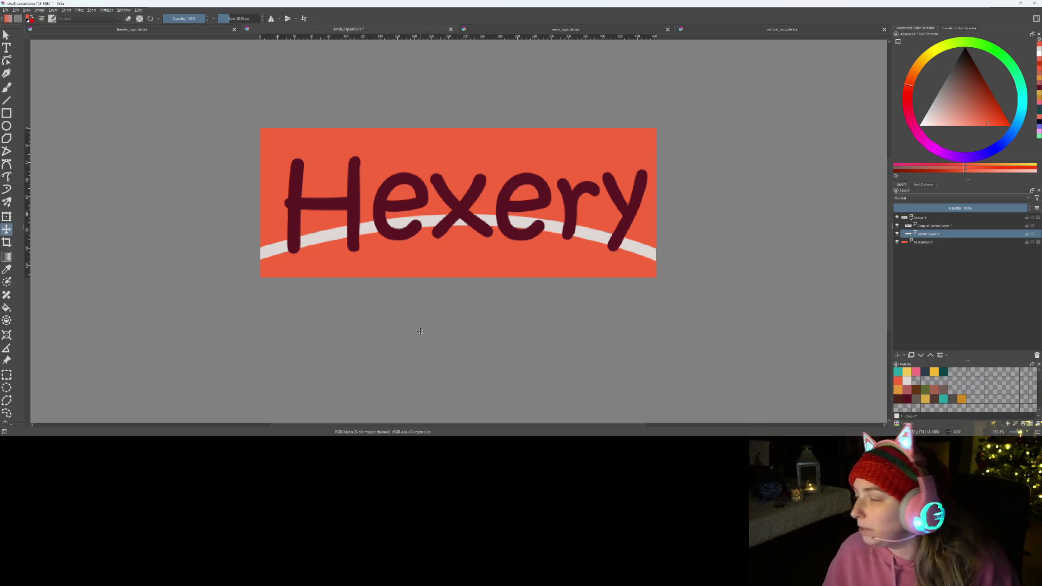
key("ctrl+s")
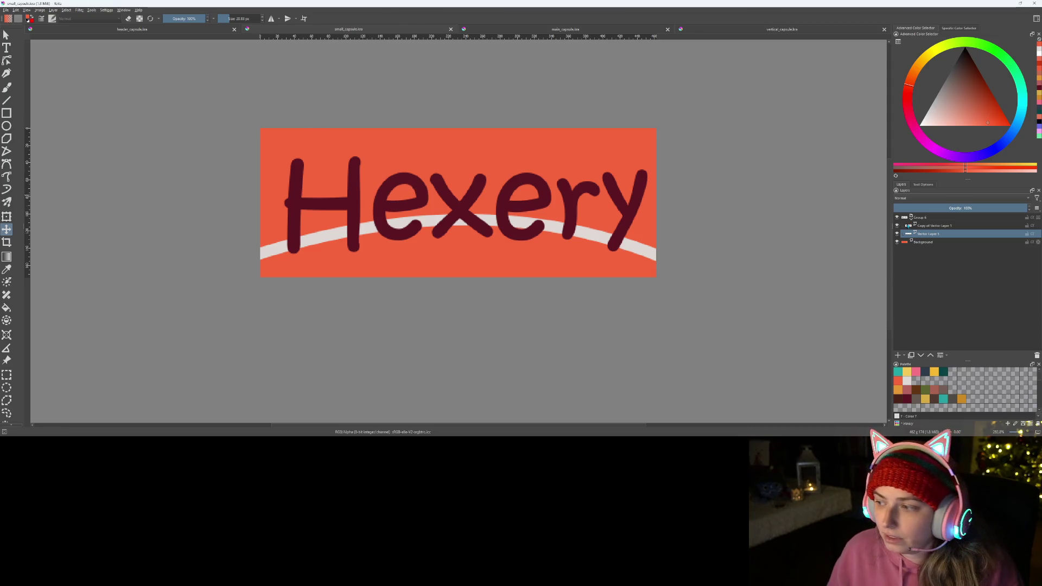
left_click(544, 217)
left_click_drag(544, 217, 541, 218)
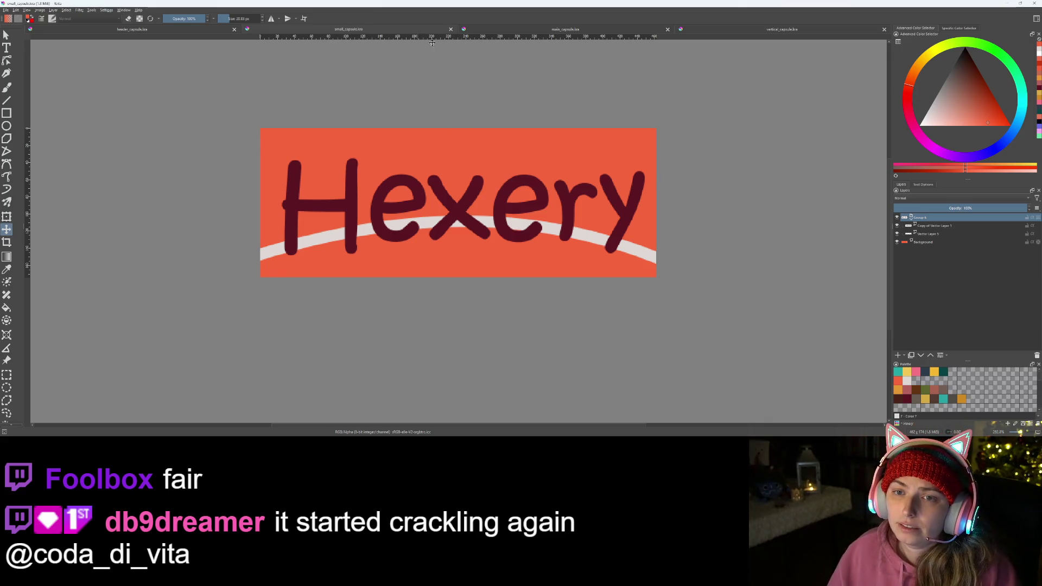
left_click(549, 30)
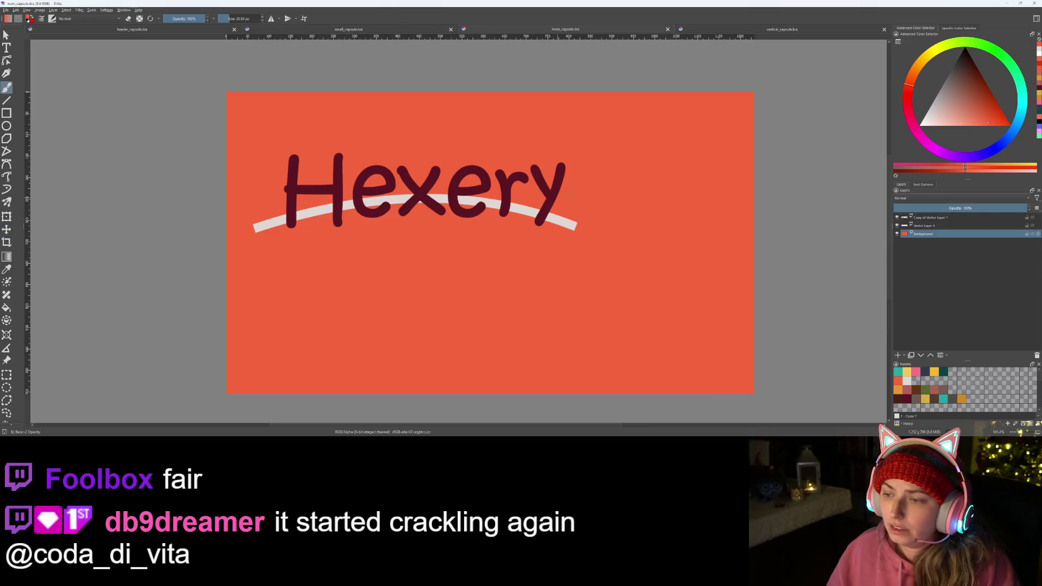
- Group the Hexery lettering and arc in main_capsule, then scale and position the group
left_click(929, 217)
left_click(929, 225, "shift")
key("ctrl+g")
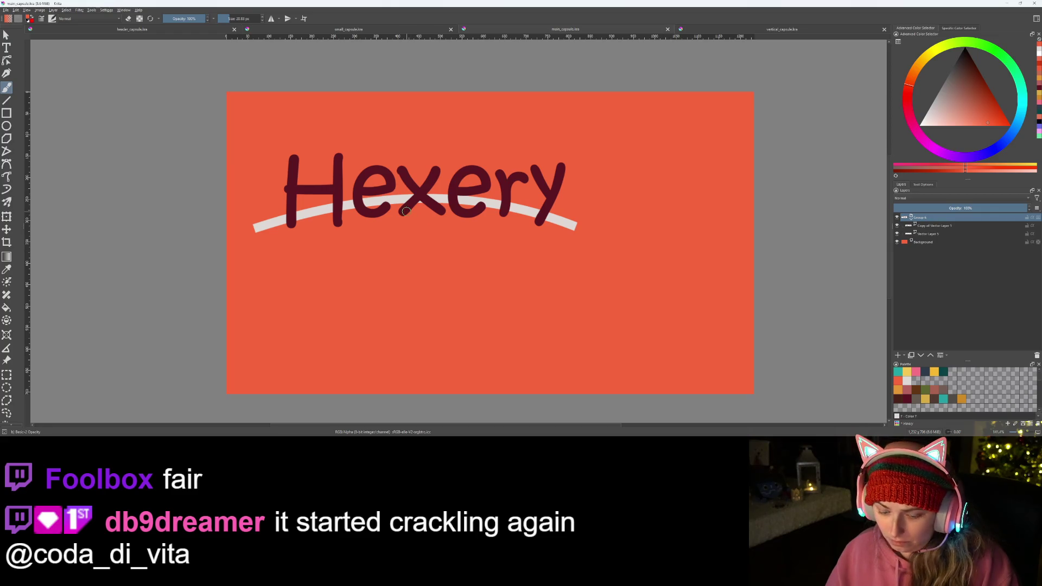
key("ctrl+t")
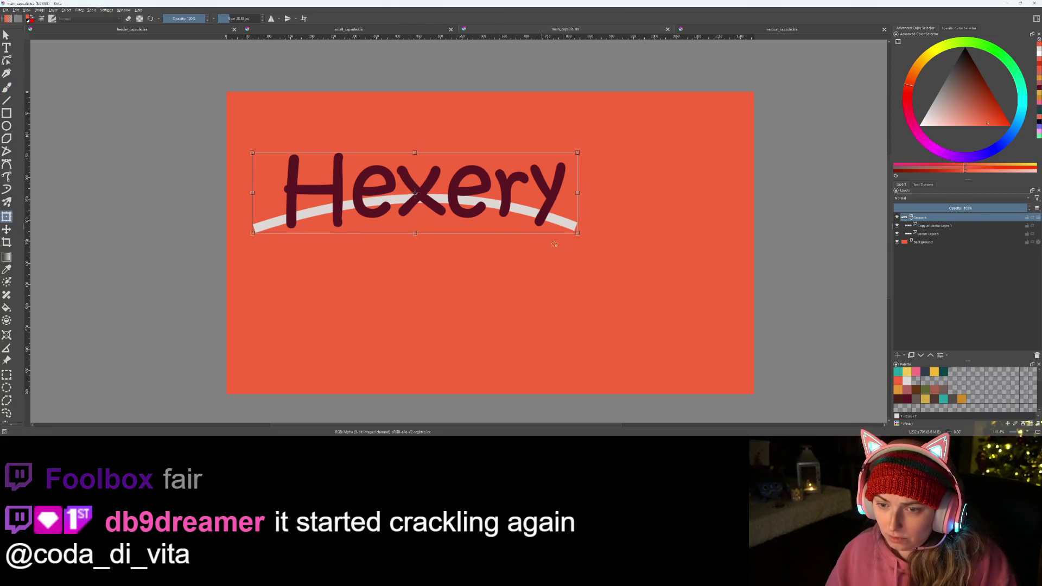
left_click_drag(578, 232, 700, 260)
left_click_drag(515, 224, 559, 254)
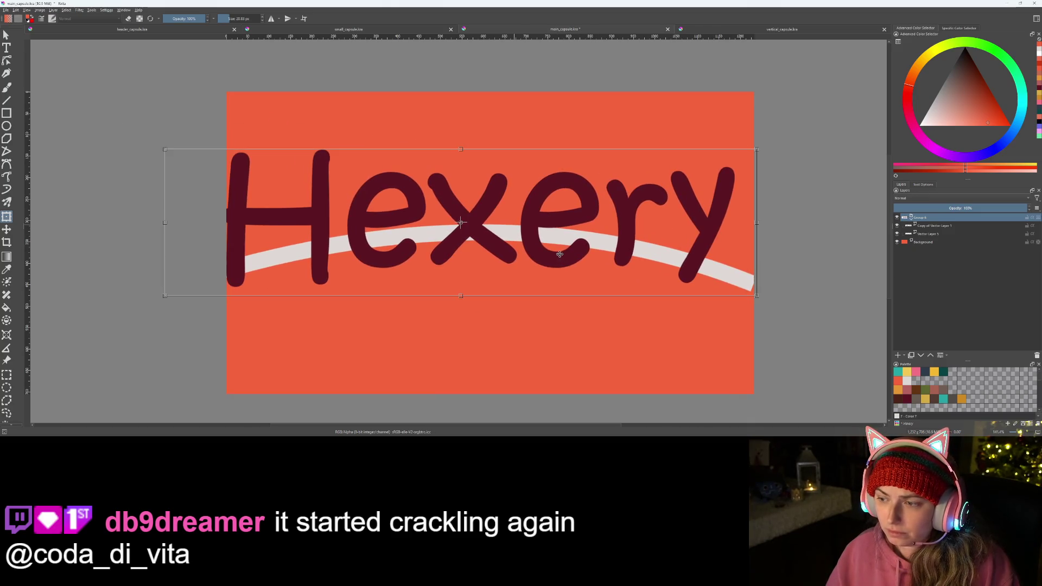
left_click_drag(757, 222, 736, 219)
mouse_move(672, 234)
left_mouse_down()
mouse_move(685, 255)
mouse_move(688, 245)
left_mouse_up()
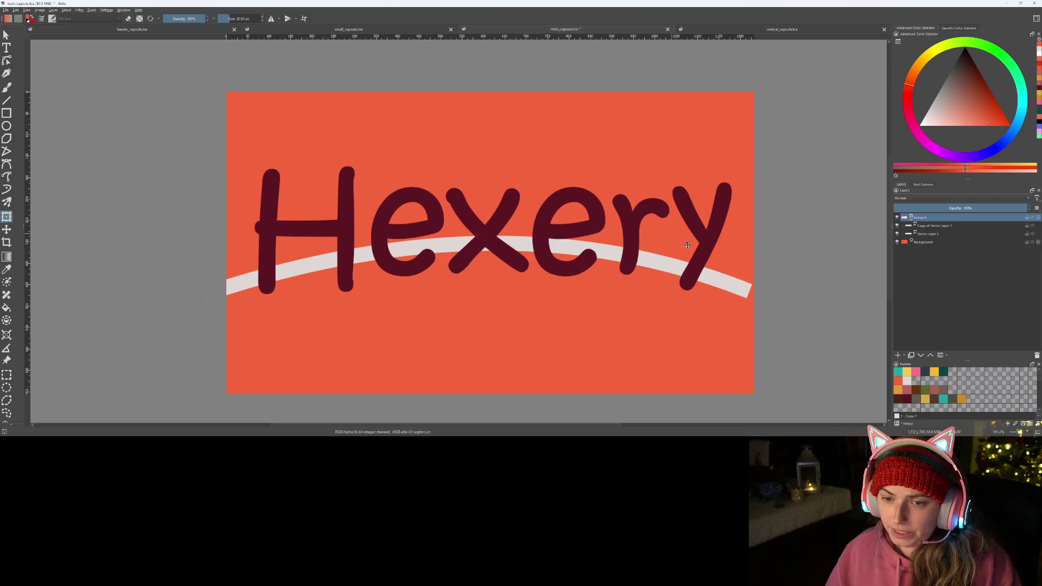
- Stretch the white arc to the right canvas edge, lower it slightly, and save main_capsule
left_click(948, 238)
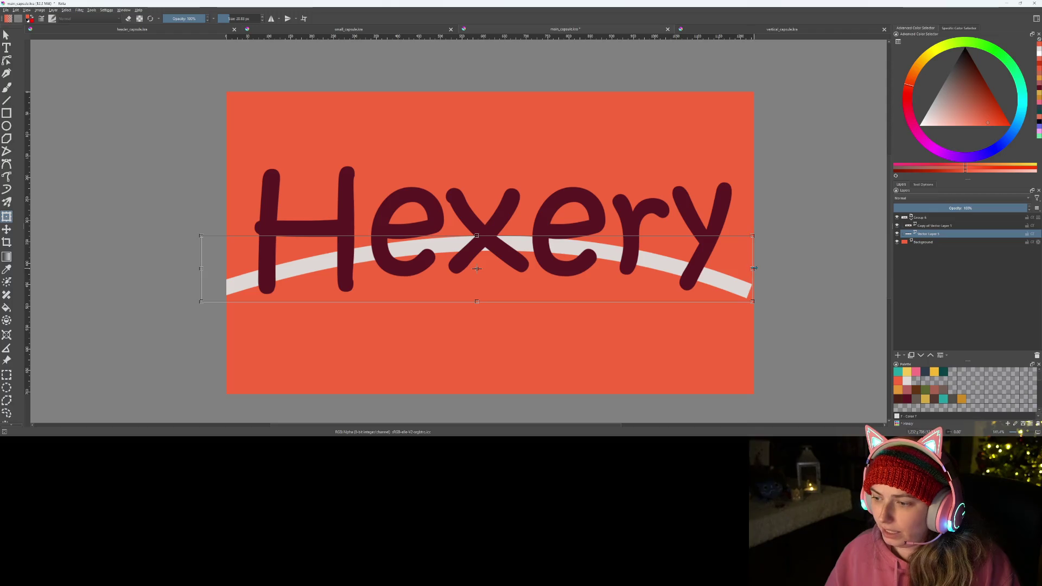
left_click_drag(754, 268, 761, 268)
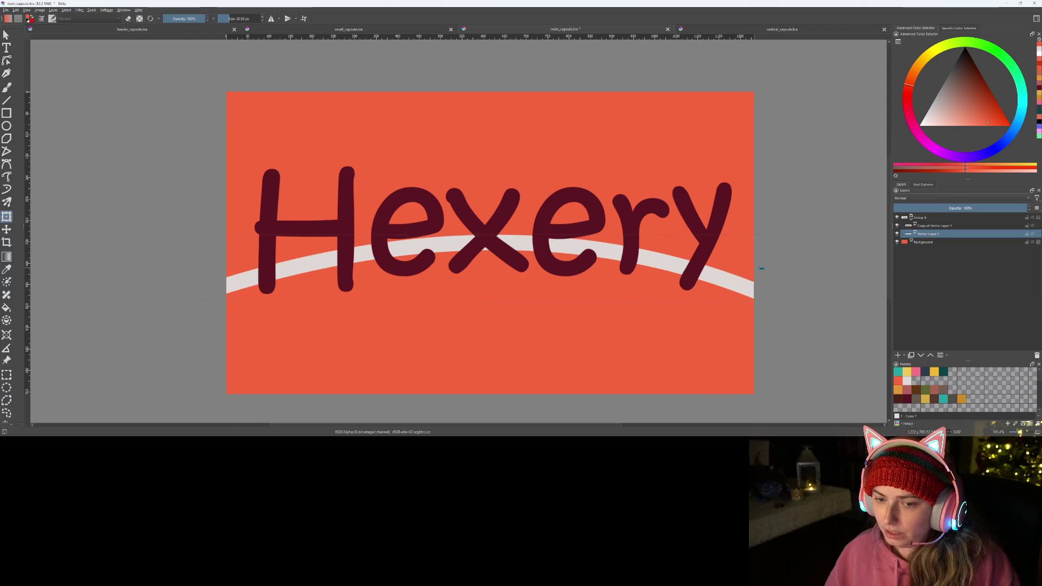
left_click_drag(659, 263, 662, 270)
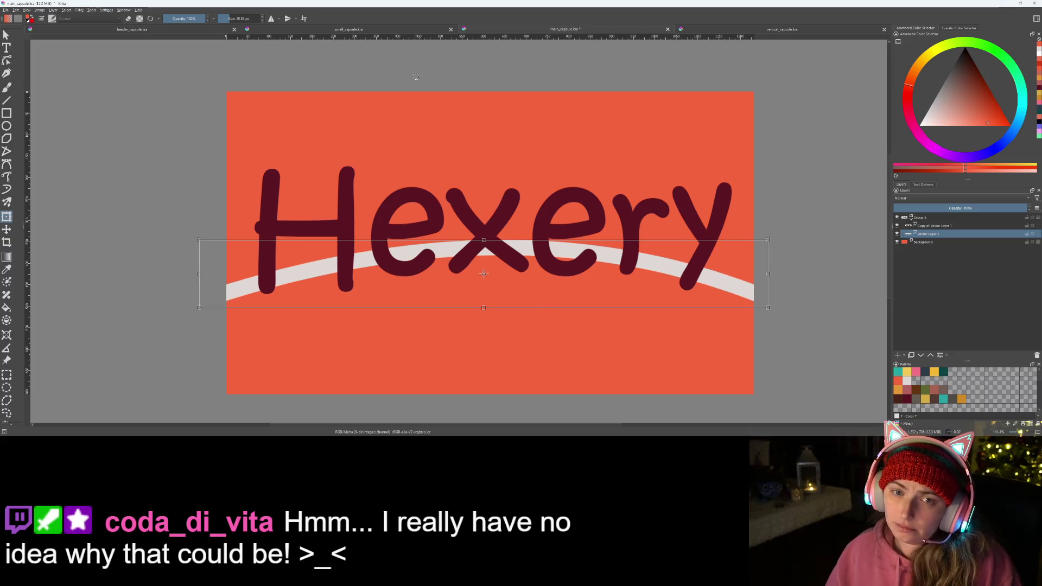
key("ctrl+s")
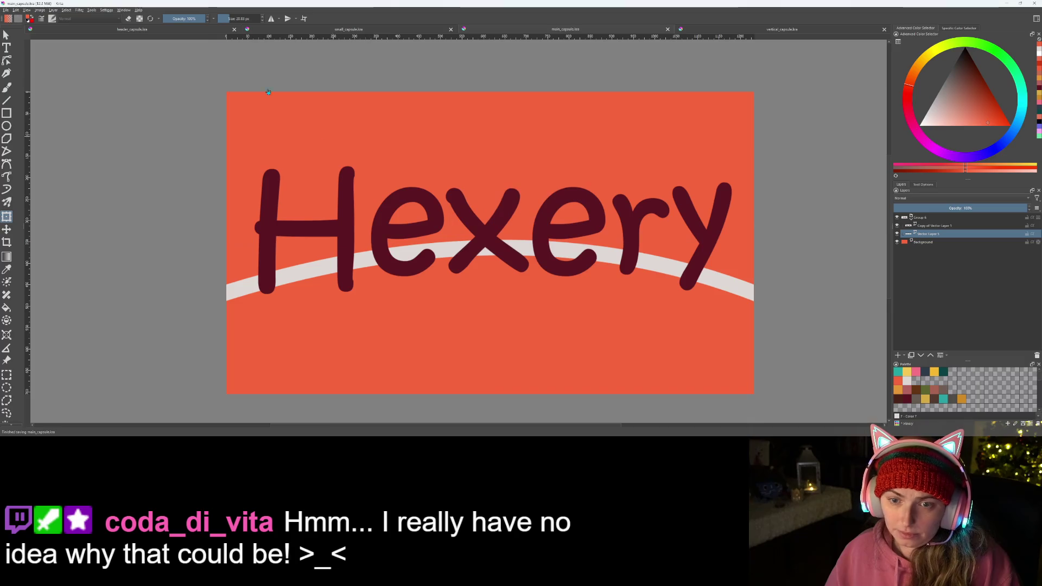
left_click(708, 30)
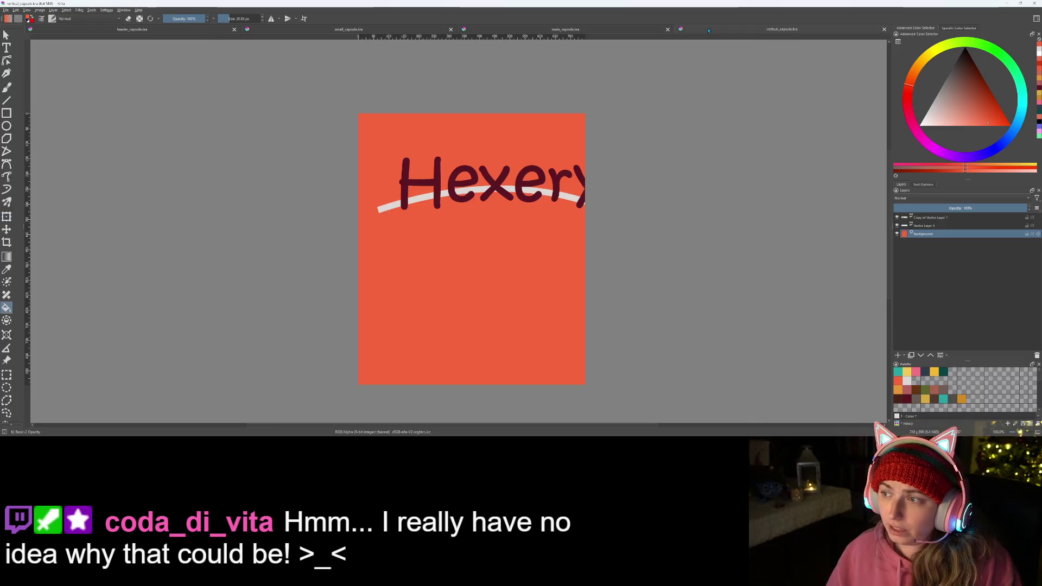
- Group the Hexery text and arc, move the group down, enlarge it slightly, and save
left_click(929, 218)
left_click(933, 226, "shift")
key("ctrl+g")
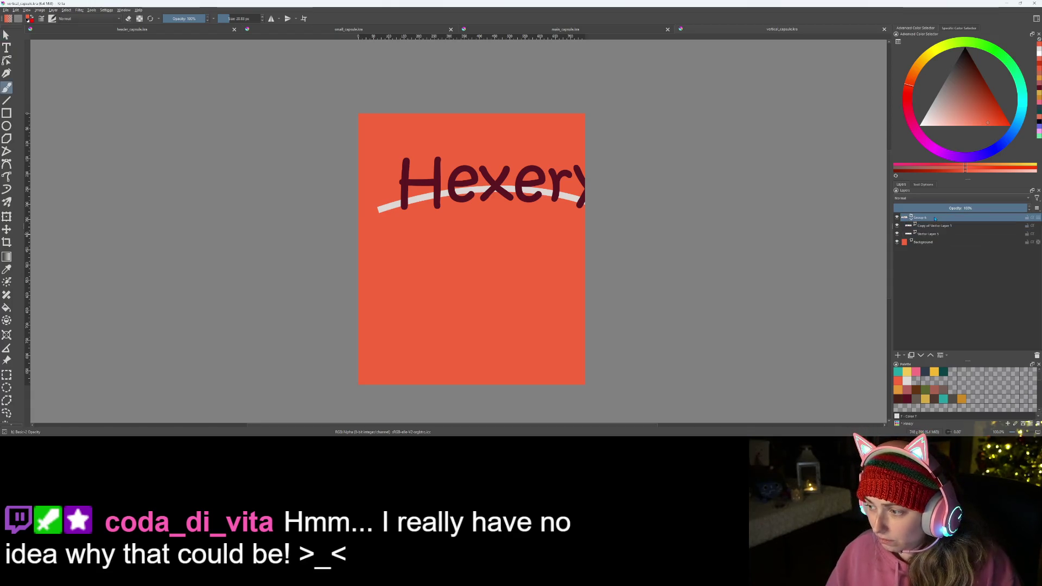
left_click_drag(470, 190, 481, 237)
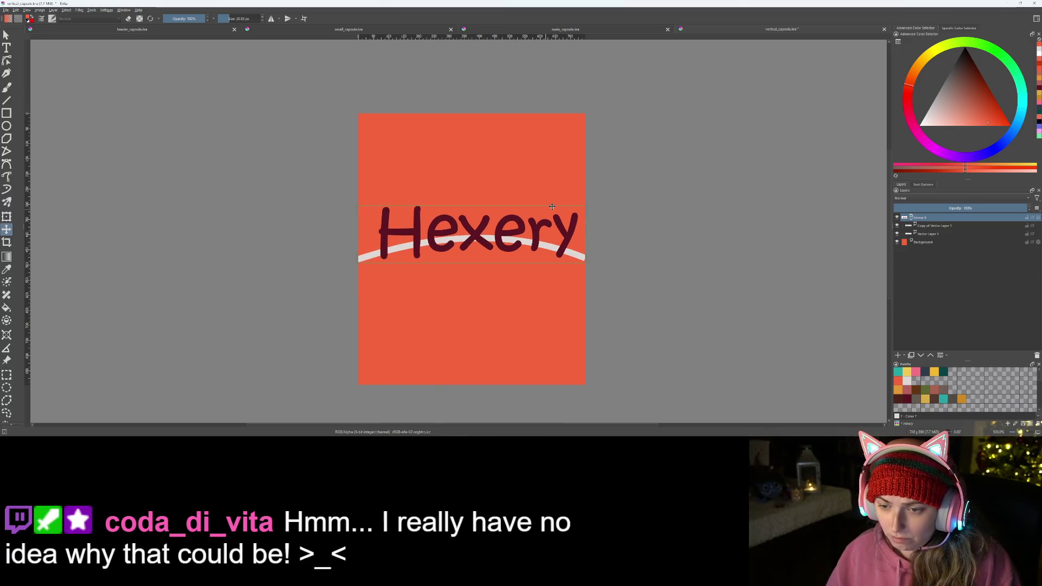
key("ctrl+t")
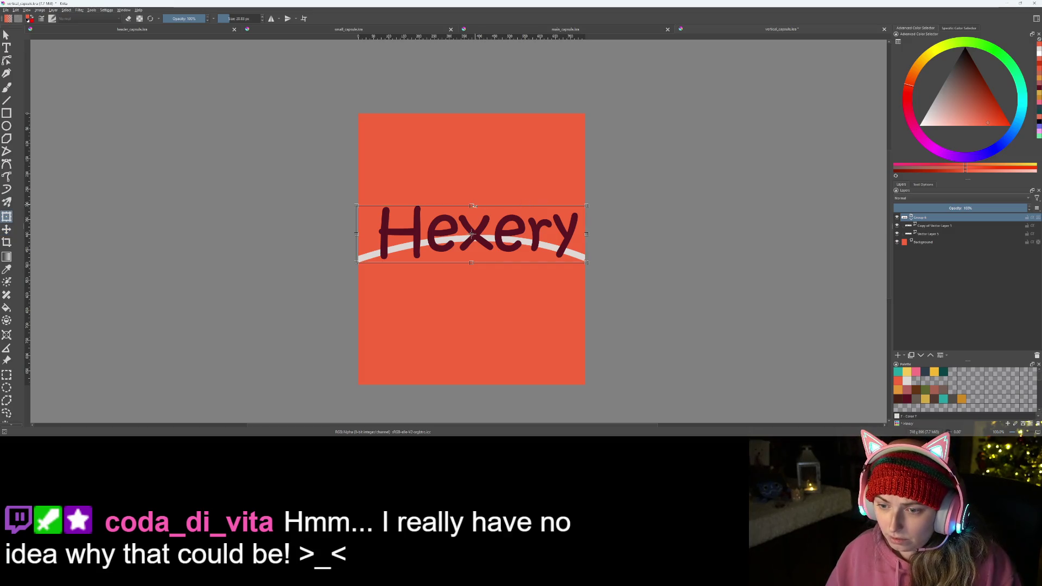
left_click_drag(471, 204, 480, 229)
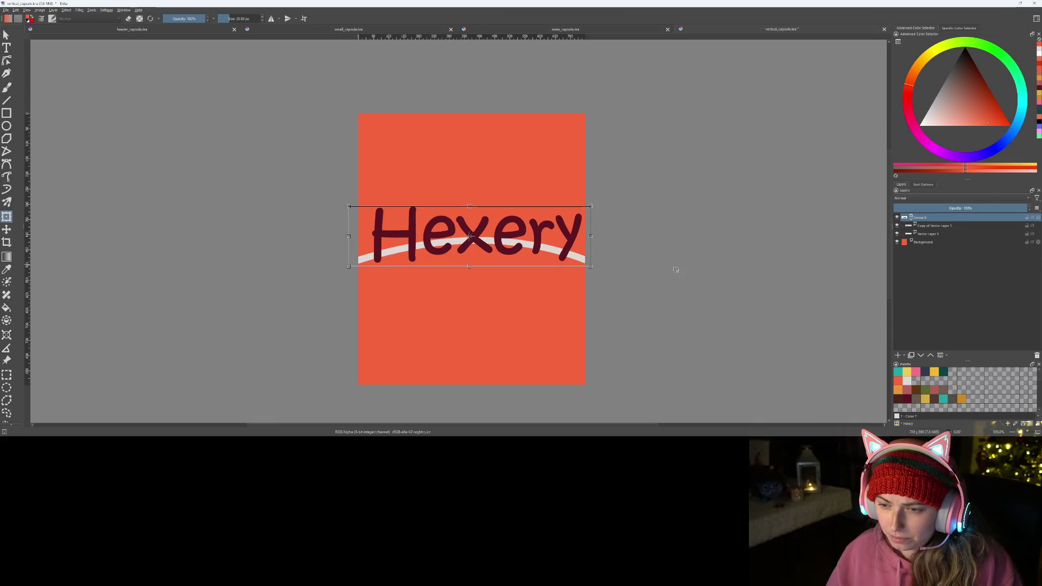
key("ctrl+s")
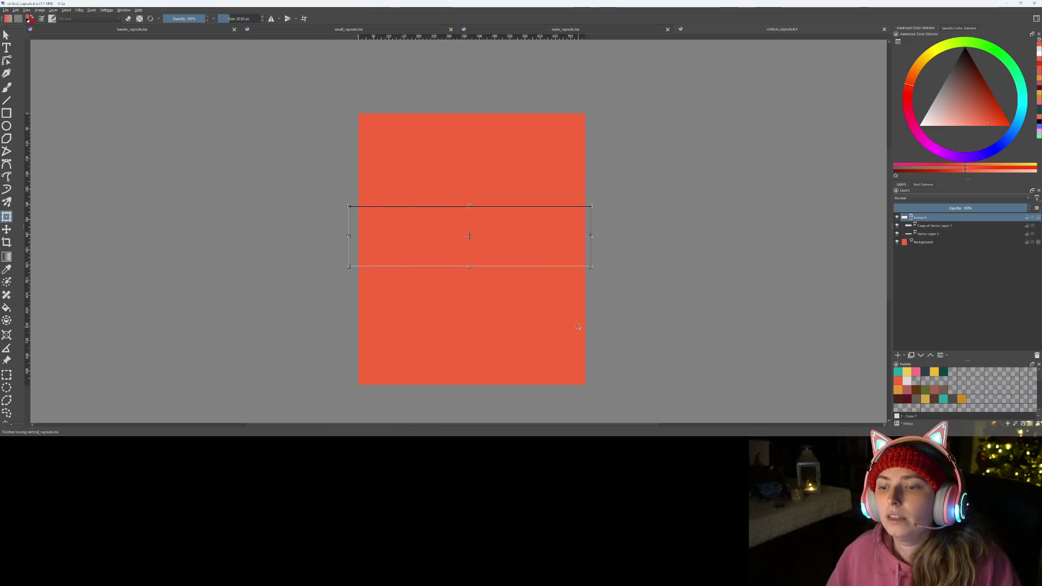
- Adjust the Hexery logo's vertical position on the tall canvas and save vertical_capsule again
scroll(674, 357, "up", 2)
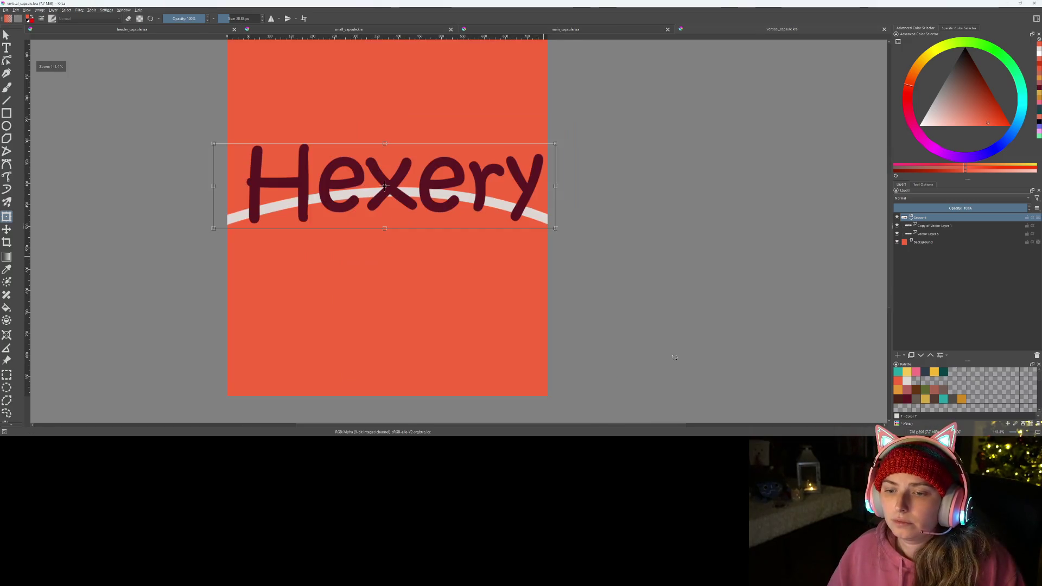
scroll(647, 347, "down", 1)
mouse_move(495, 247)
left_mouse_down()
mouse_move(495, 185)
mouse_move(494, 256)
left_mouse_up()
key("ctrl+s")
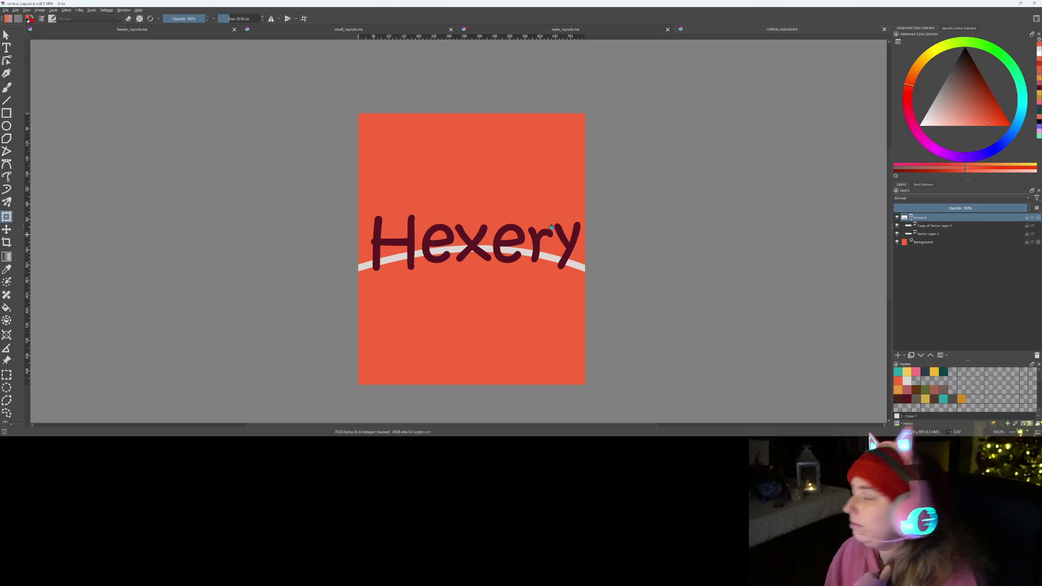
left_click(214, 31)
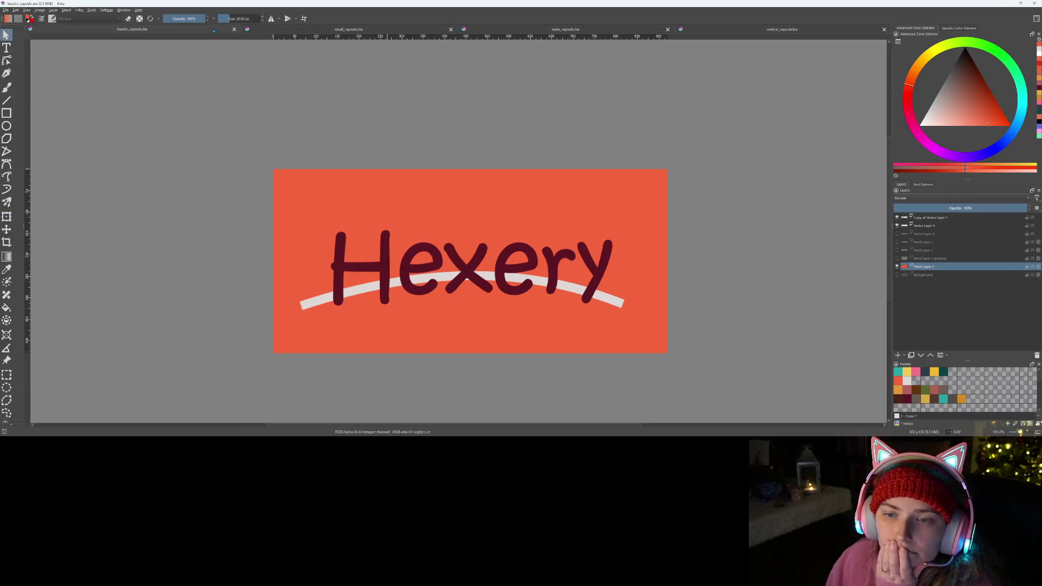
- Group the Hexery text and arc as Group 1 and scale it to nearly full canvas width
left_click(923, 217)
left_click(923, 225, "shift")
key("ctrl+g")
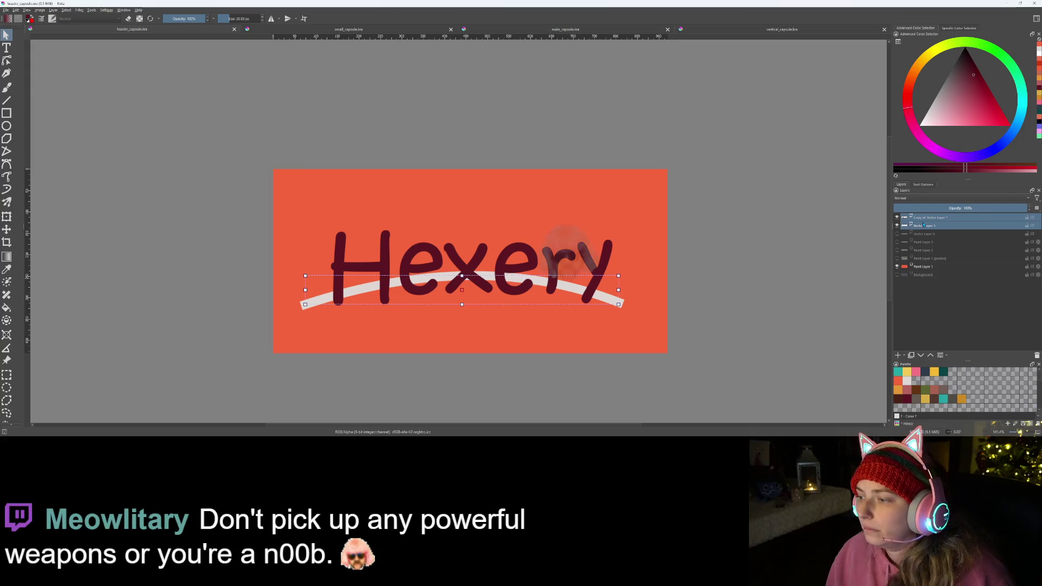
left_click(923, 217)
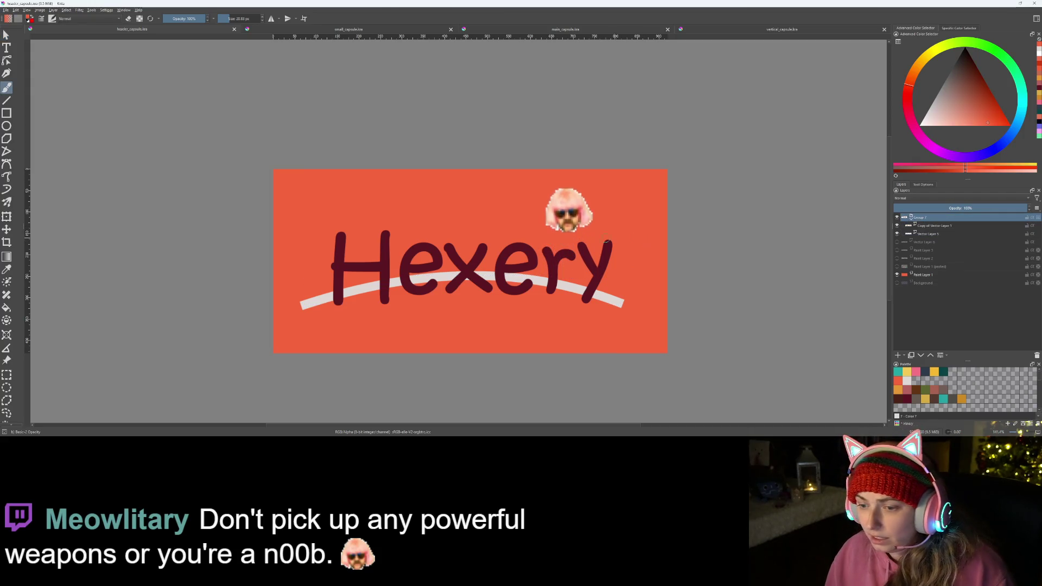
key("b")
key("ctrl+t")
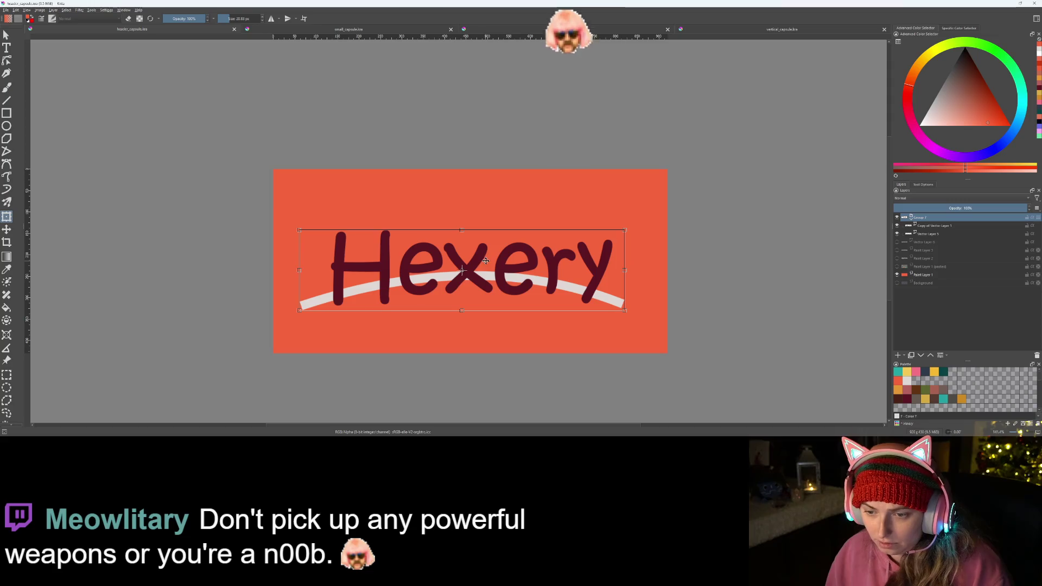
left_click_drag(627, 230, 664, 221)
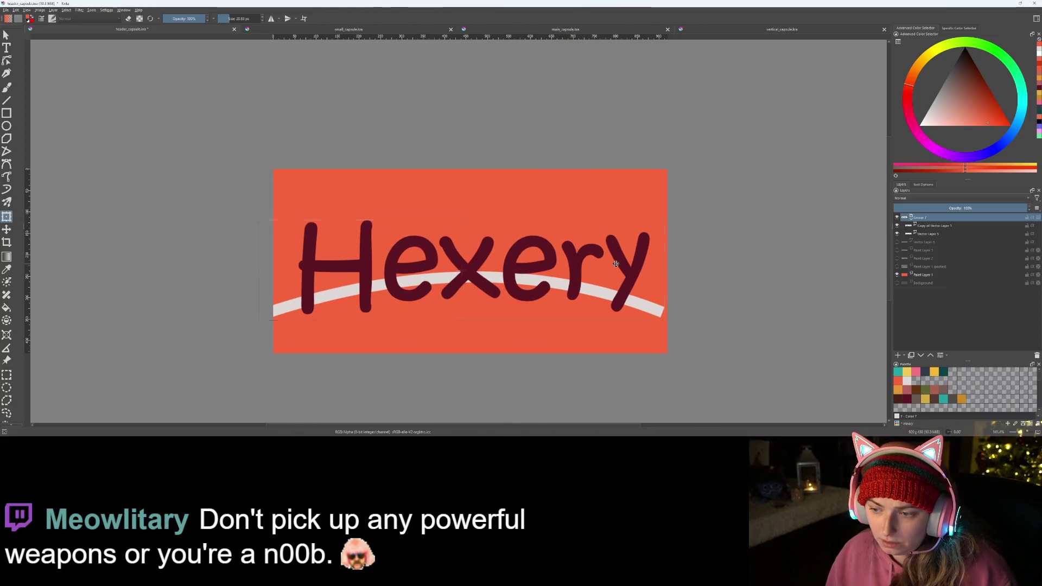
left_click_drag(623, 264, 624, 264)
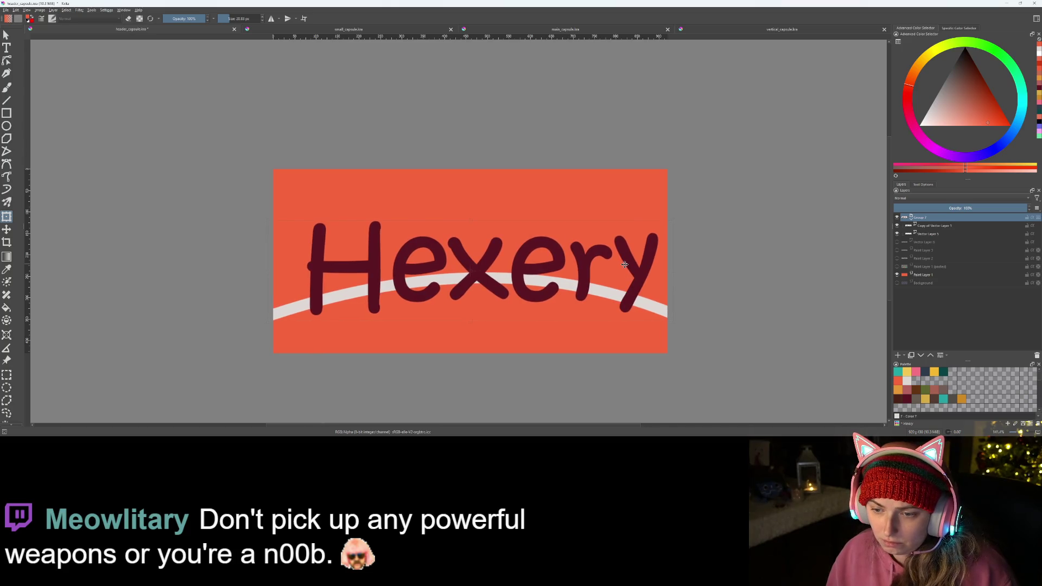
- Shift the Hexery lettering slightly left within the group and apply the transform
left_click(925, 226)
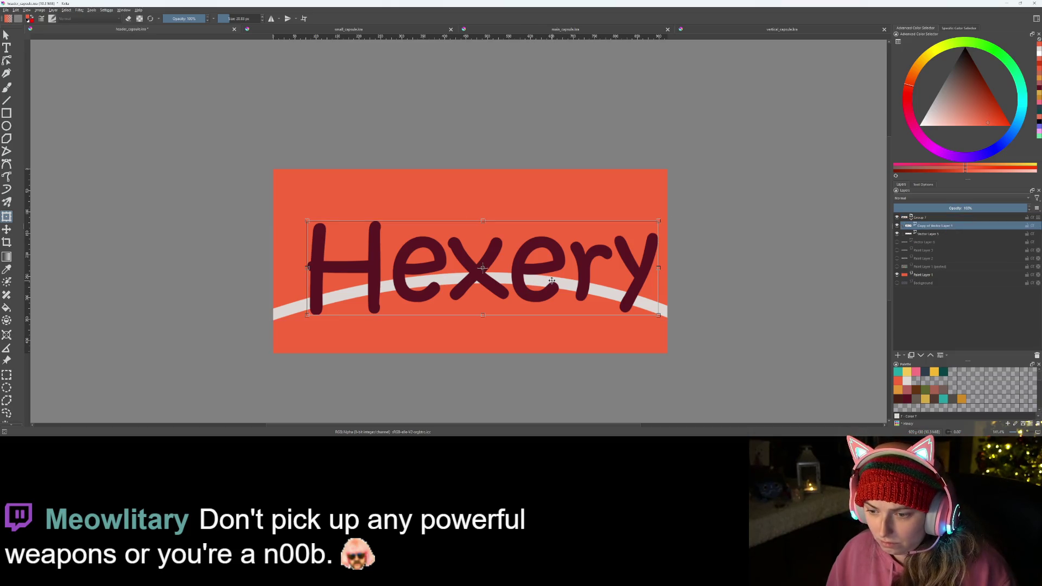
left_click_drag(550, 281, 545, 281)
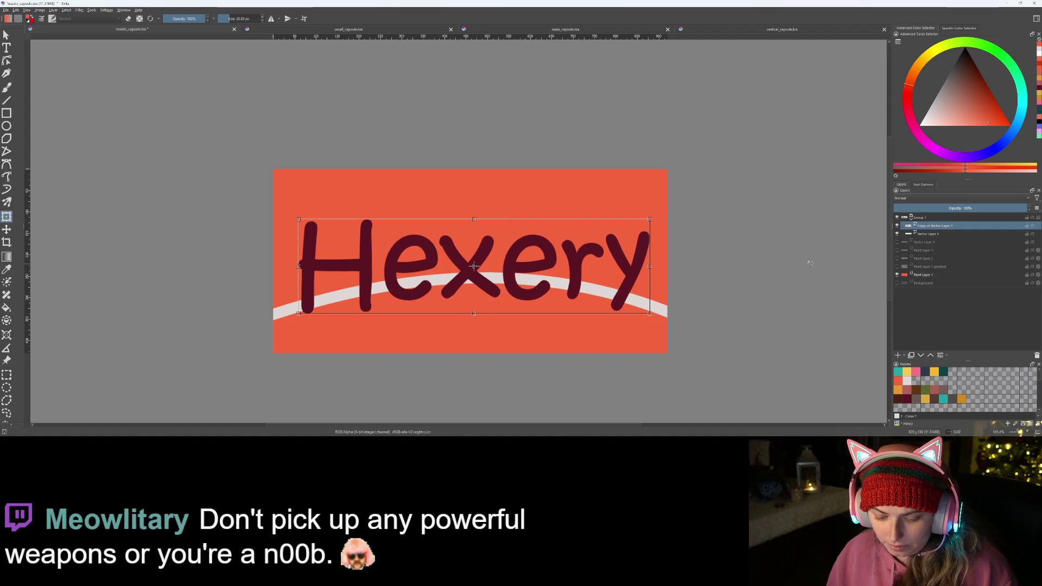
key("t")
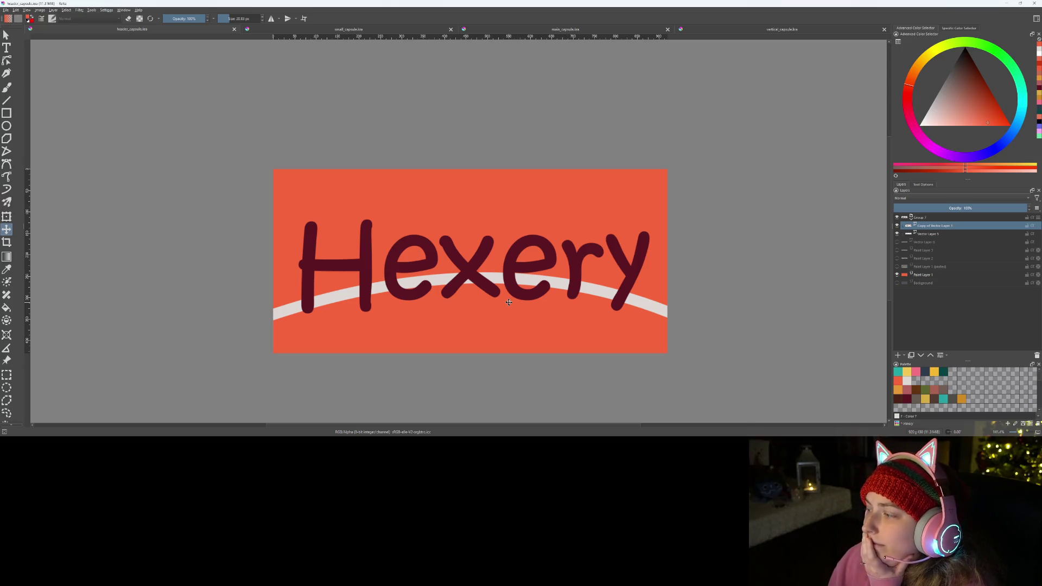
scroll(310, 314, "down", 3)
scroll(310, 313, "up", 3)
left_click_drag(314, 321, 333, 308)
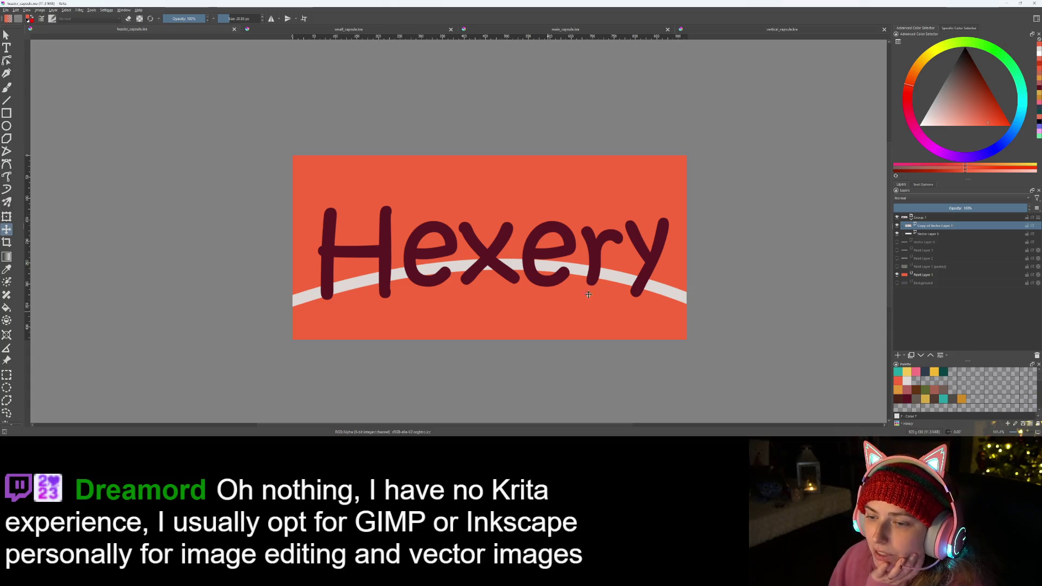
left_click(322, 30)
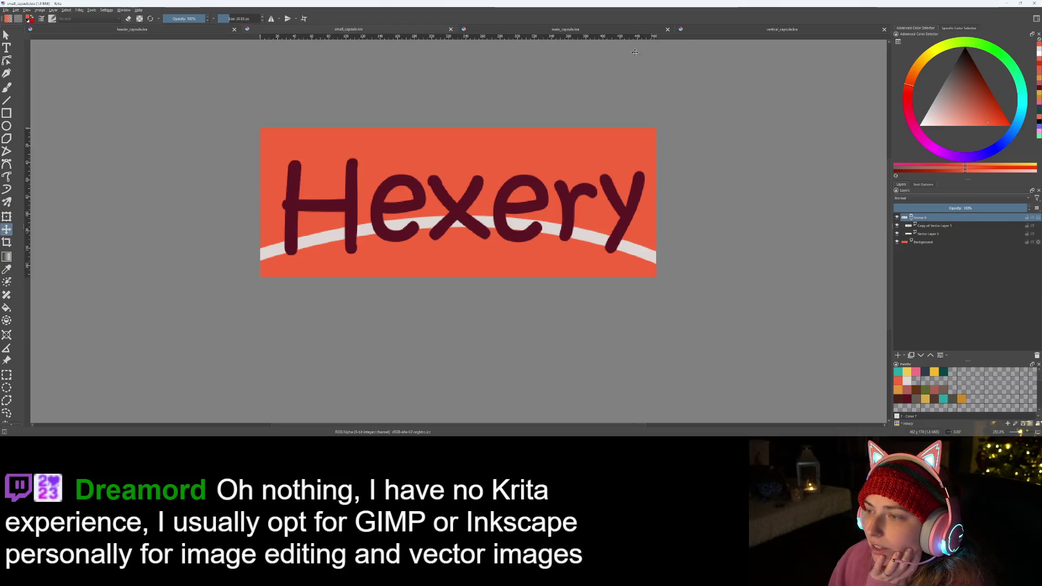
- Commit the pending transforms in the main and vertical capsules, then nudge the vertical capsule's Hexery lettering up-left
left_click(601, 27)
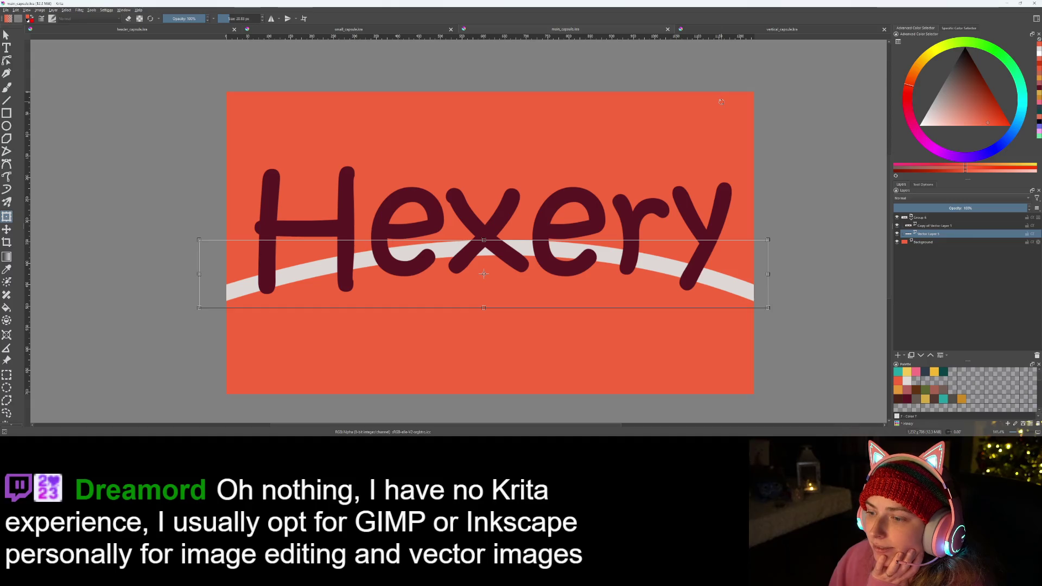
key("t")
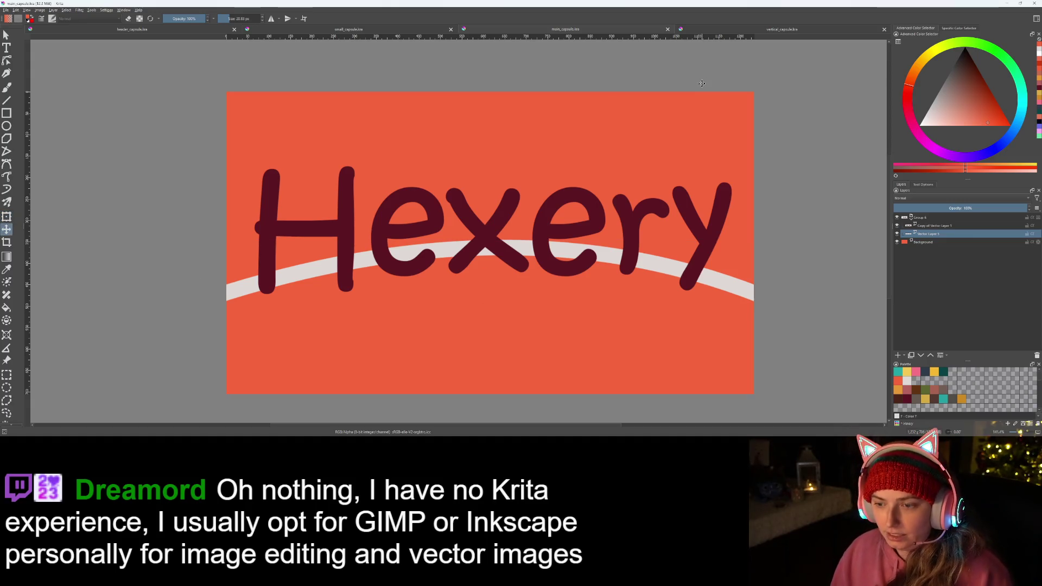
left_click(733, 28)
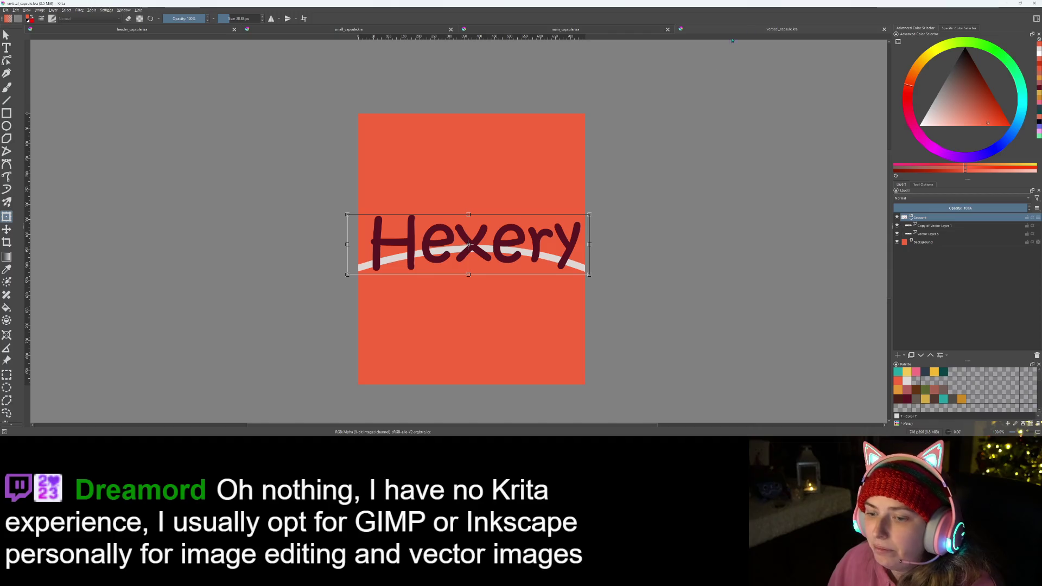
key("t")
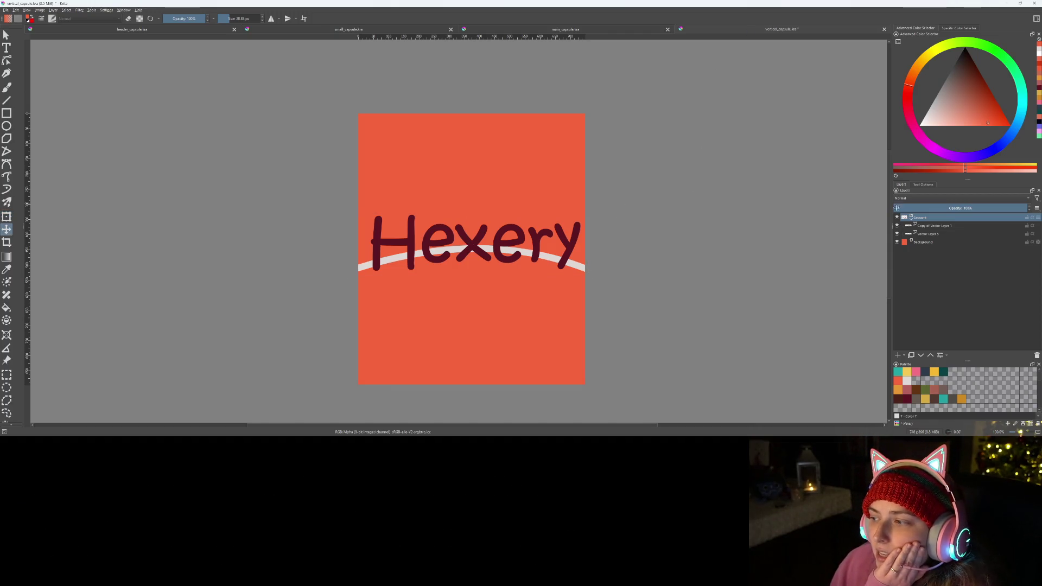
key("Page_Down")
left_click_drag(470, 228, 467, 225)
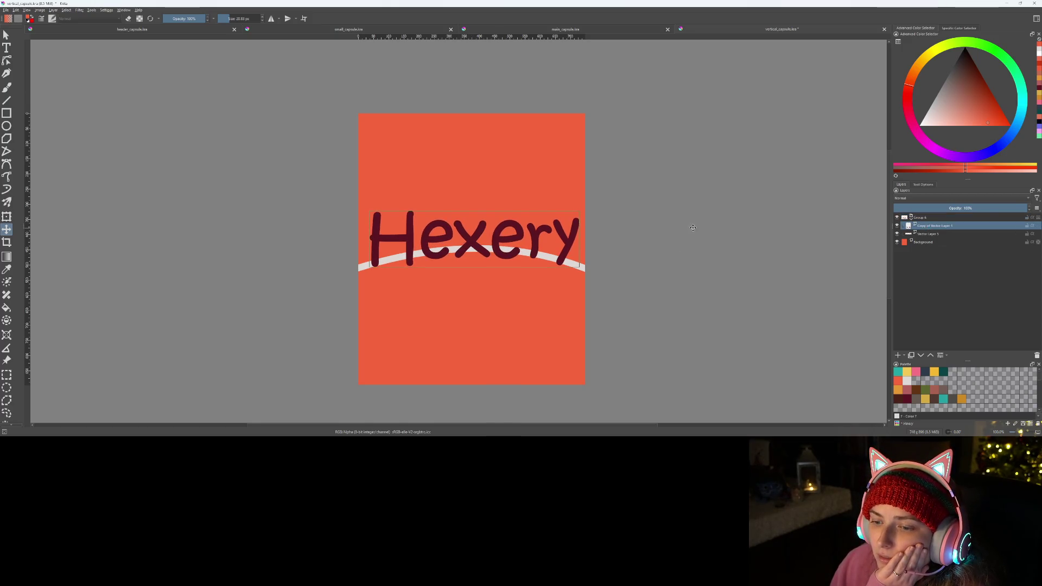
- In the main capsule, nudge the copied Hexery text up slightly and select the logo group
left_click(627, 29)
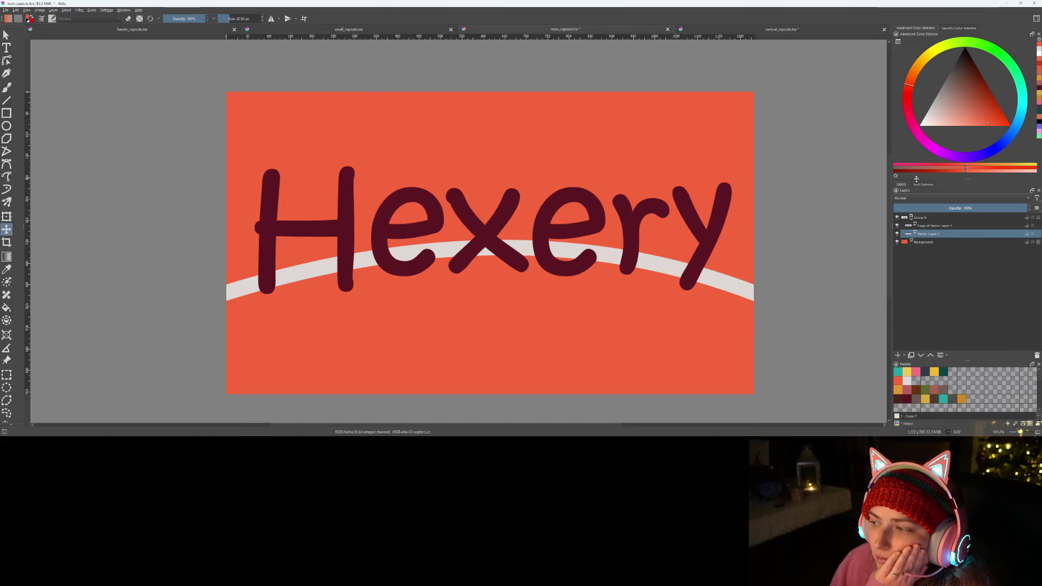
left_click(923, 225)
left_click_drag(504, 225, 535, 219)
left_click(945, 218)
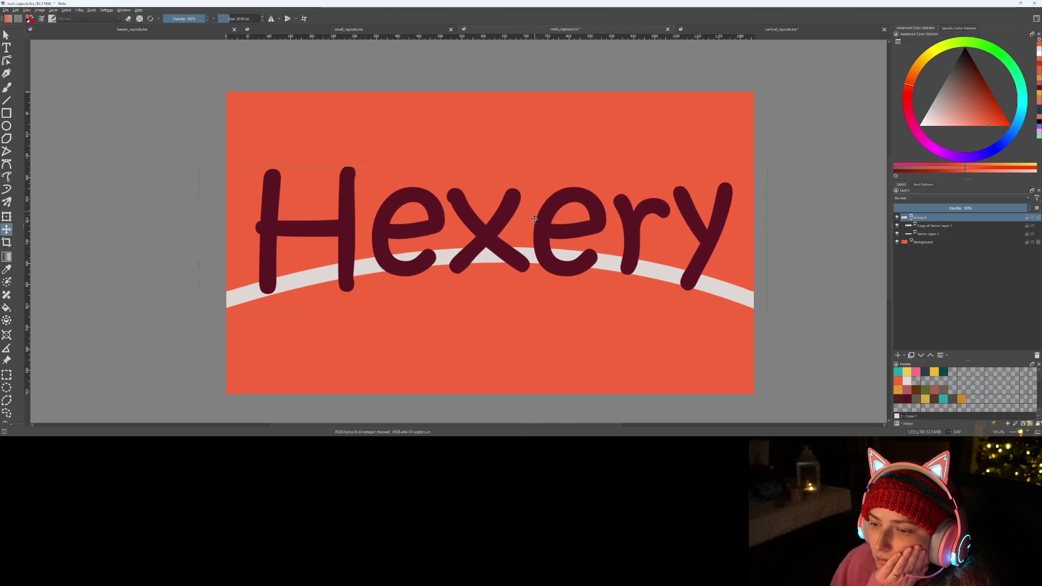
- In the small capsule, nudge the white arc layer down a little
left_click(347, 30)
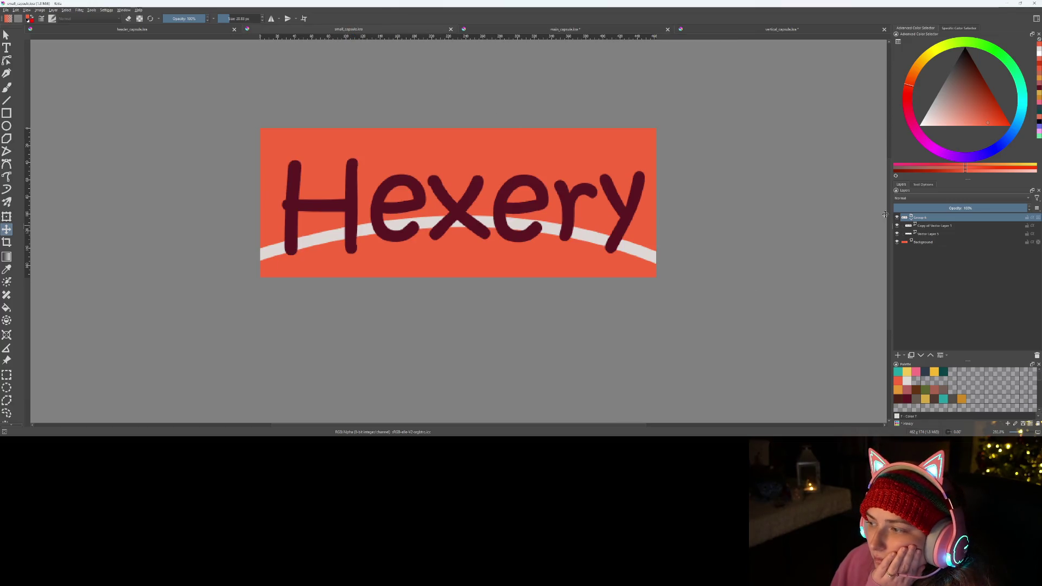
left_click(928, 233)
left_click_drag(561, 223, 561, 227)
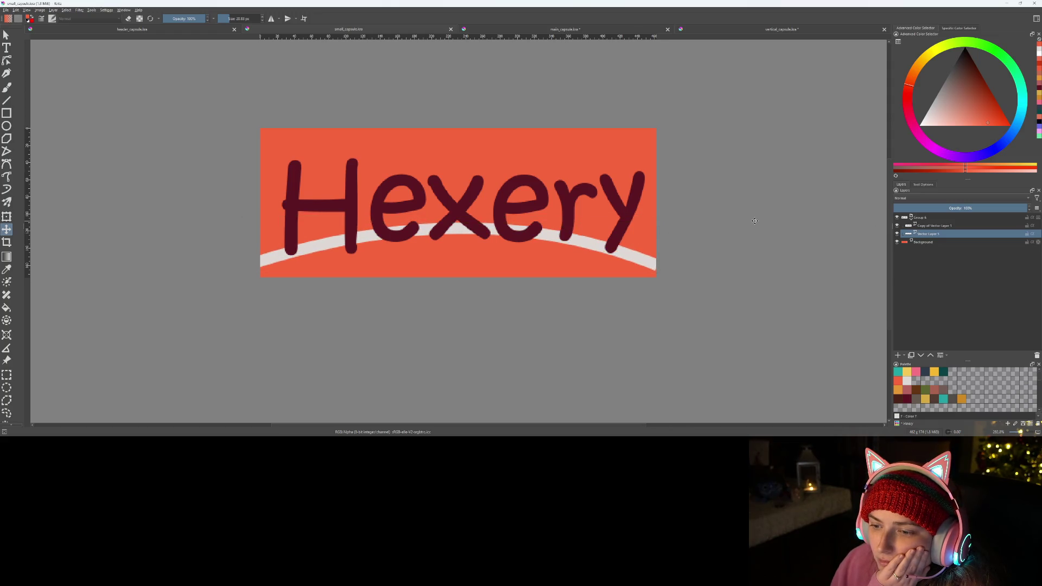
scroll(754, 220, "down", 3)
scroll(700, 277, "up", 2)
scroll(654, 267, "up", 3)
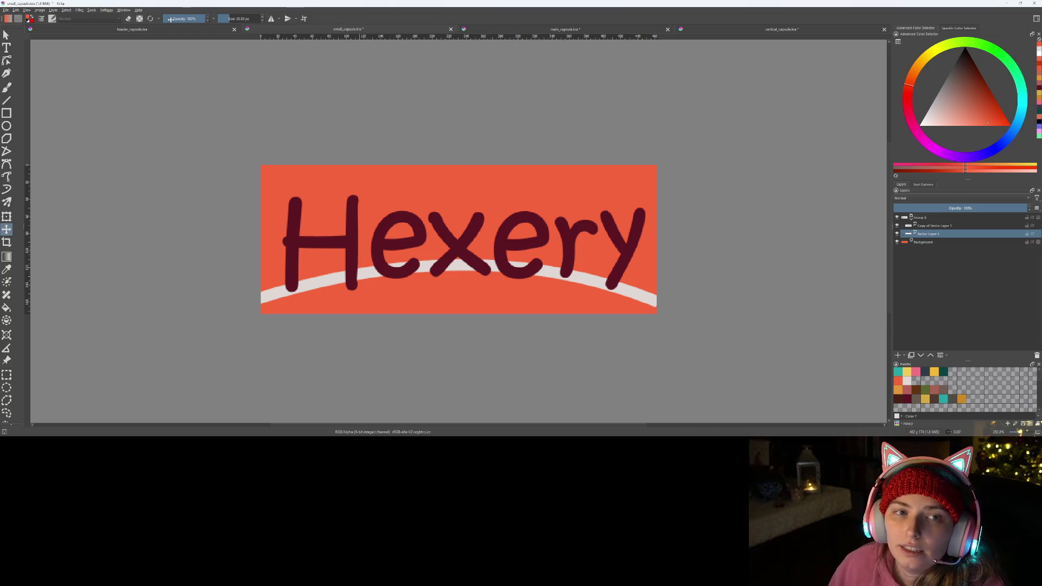
- Save the small, main and vertical capsule documents, then go to the header capsule
key("ctrl+s")
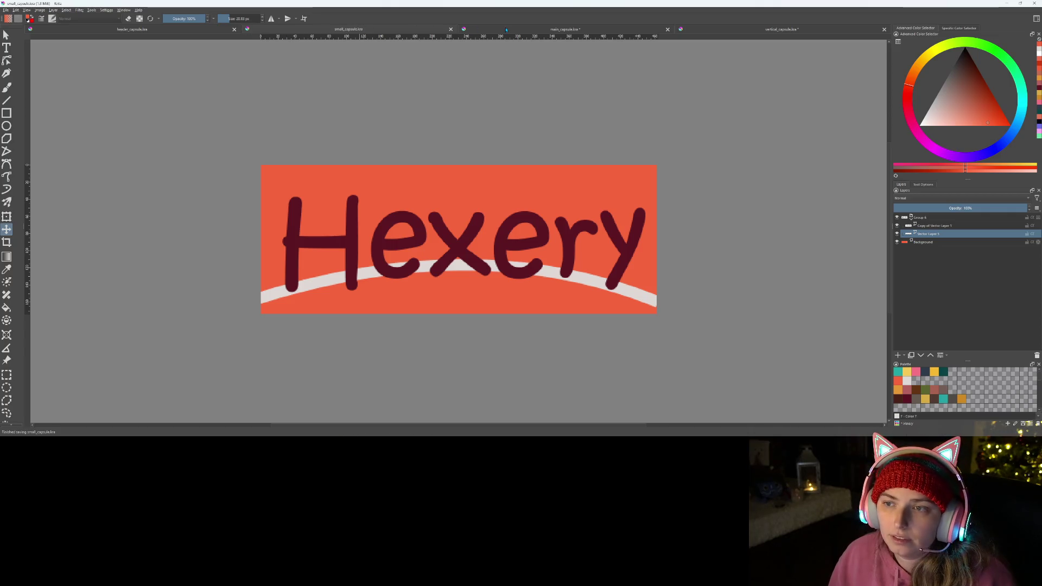
left_click(593, 29)
key("ctrl+s")
left_click(781, 29)
key("ctrl+s")
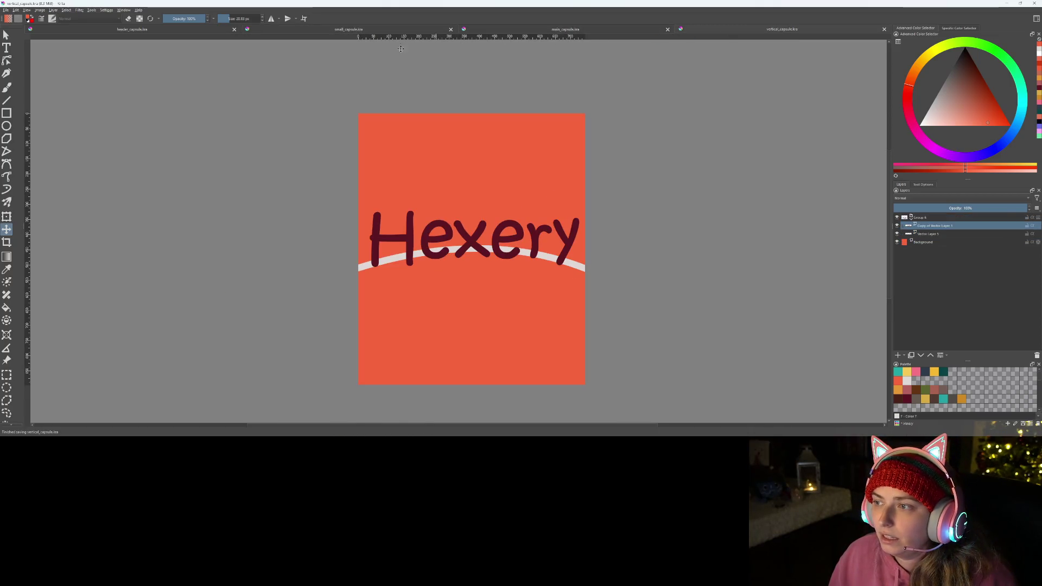
left_click(188, 29)
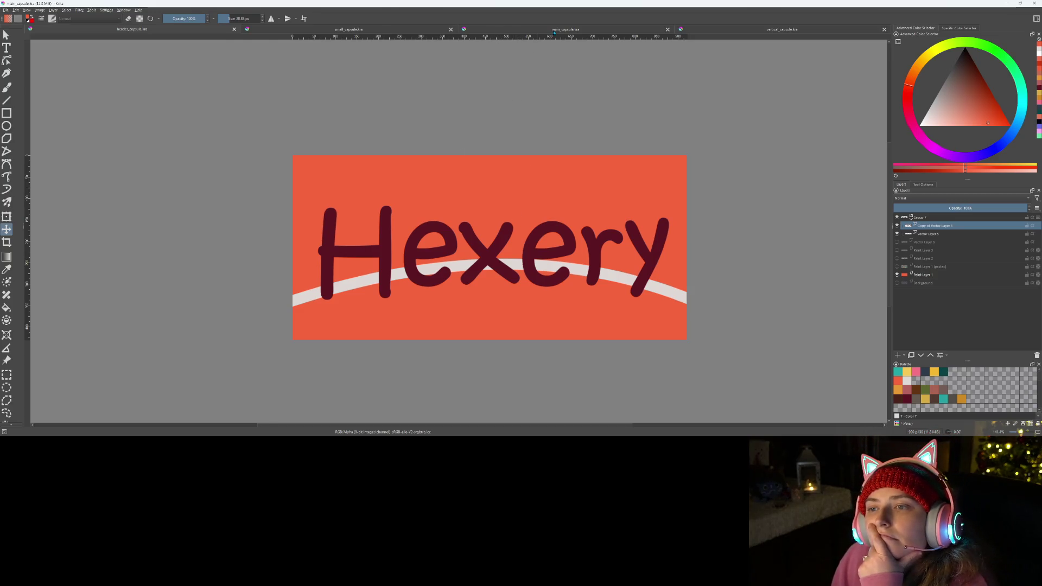
- In the main capsule, edit the white arc's path nodes so its ends and curve sit lower
key("ctrl+Tab")
scroll(554, 187, "down", 3)
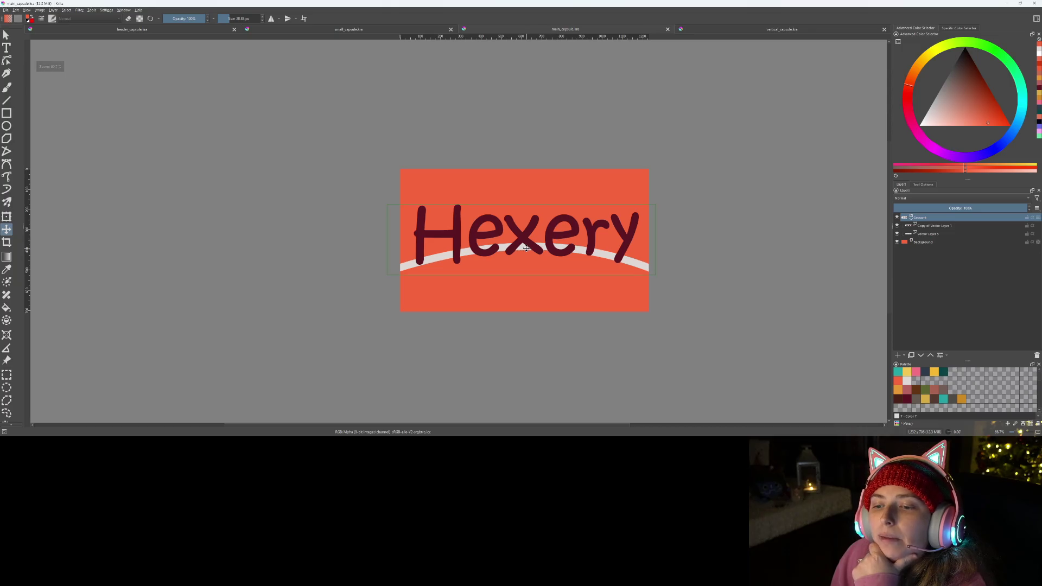
left_click(490, 258)
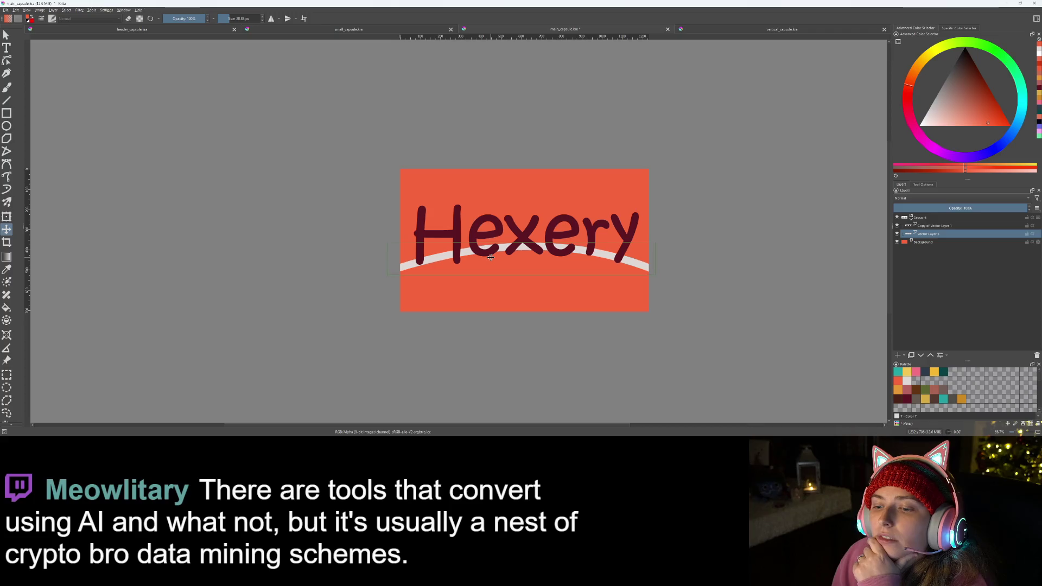
left_click(6, 35)
left_click(7, 61)
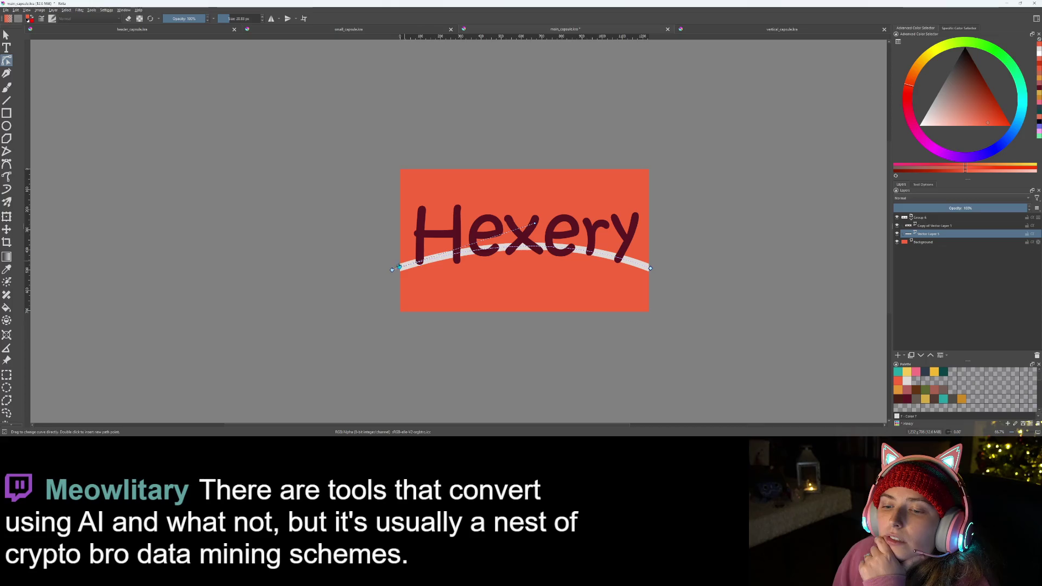
mouse_move(392, 271)
left_mouse_down()
mouse_move(393, 284)
mouse_move(396, 275)
left_mouse_up()
left_click_drag(653, 271, 650, 270)
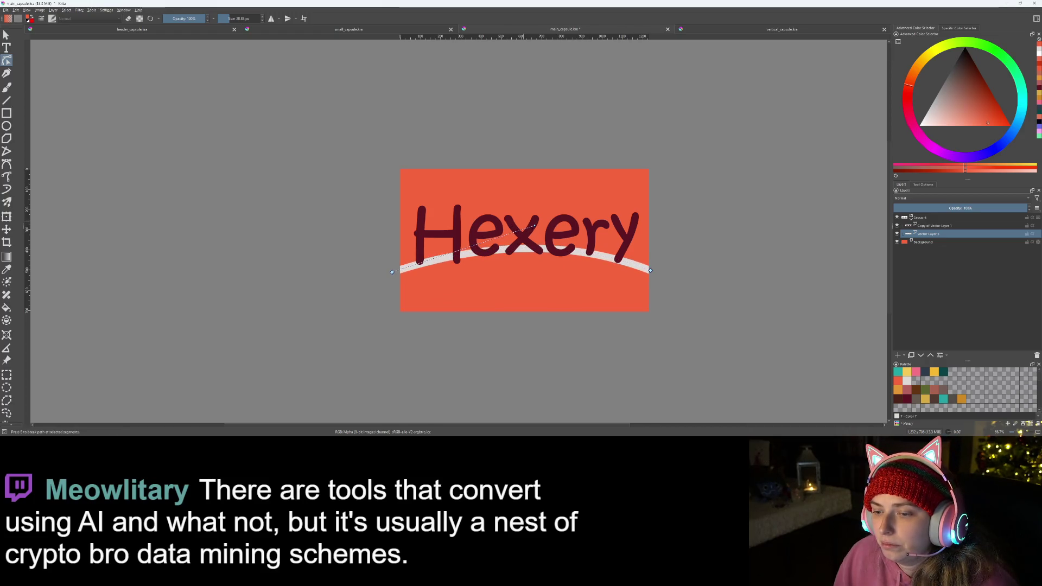
left_click_drag(535, 226, 534, 220)
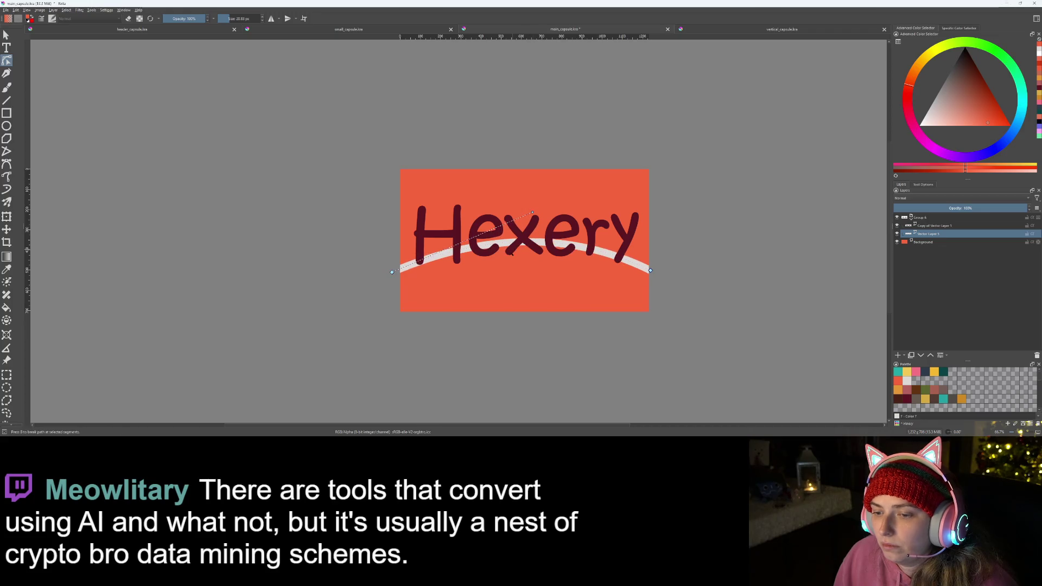
- Reposition the white arc beneath the Hexery text and save the main capsule
key("t")
left_click_drag(498, 267, 508, 272)
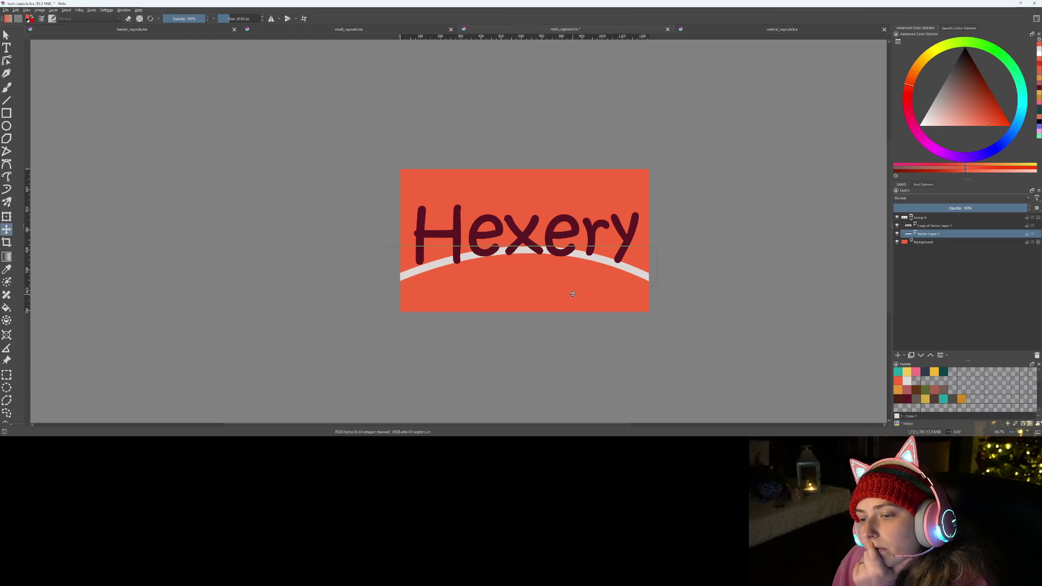
left_click_drag(544, 282, 564, 260)
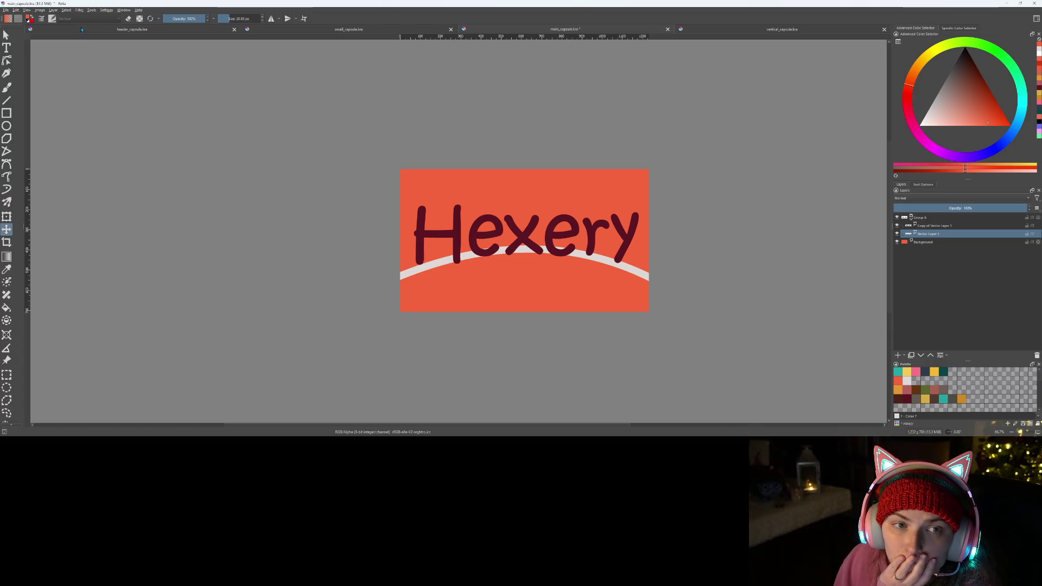
key("ctrl+s")
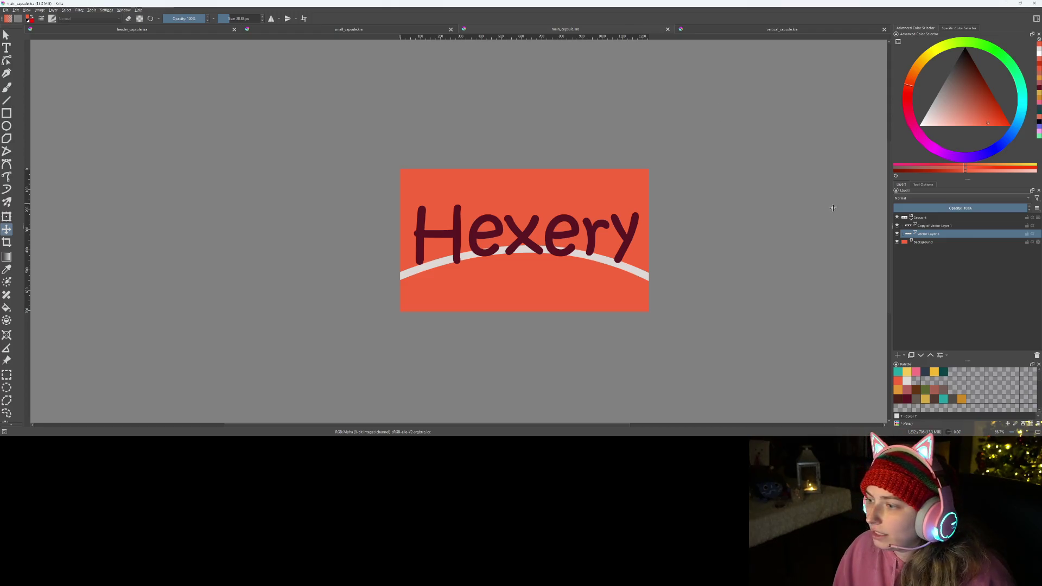
- Shift the whole logo group down slightly, then launch the game from Godot
left_click(947, 218)
left_click_drag(527, 224, 532, 241)
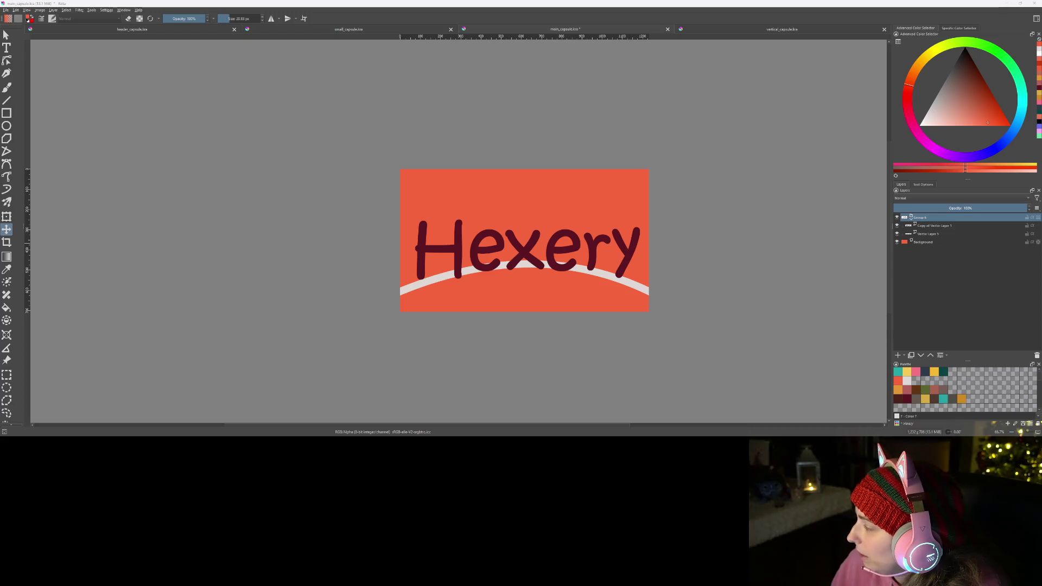
key("alt+Tab")
left_click(876, 19)
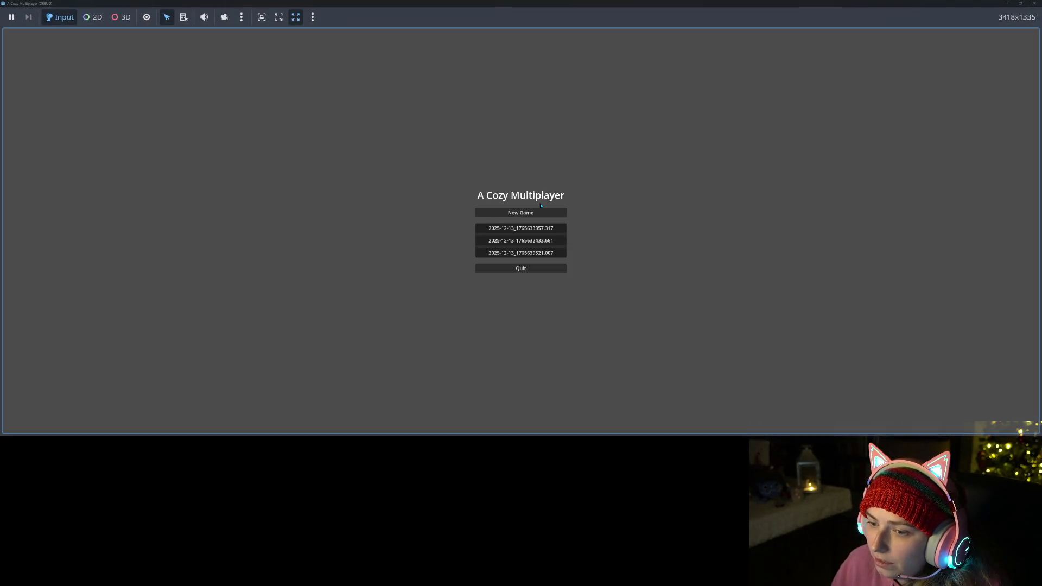
- Start a New Game to load the island farm world, then walk the wizard into view
left_click(549, 212)
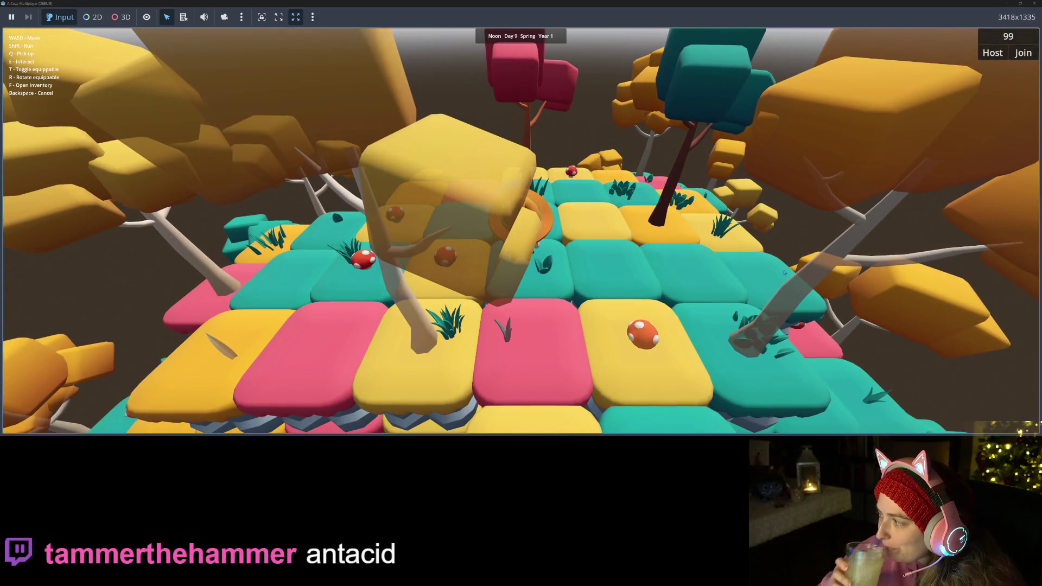
key("d")
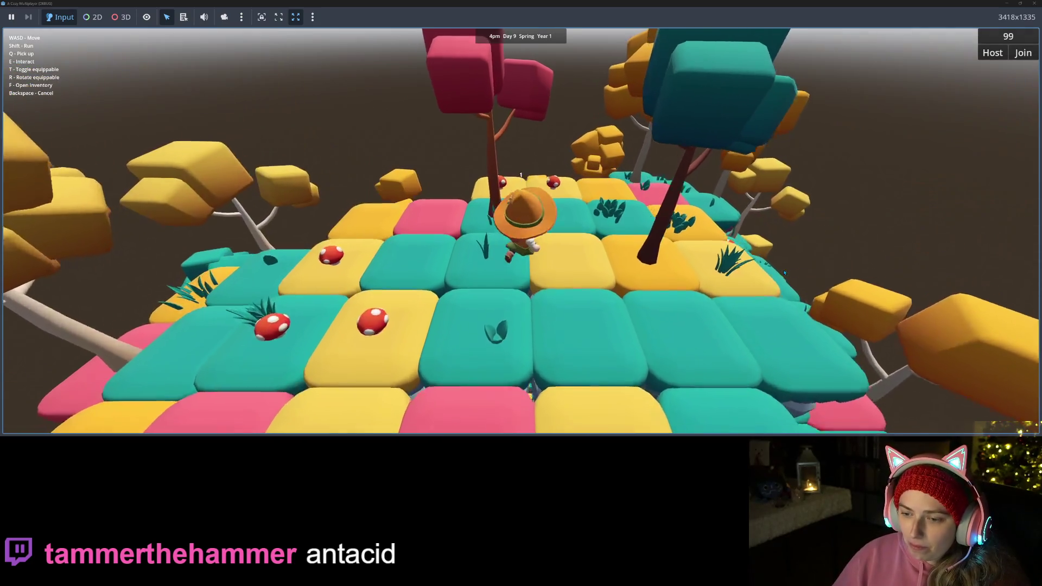
- Turn the wizard toward the camera, equip the stick tool, and walk forward across the tiles
key("s")
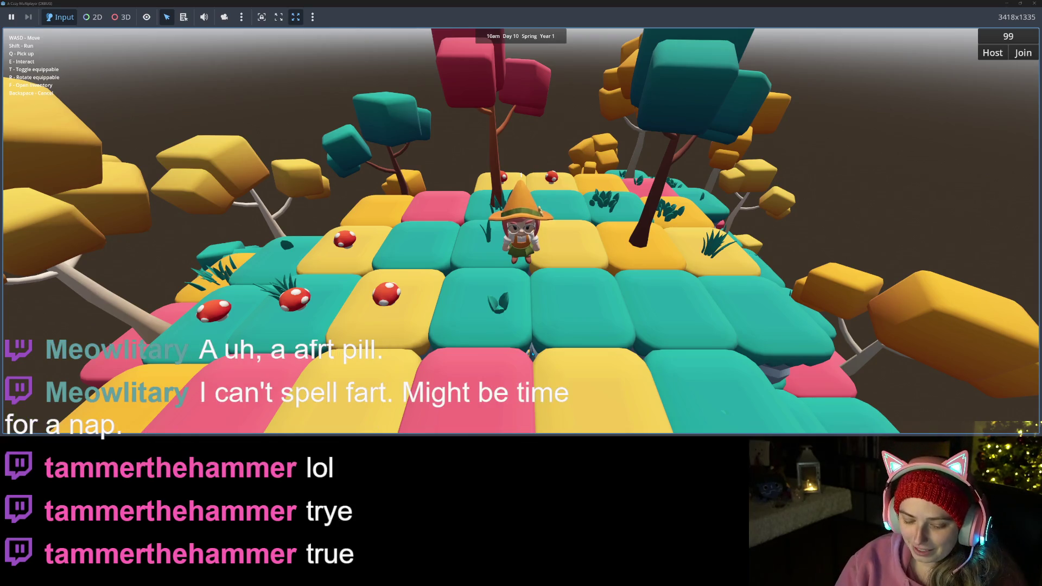
key("t")
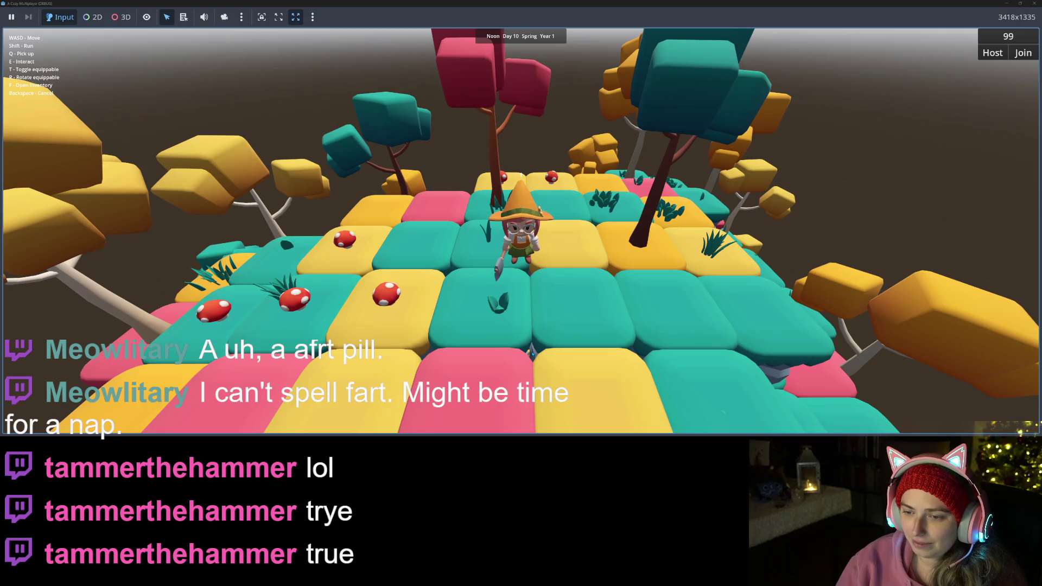
key("w")
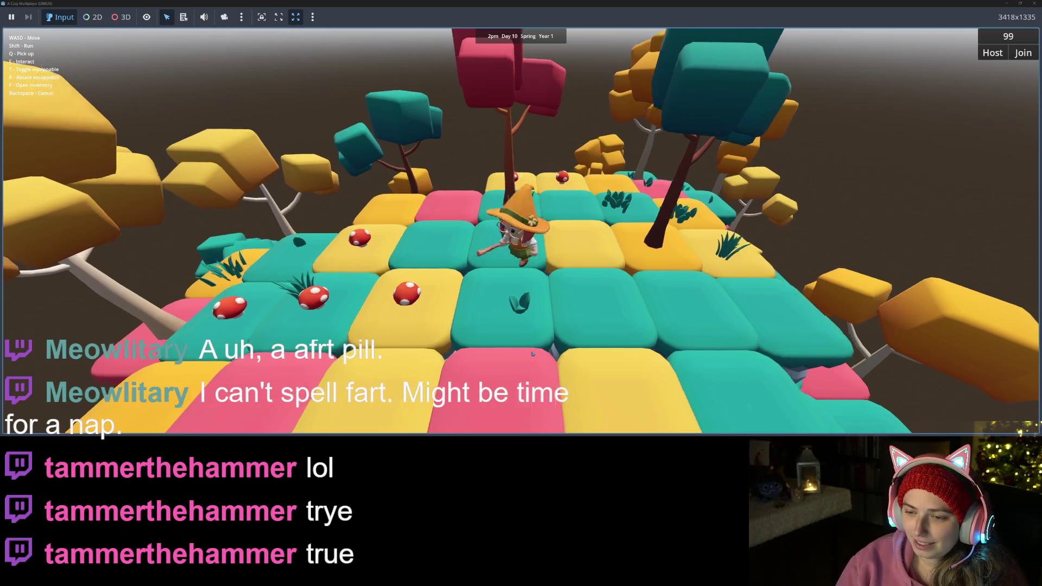